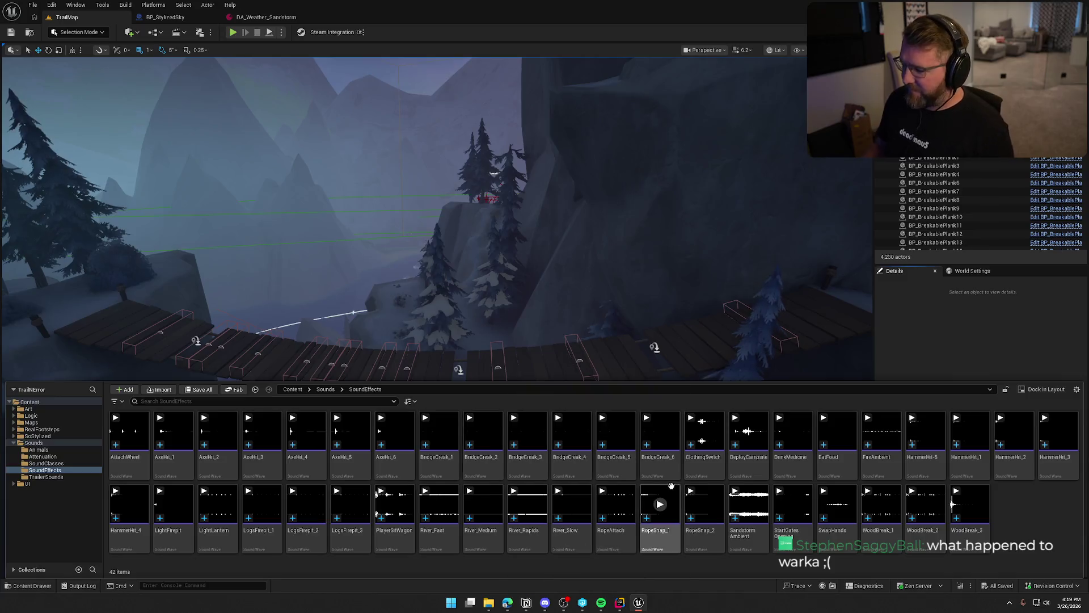
Step: Fly the viewport to the village gate, select bp_LobbyGates1 and open its Blueprint event graph
click(953, 361)
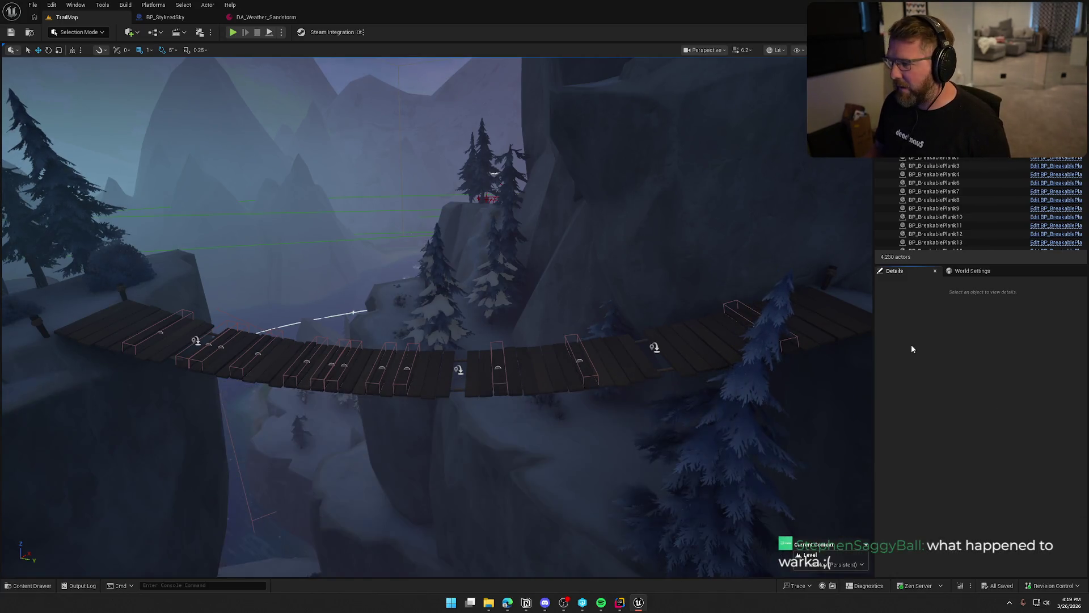
key(1)
key(w)
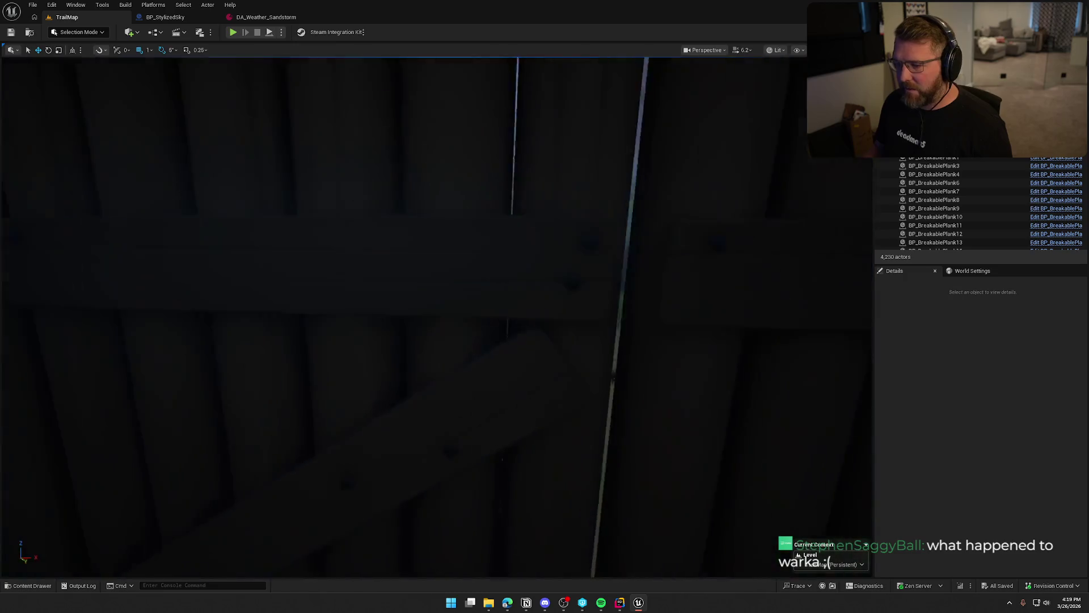
key(s)
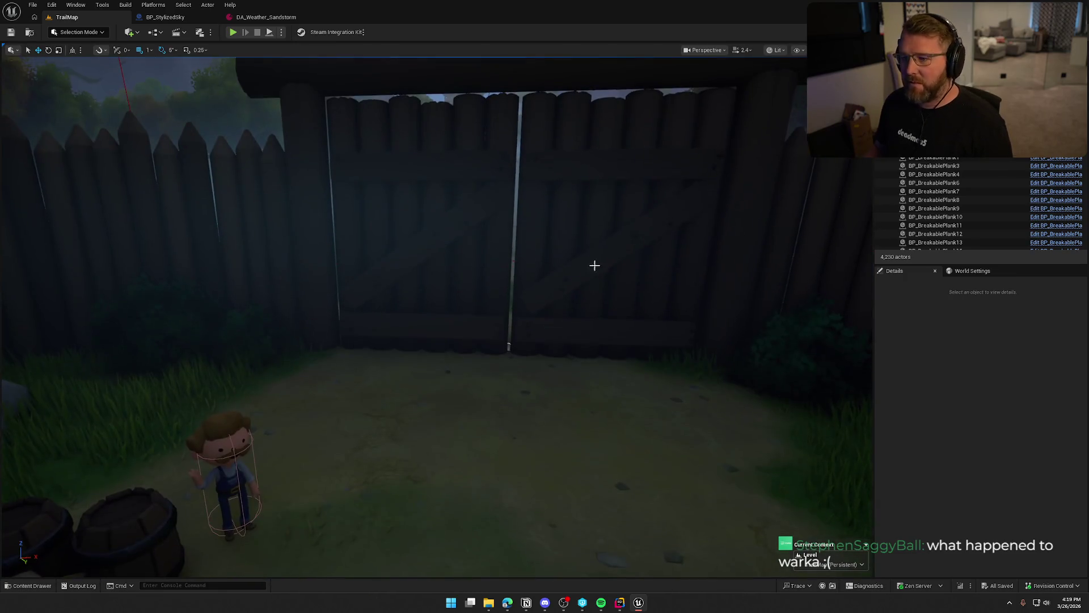
click(472, 206)
click(1051, 177)
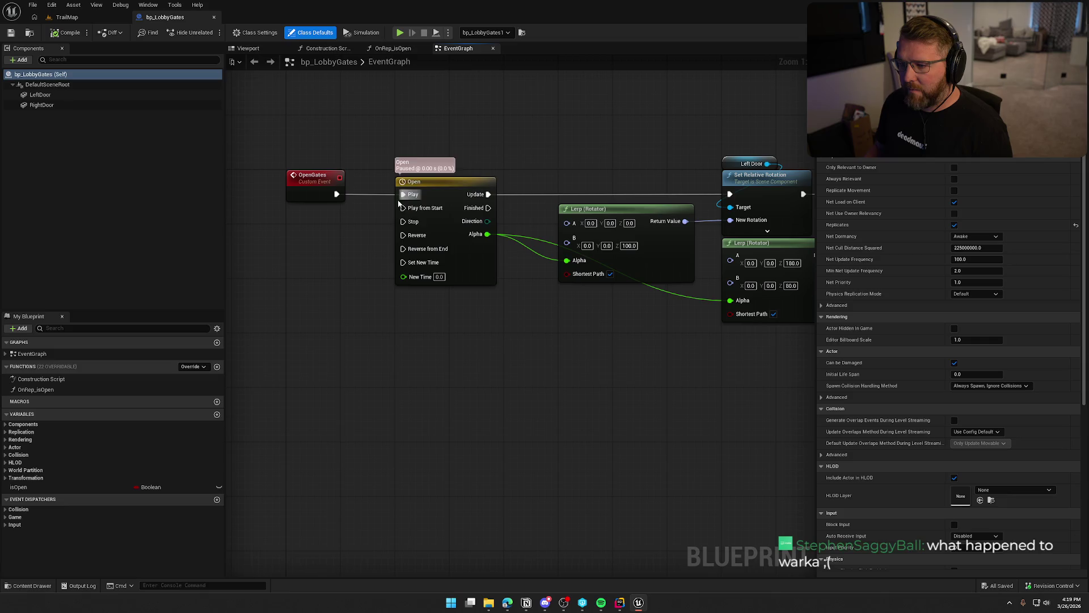
Step: Open the Open timeline's Alpha curve and preview the StartGatesOpening sound in Sounds/SoundEffects
double_click(447, 185)
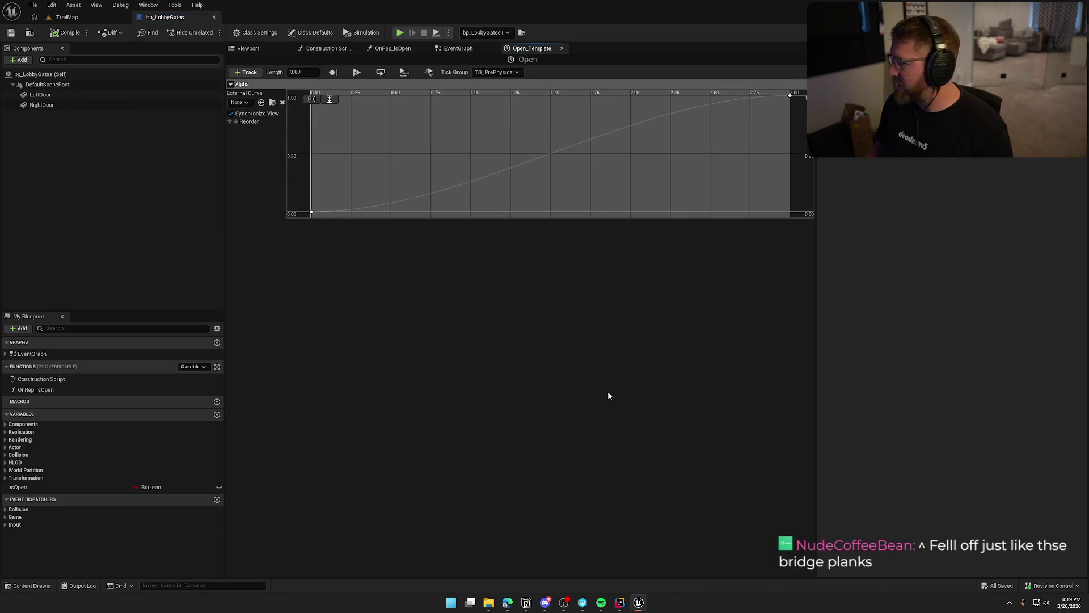
click(32, 586)
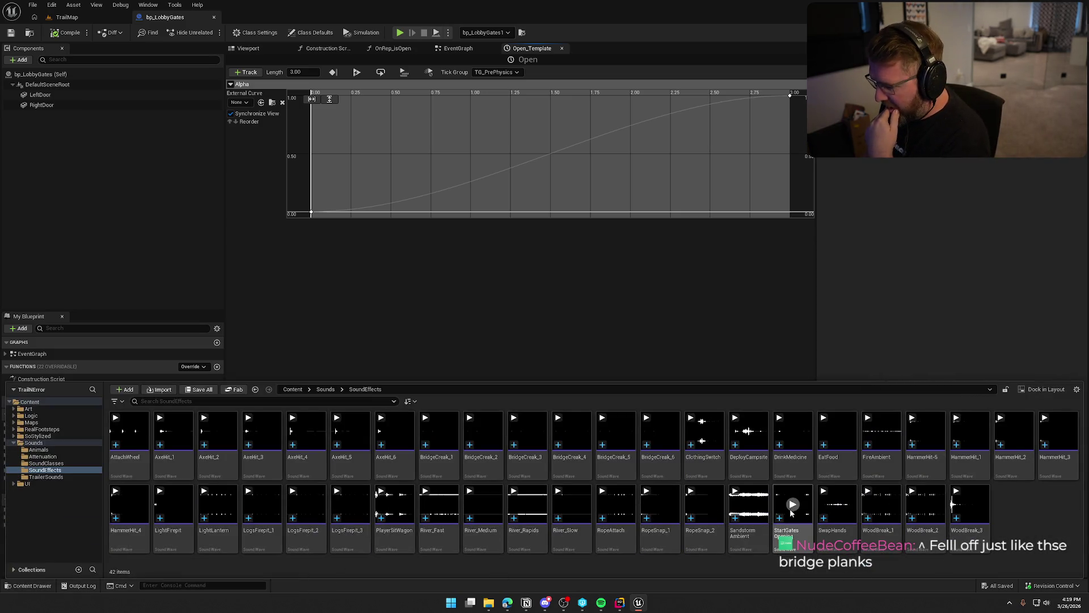
mouse_move(790, 514)
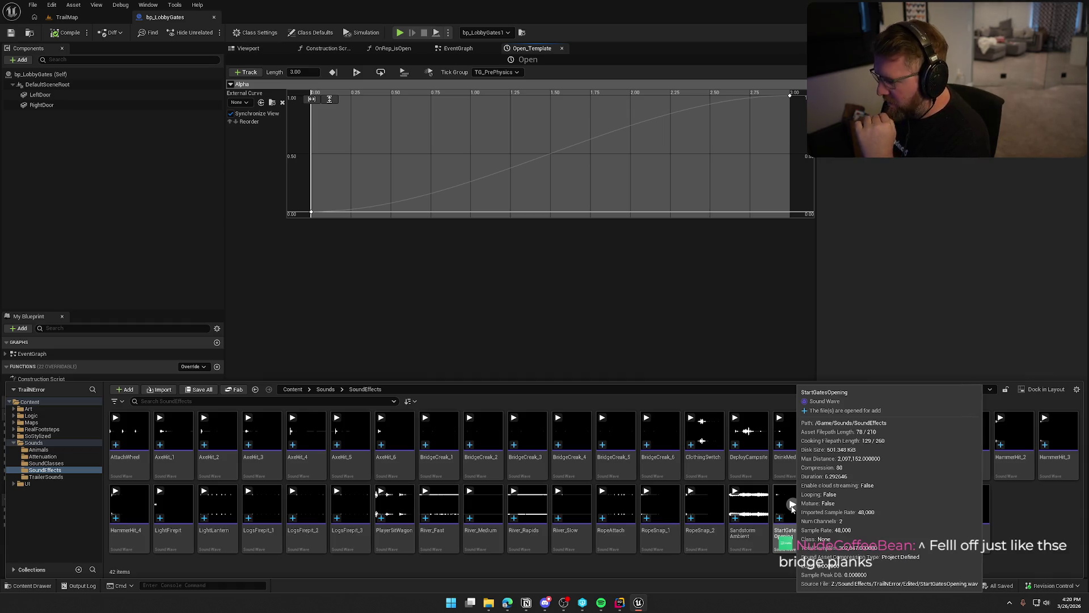
click(792, 505)
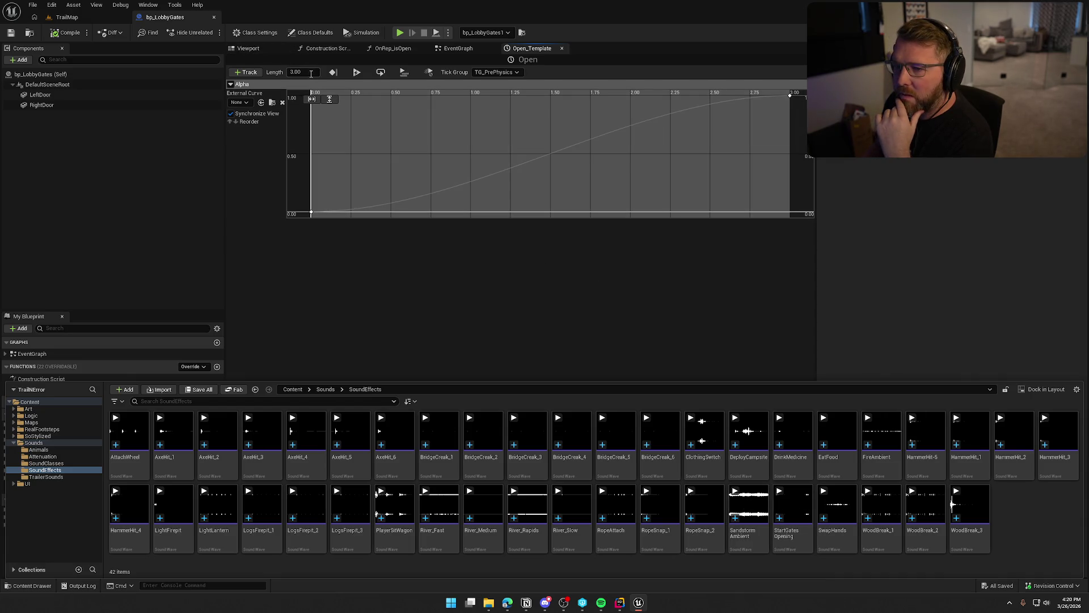
Step: Set the Open timeline length to 6.25 seconds, move its end key to 6.25, and fit the curve
click(284, 74)
text(6.25)
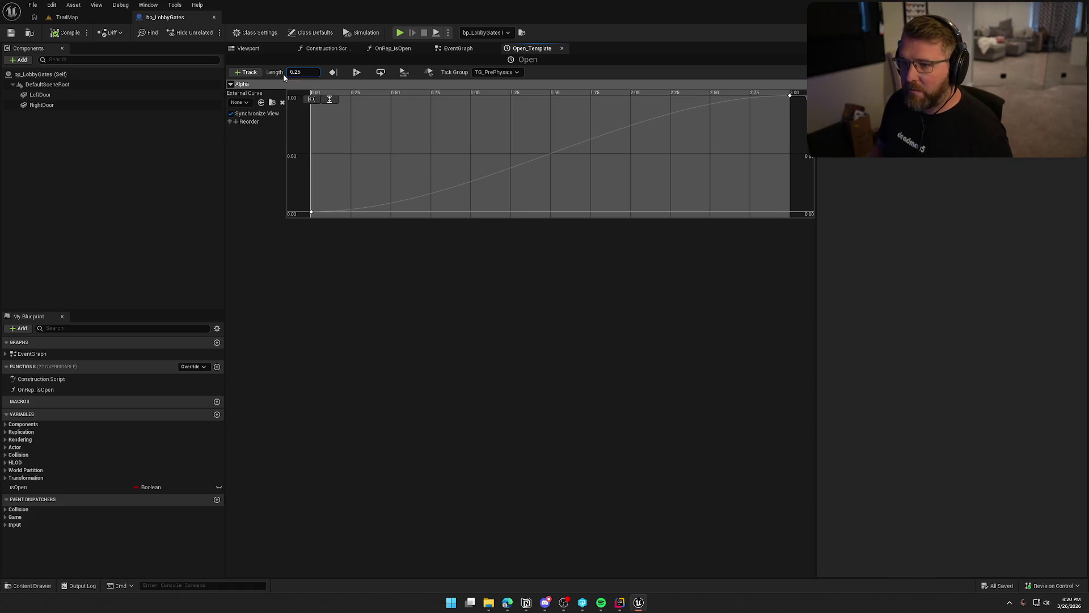
key(Return)
scroll(631, 165, down, 3)
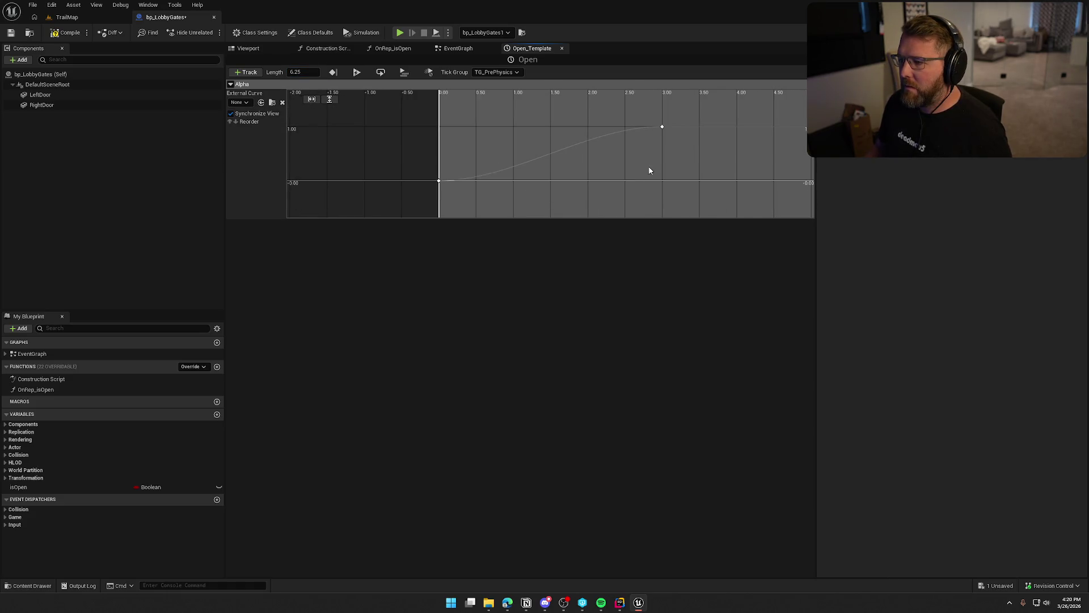
click(663, 127)
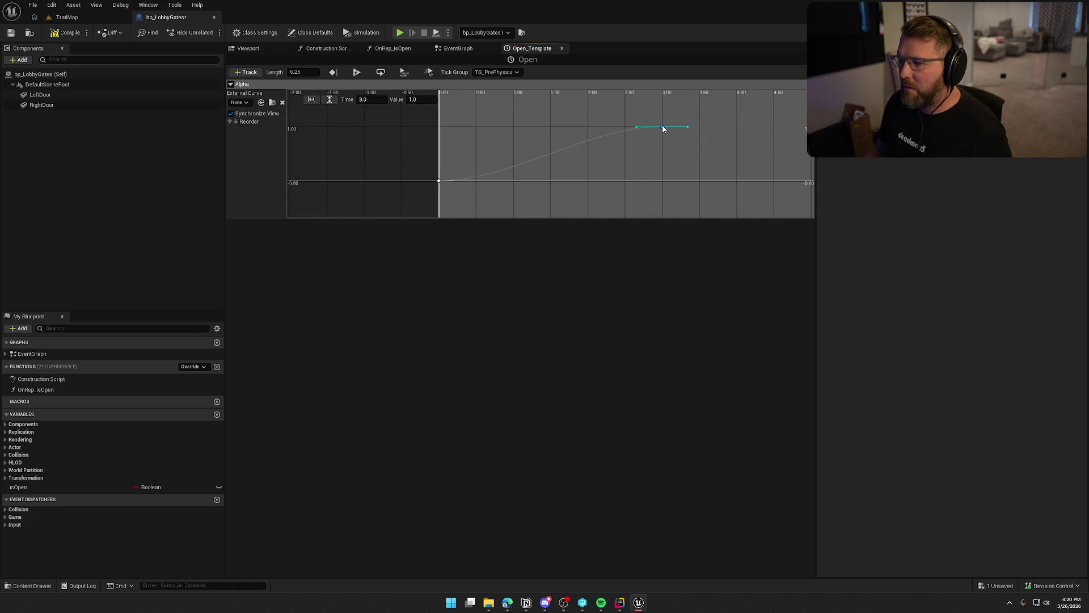
click(374, 101)
text(6.2)
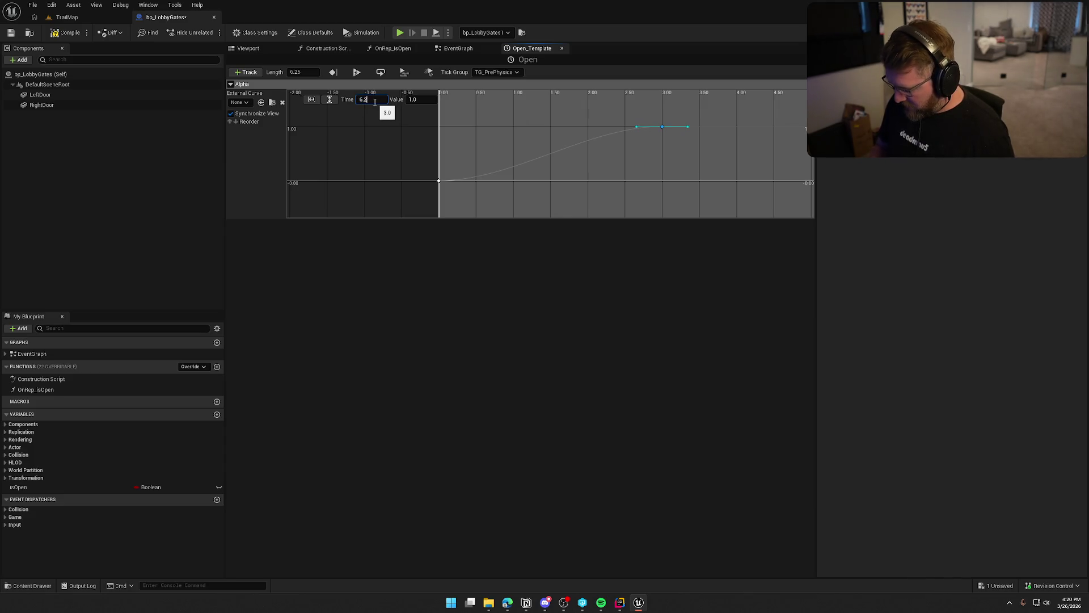
text(5)
key(Return)
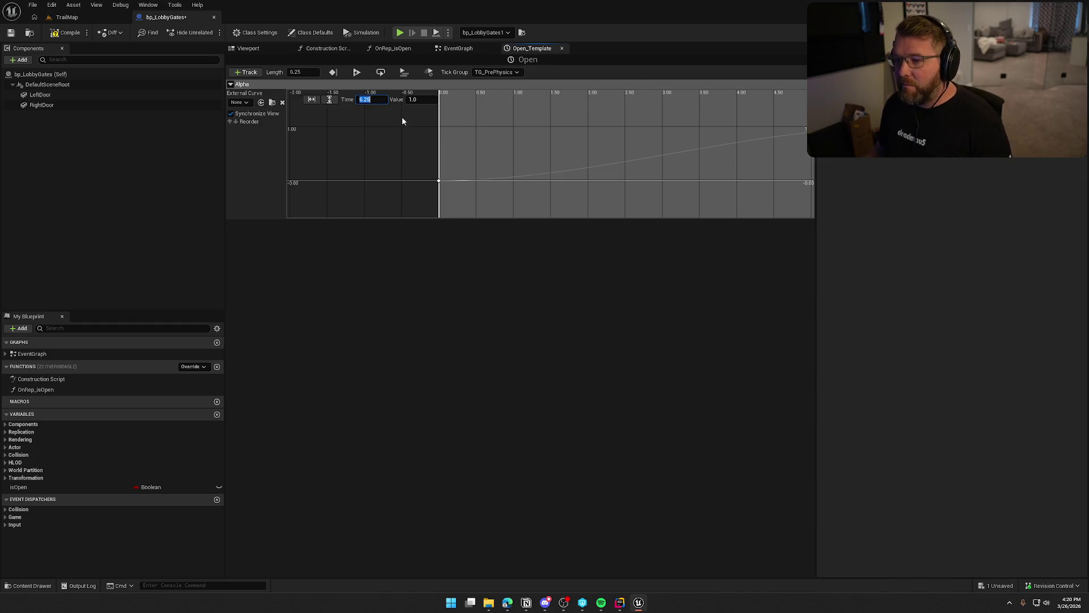
click(329, 100)
click(311, 100)
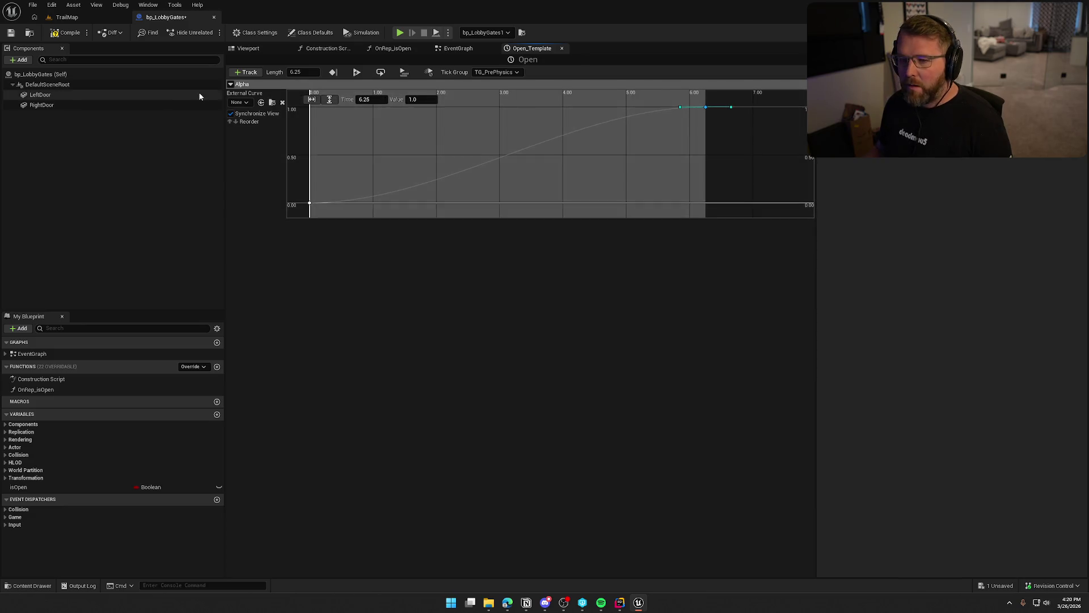
Step: Check out and save the bp_LobbyGates Blueprint
key(ctrl+s)
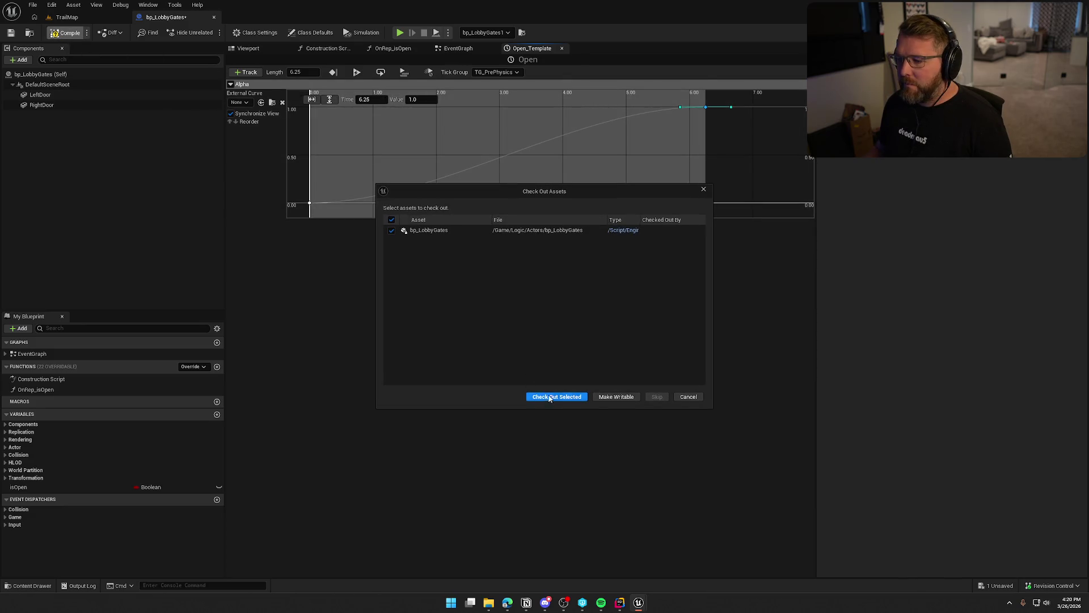
click(549, 397)
click(457, 48)
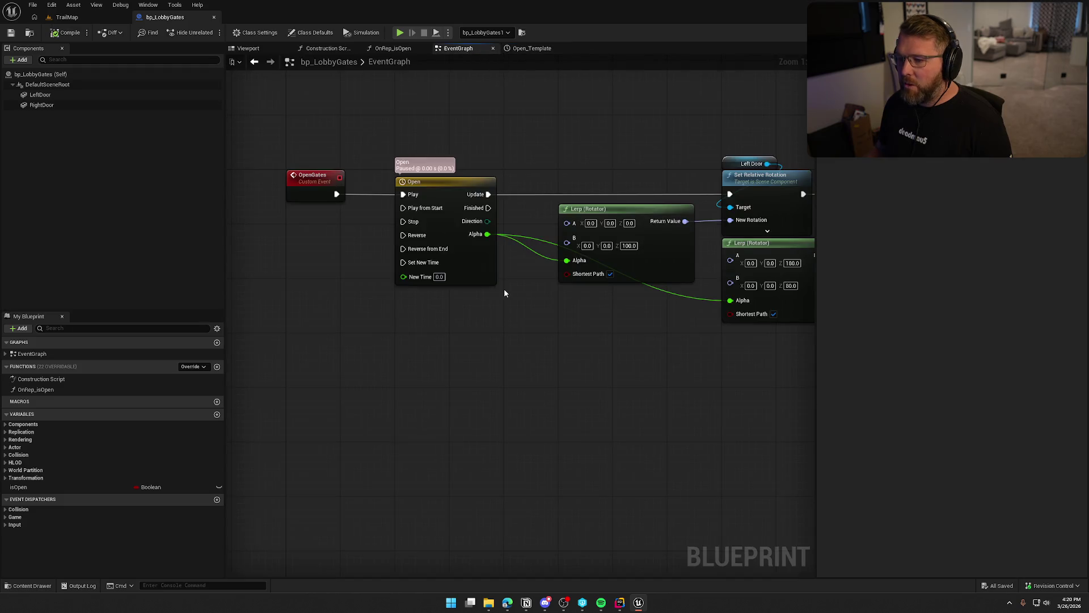
Step: Shift all the event graph nodes to the right to make room after OpenGates
scroll(504, 292, down, 4)
drag(350, 170, 690, 330)
scroll(689, 329, up, 4)
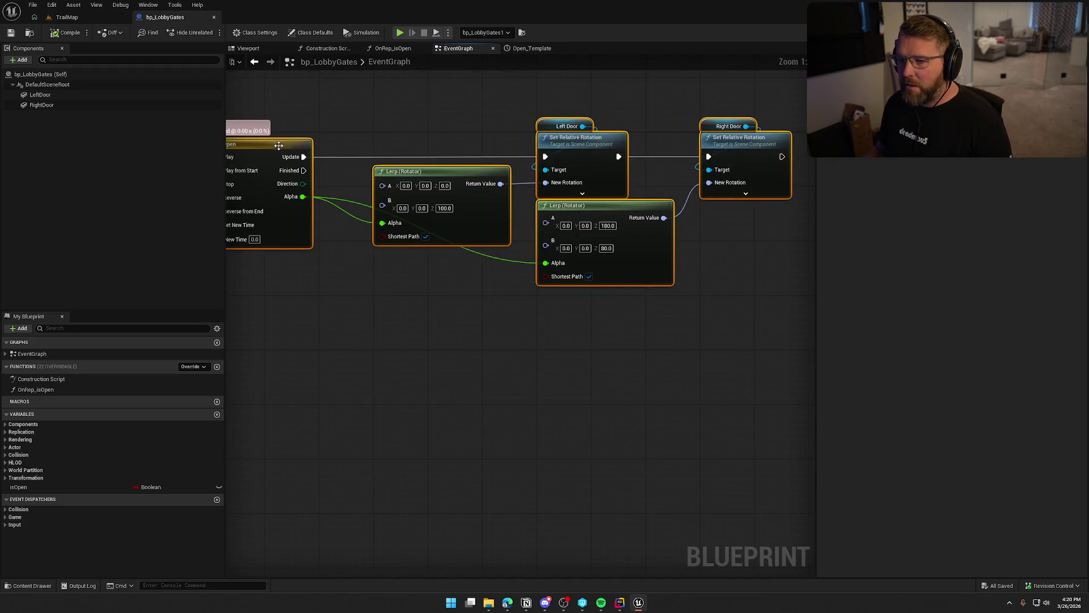
mouse_move(278, 146)
mouse_down()
mouse_move(357, 279)
mouse_move(421, 232)
mouse_up()
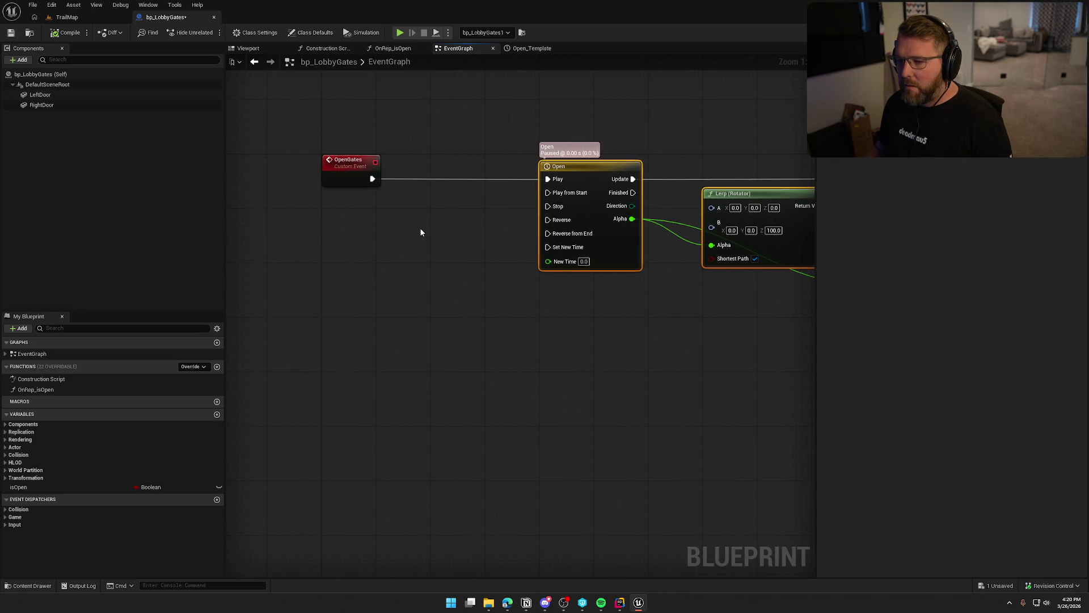
click(421, 232)
Step: Insert a Play Sound at Location node playing StartGatesOpening between OpenGates and the timeline
drag(372, 179, 403, 197)
text(play)
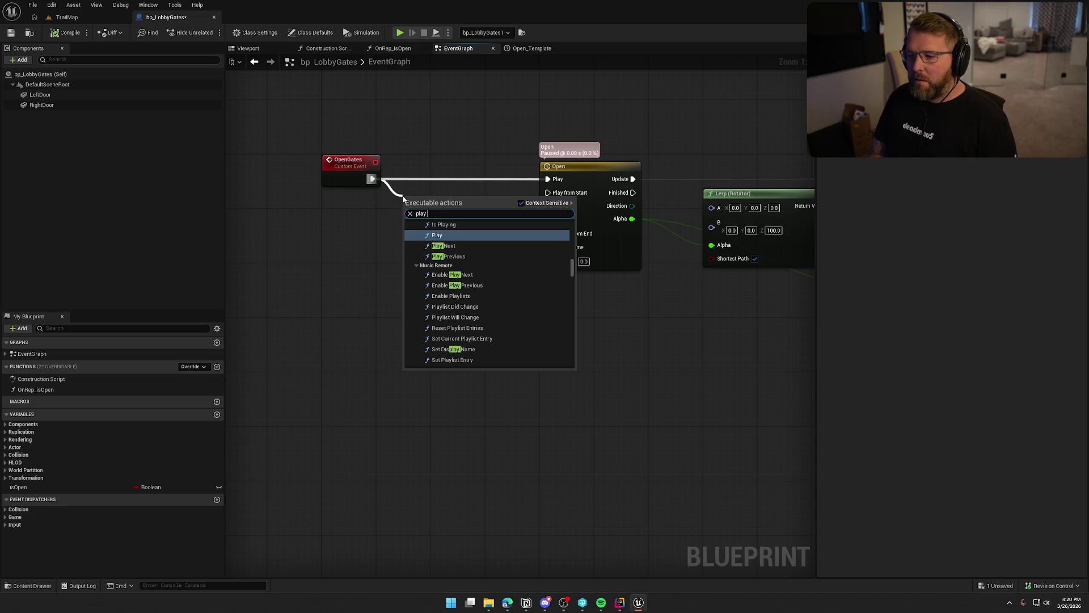
key(Down)
key(Down)
key(Down)
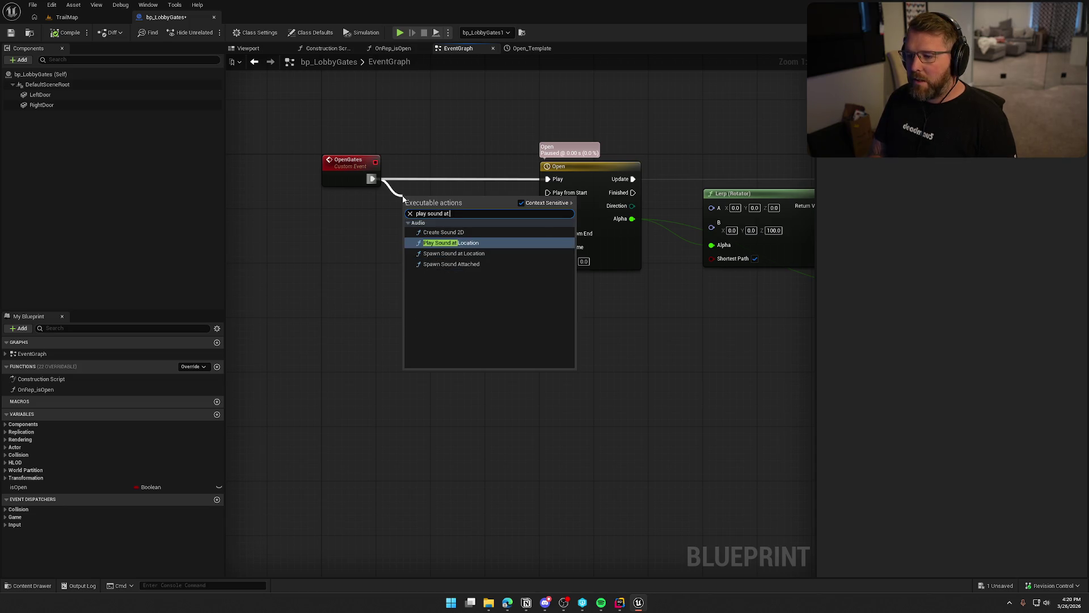
key(Escape)
drag(434, 205, 471, 173)
click(465, 200)
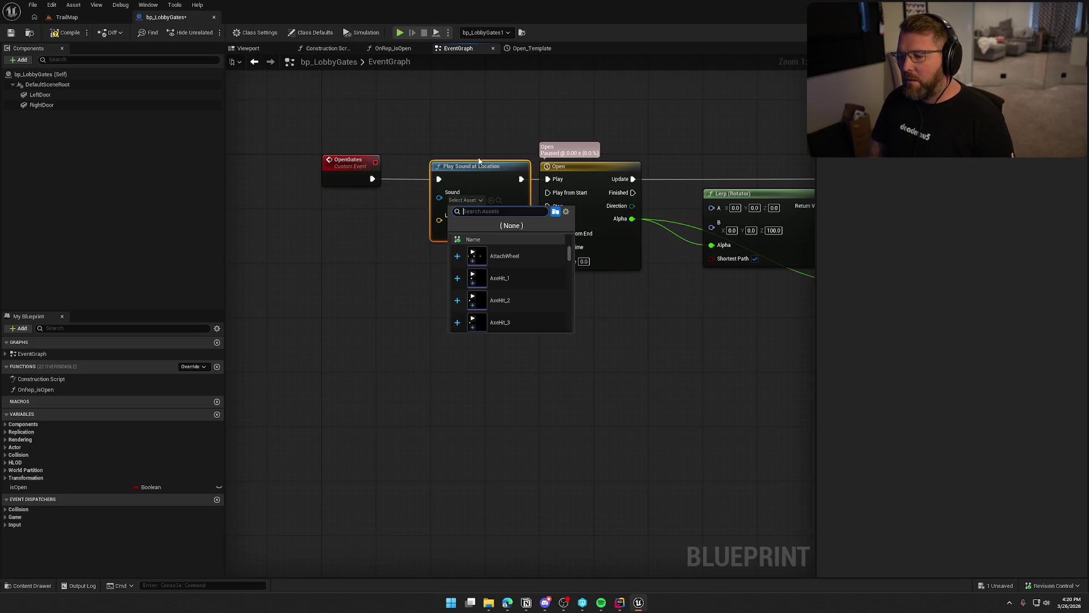
text(gate)
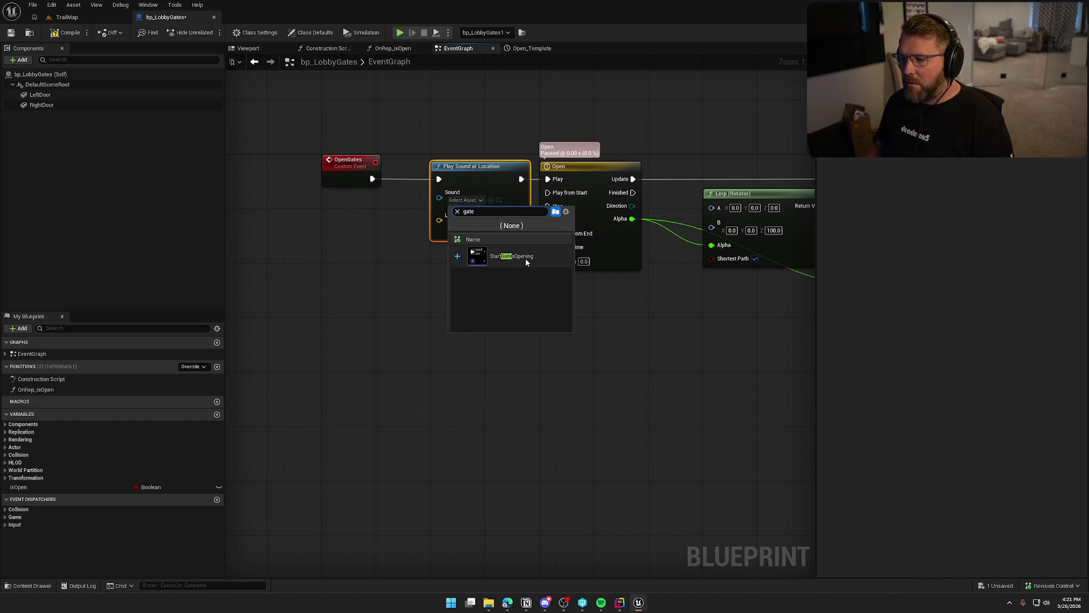
click(525, 257)
Step: Switch to the Blueprint's viewport and frame the whole gate
right_click(331, 220)
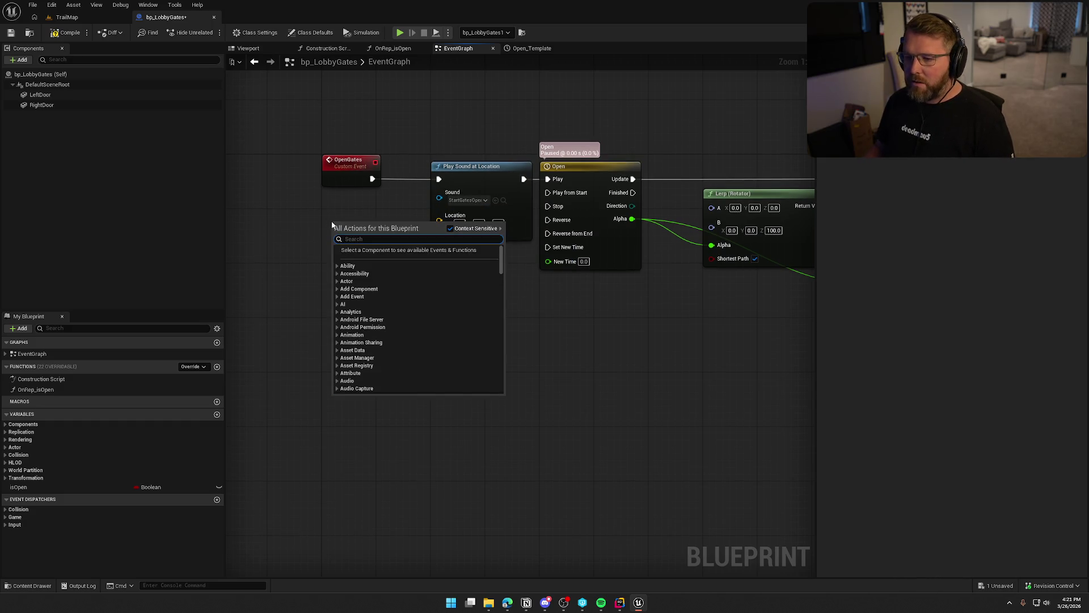
double_click(41, 94)
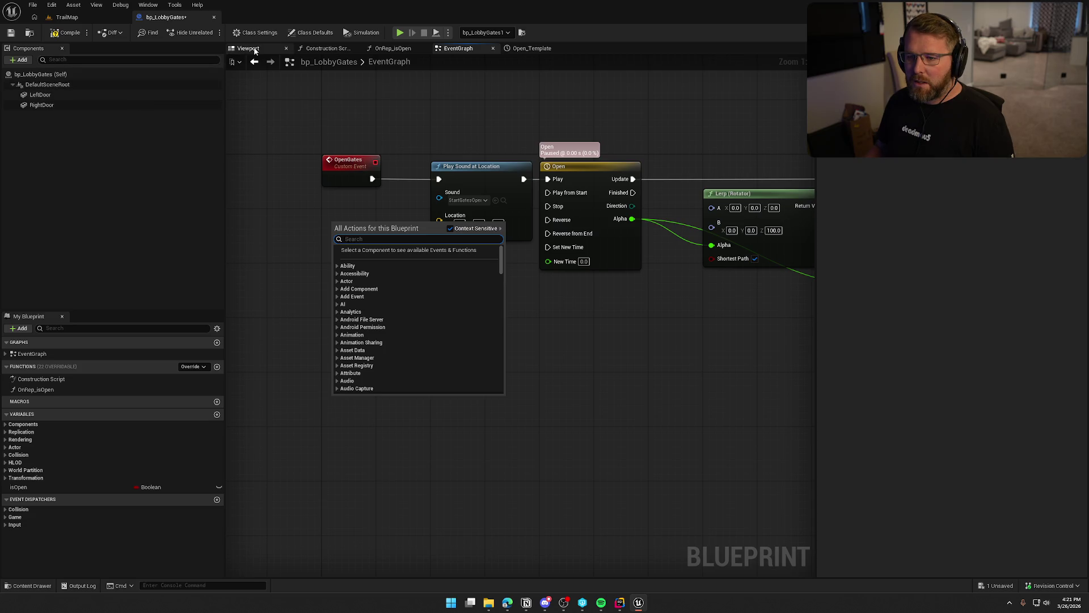
double_click(81, 84)
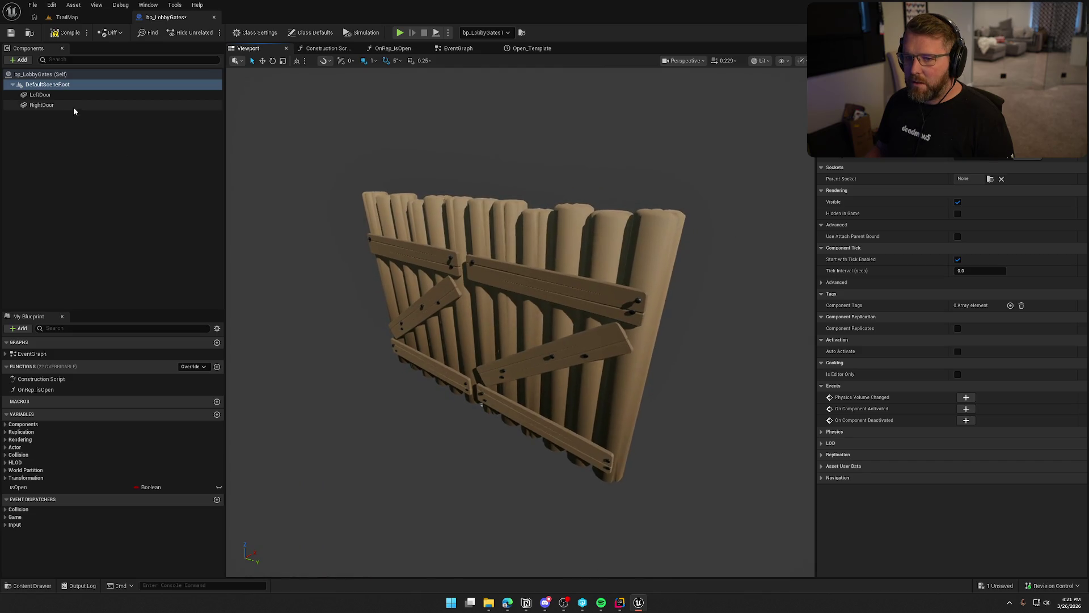
Step: Add an audio component named OpenDoorAudio under the gate's scene root
click(65, 94)
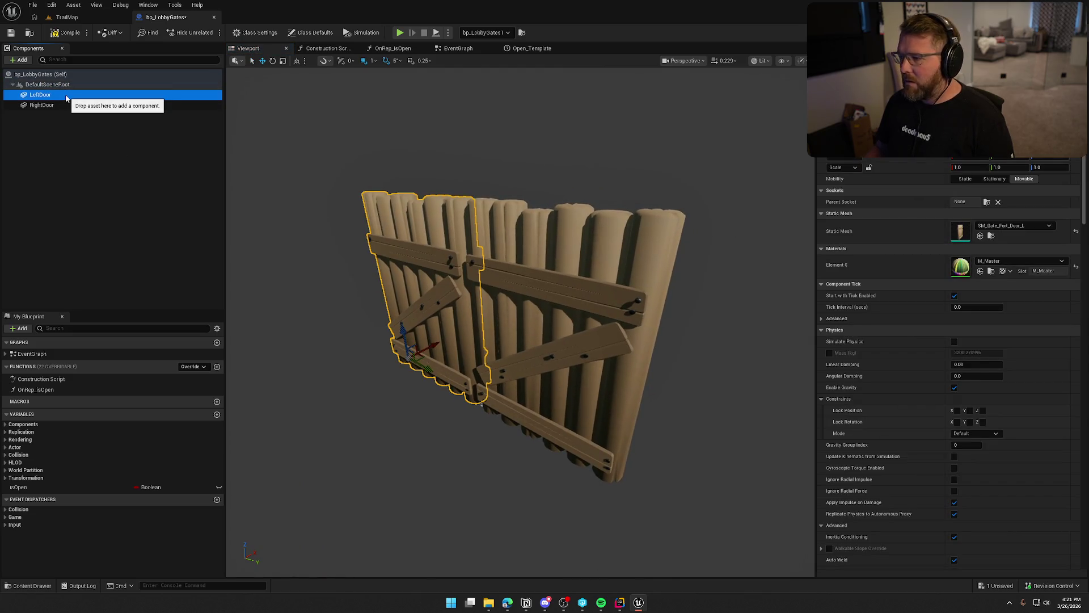
click(68, 106)
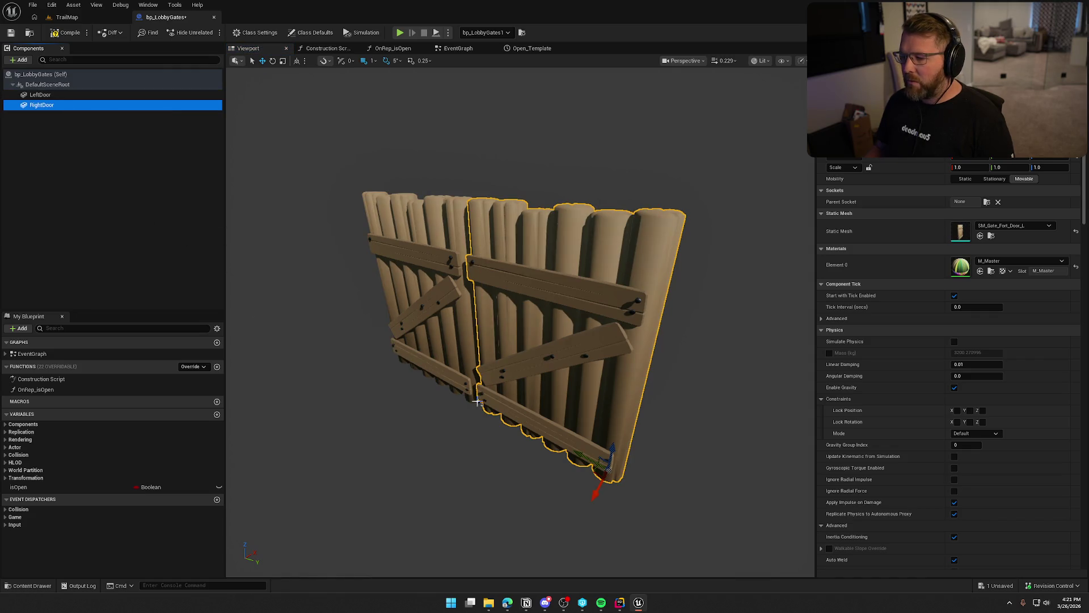
click(48, 84)
click(23, 60)
text(ad)
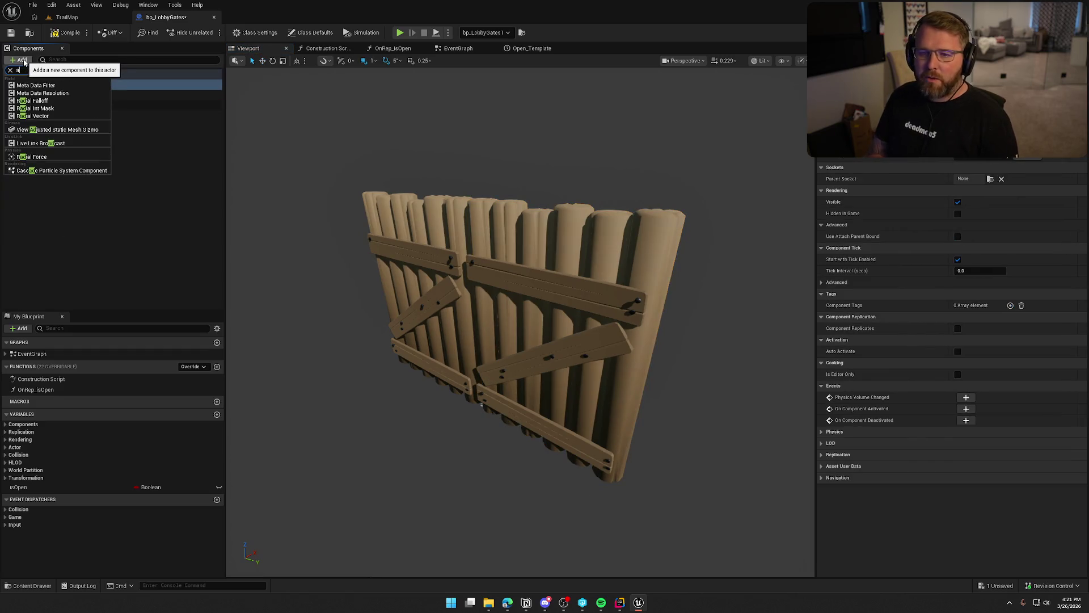
click(45, 97)
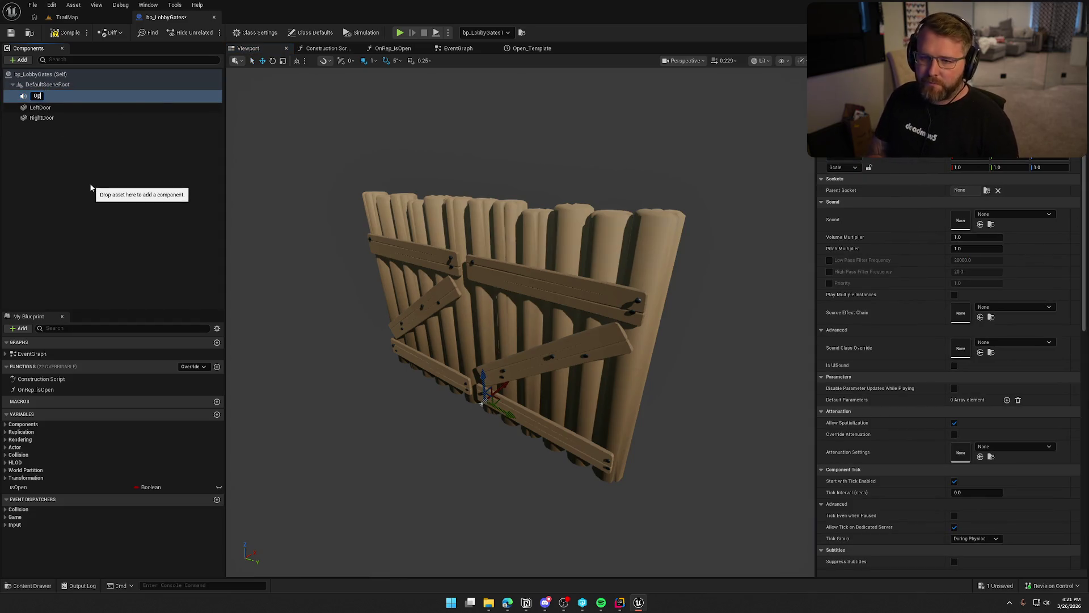
text(enDoorAud)
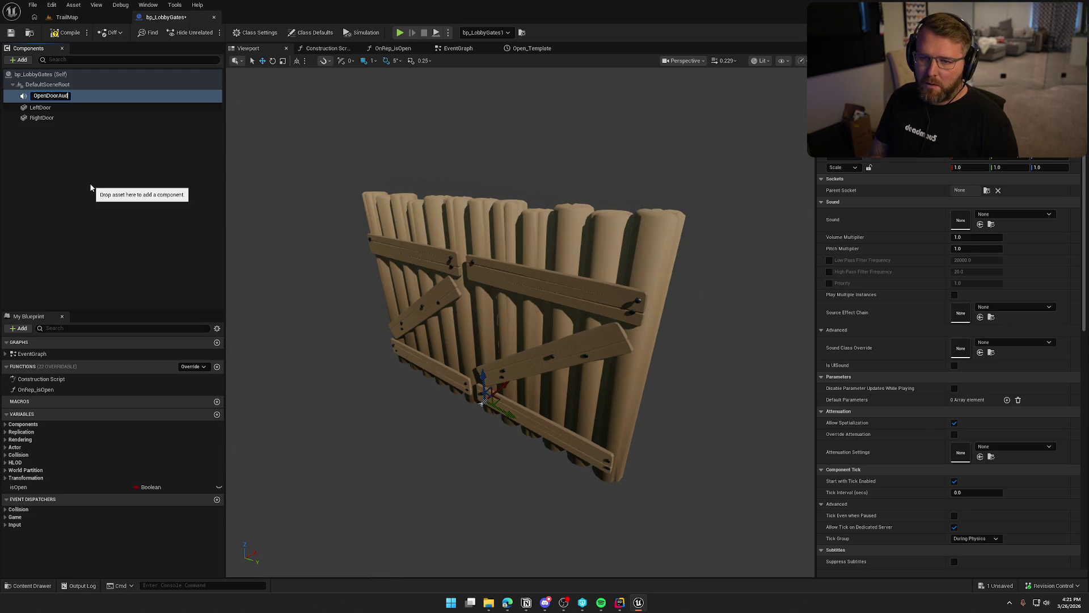
text(io)
key(Return)
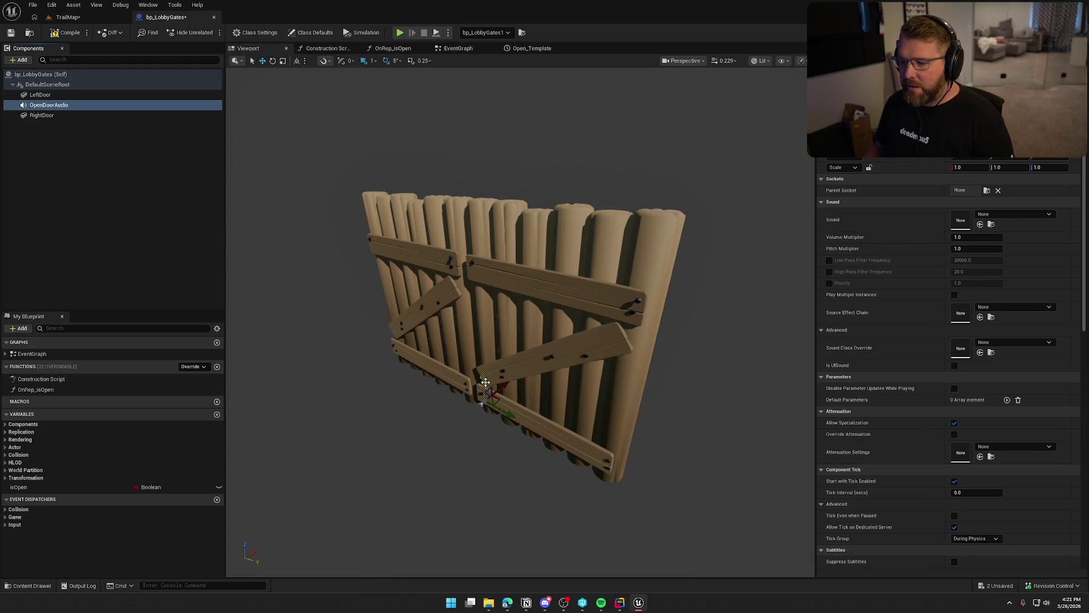
Step: Orbit around the gate and shift the OpenDoorAudio component along X
drag(485, 380, 572, 314)
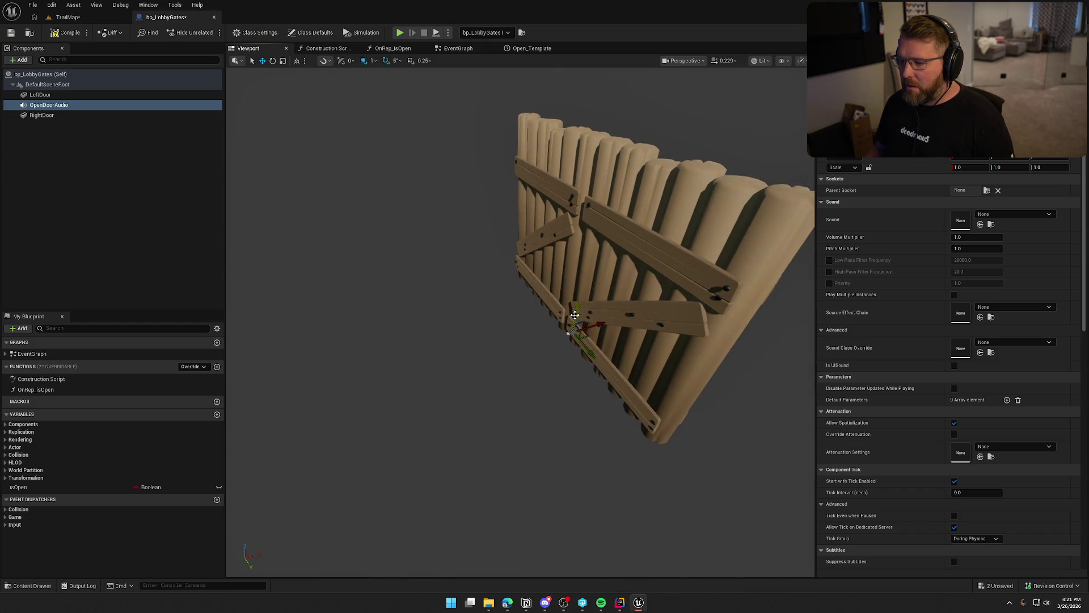
drag(571, 202, 652, 193)
drag(568, 276, 609, 276)
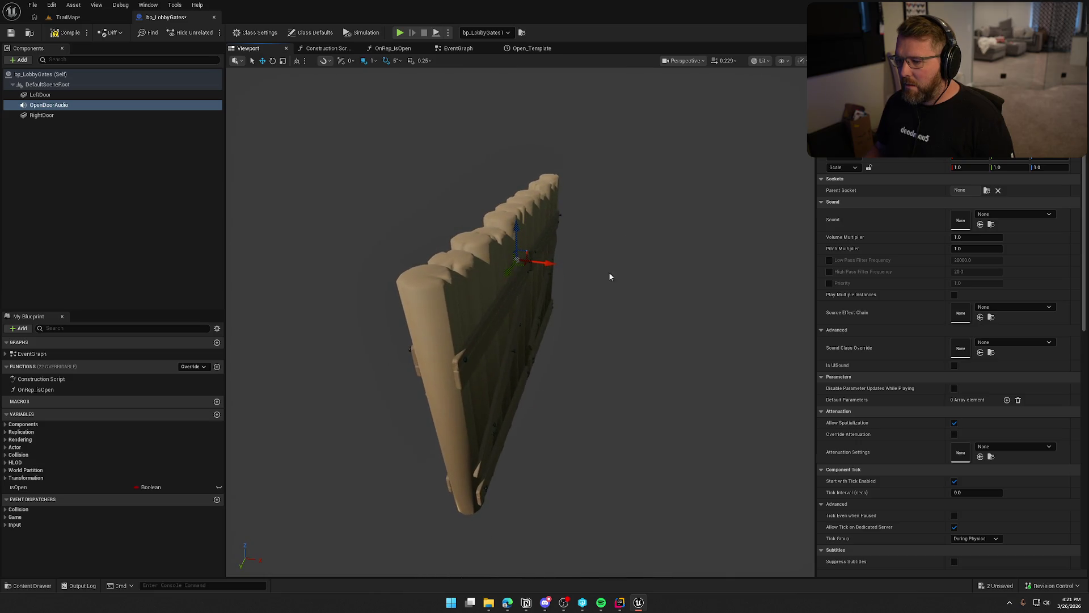
drag(544, 263, 563, 265)
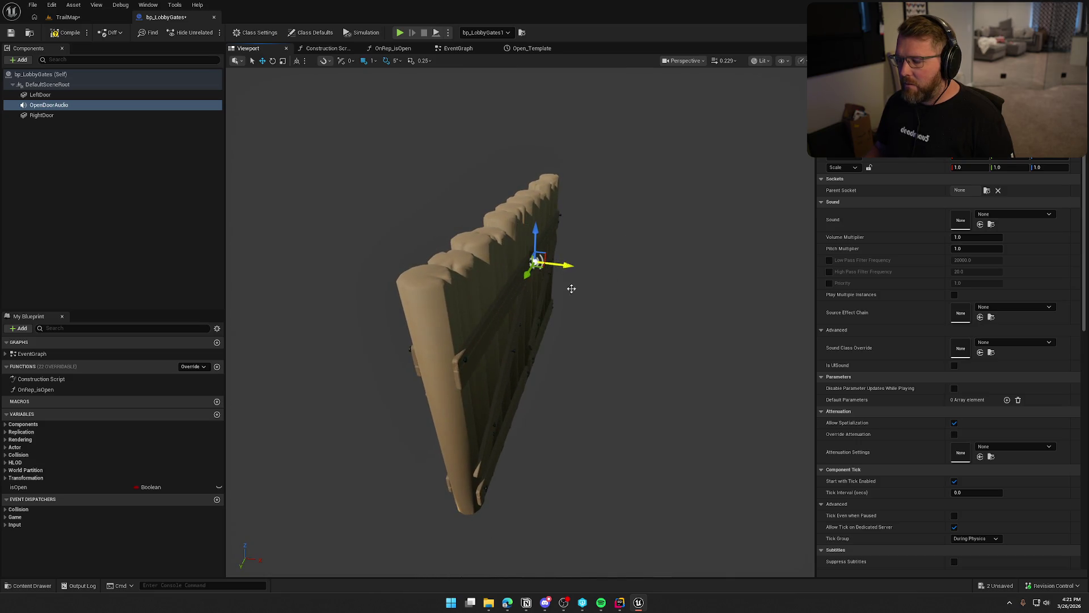
Step: Give OpenDoorAudio the StartGatesOpening sound and turn off Auto Activate
click(1015, 215)
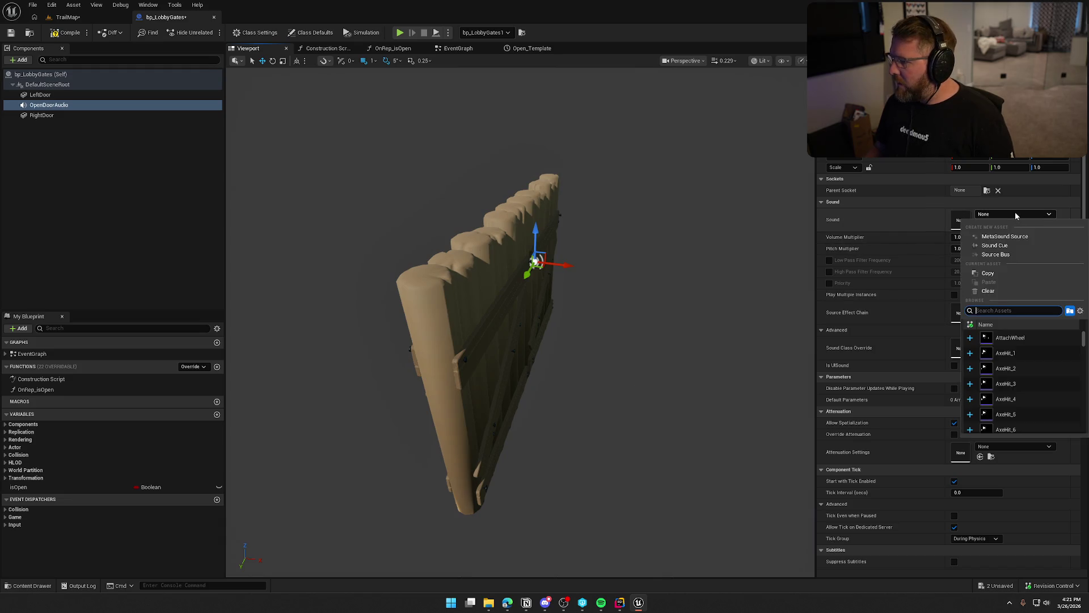
text(start)
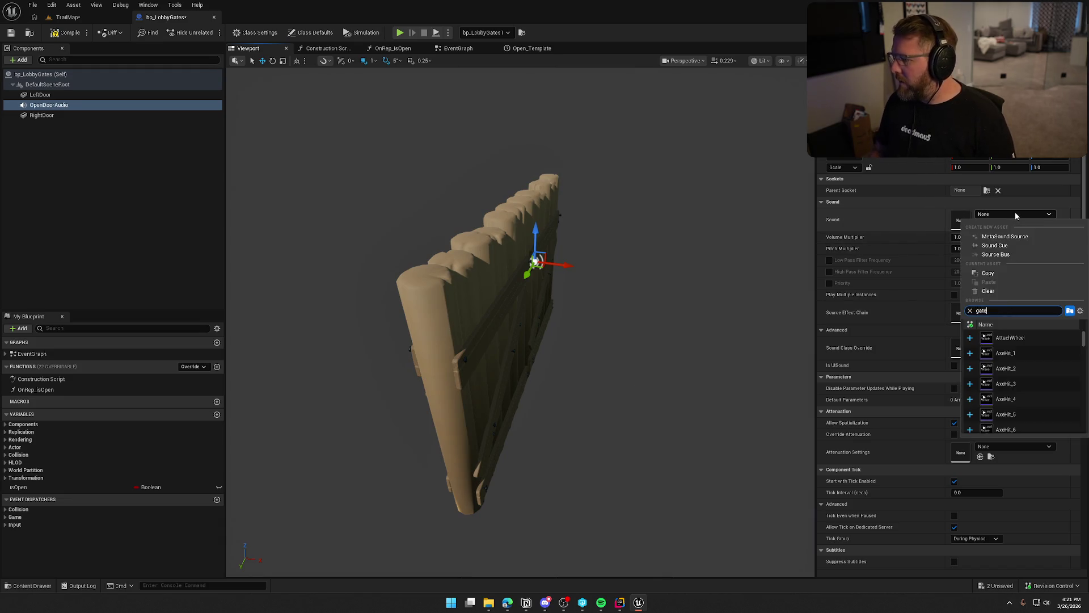
click(1046, 336)
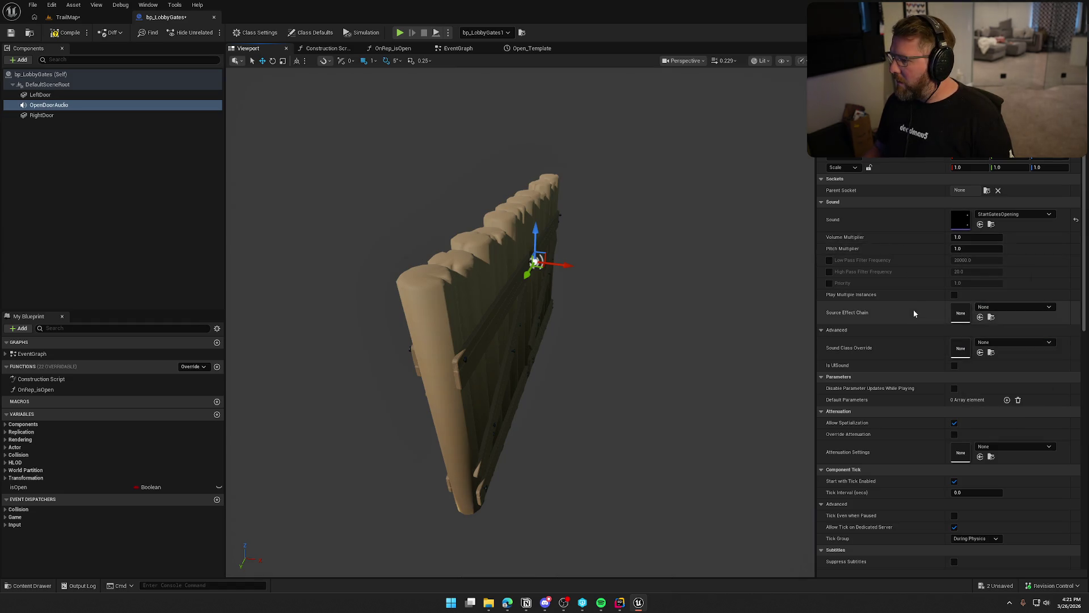
scroll(921, 425, down, 3)
scroll(923, 424, down, 10)
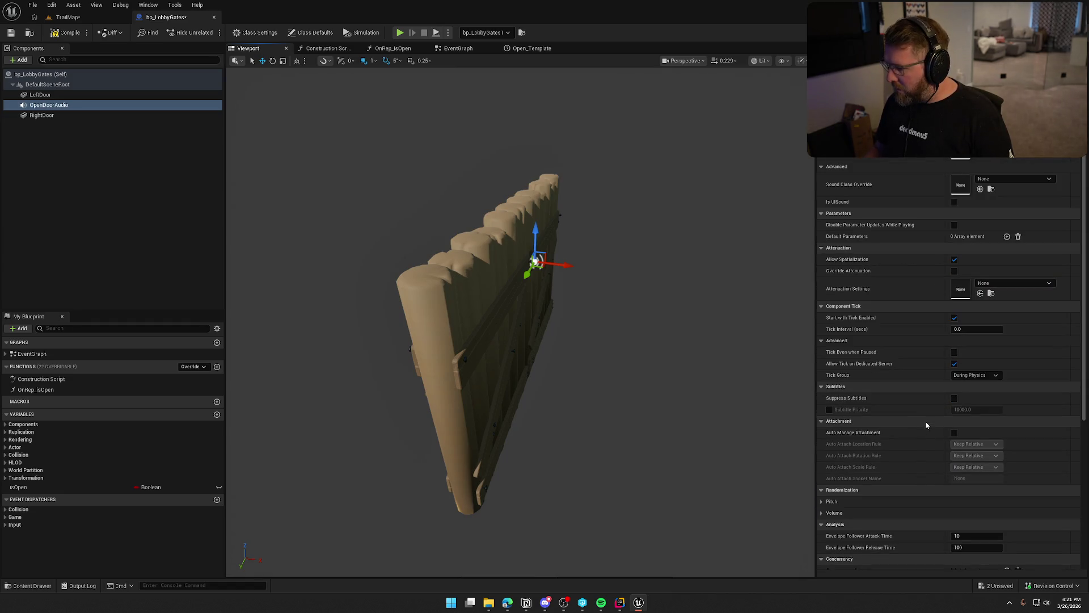
scroll(928, 424, down, 3)
click(953, 460)
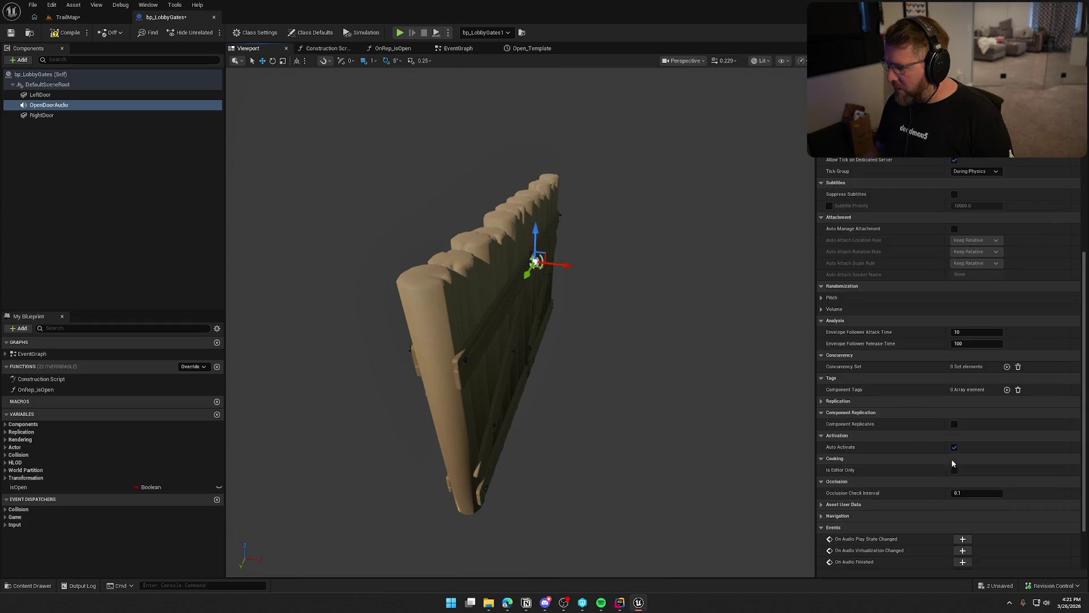
Step: Set OpenDoorAudio's attenuation settings to Item_Atten
scroll(955, 450, up, 3)
scroll(930, 457, up, 8)
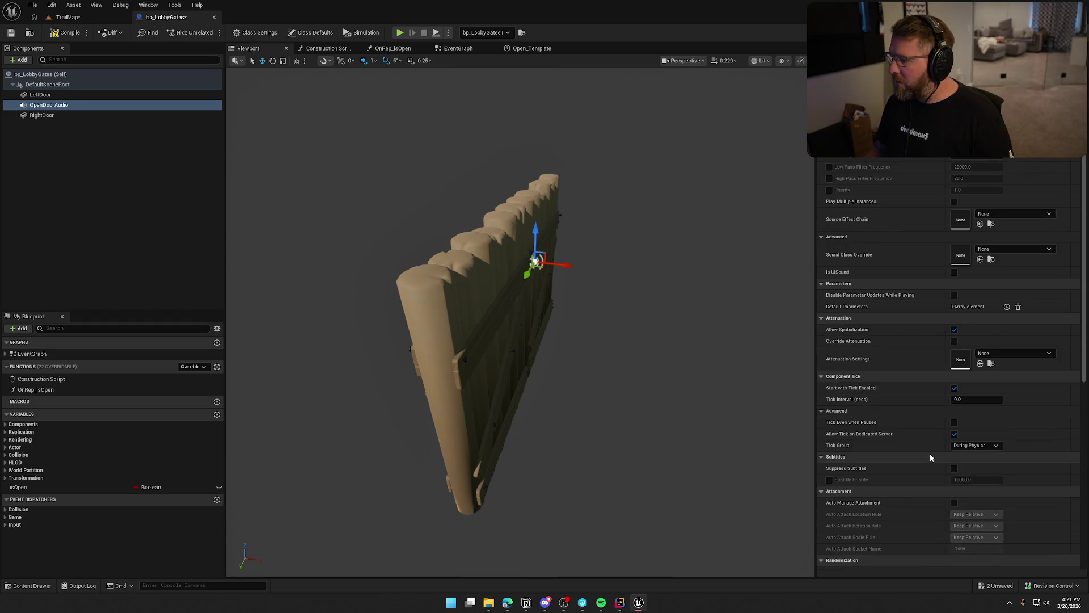
click(1038, 354)
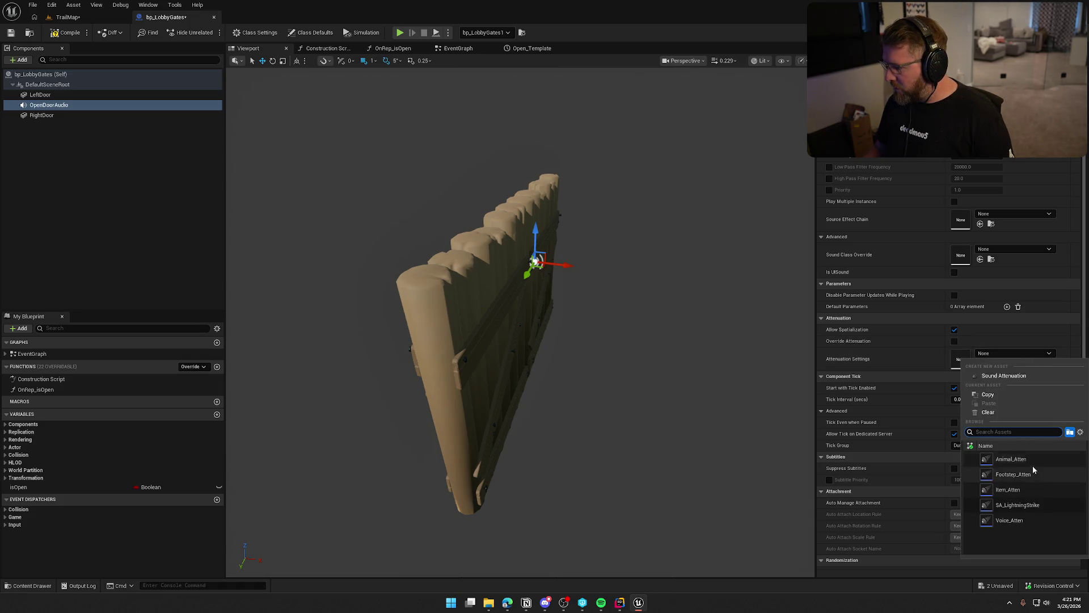
click(1026, 489)
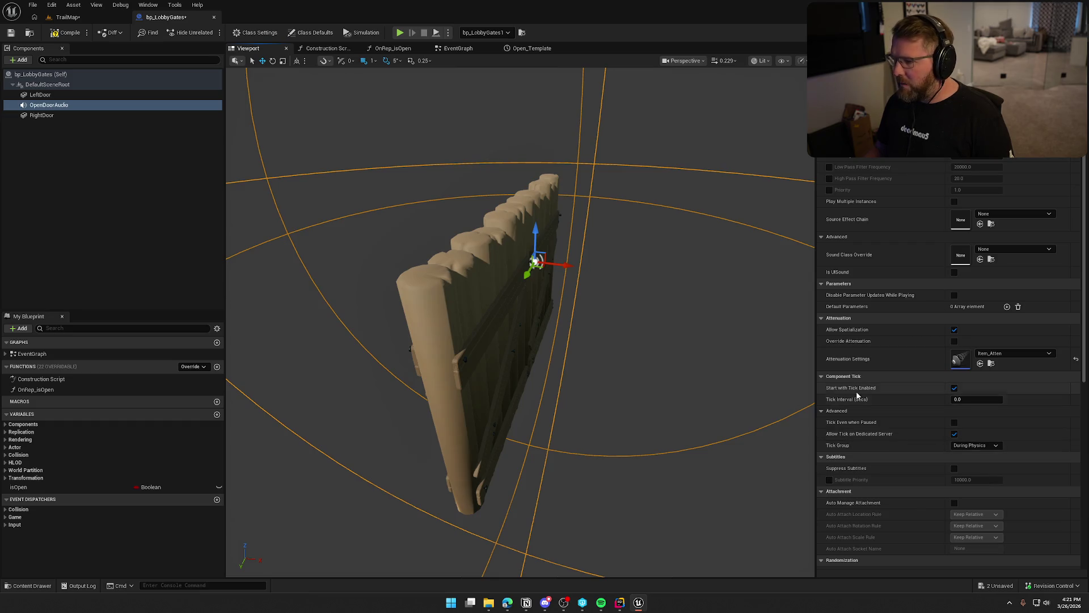
scroll(911, 374, up, 3)
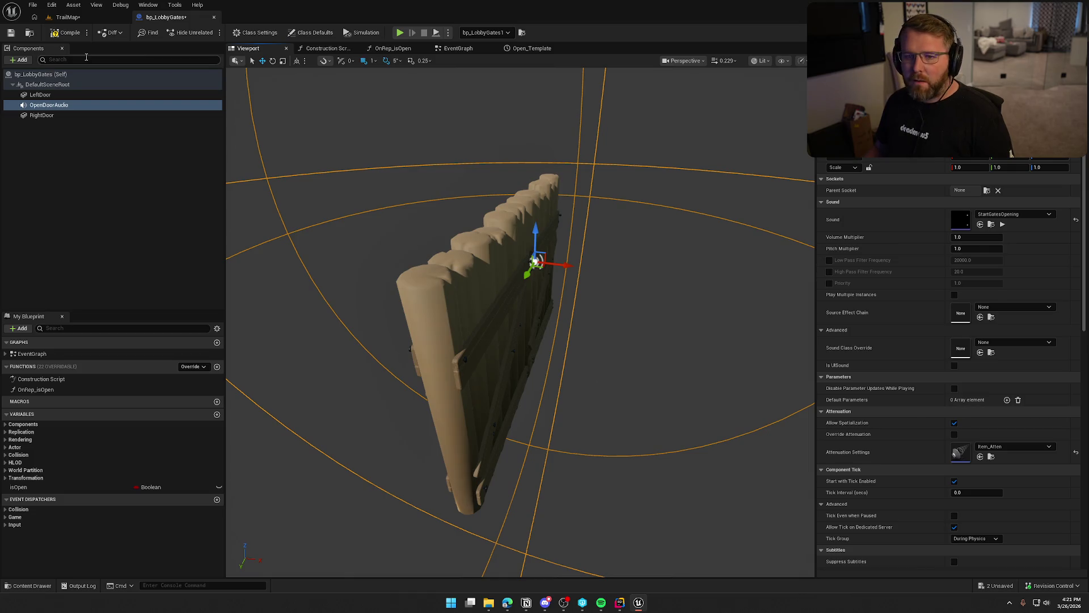
Step: Delete the Play Sound at Location node from the event graph
click(470, 52)
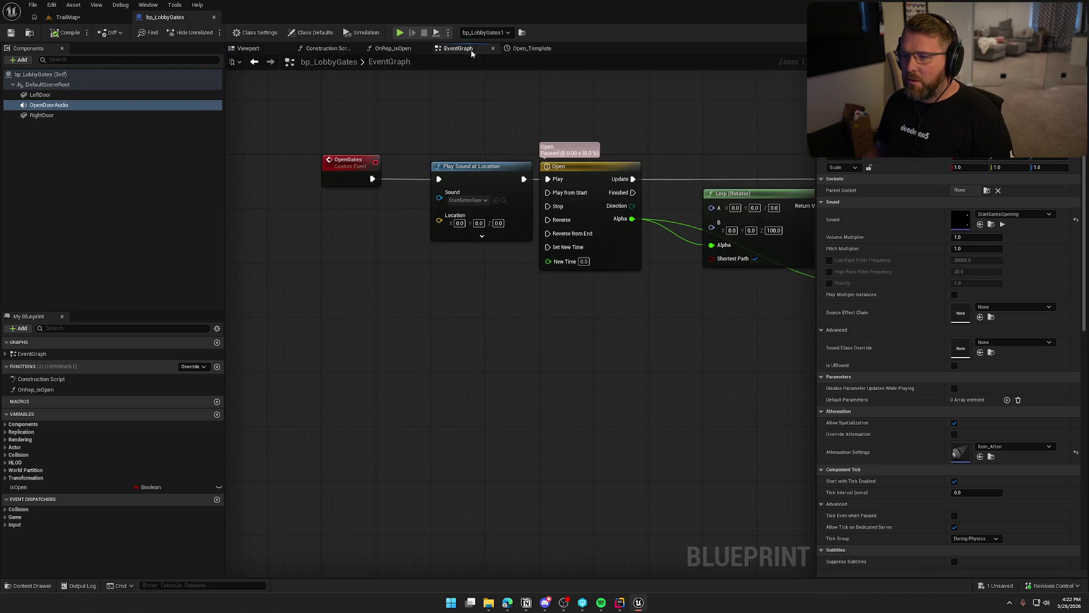
click(458, 165)
key(Delete)
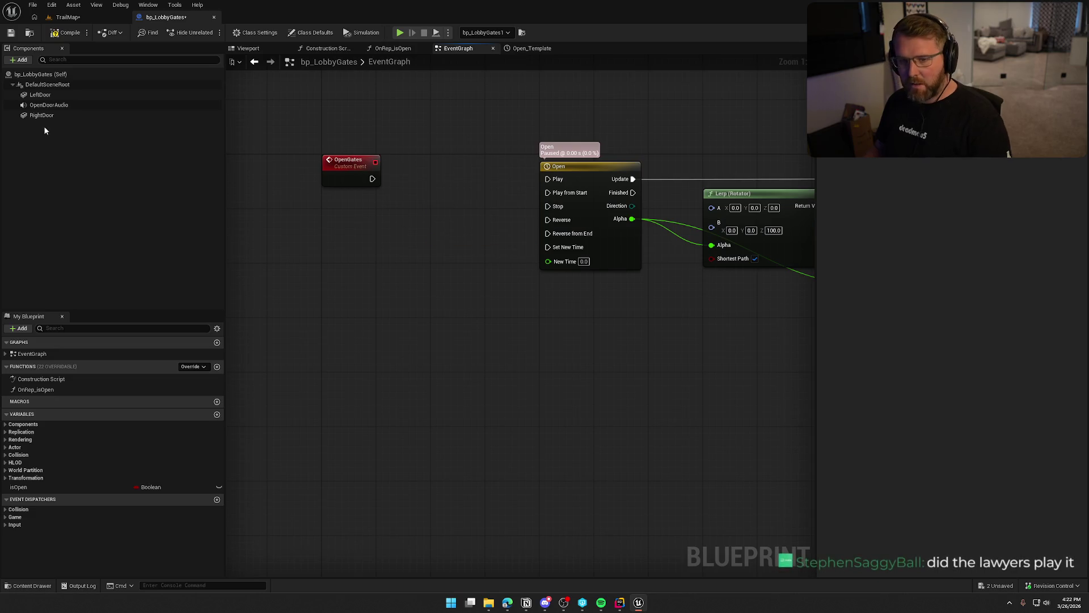
Step: Add an OpenDoorAudio reference with a Play node wired after OpenGates, tidying the nodes
mouse_move(45, 103)
mouse_down()
mouse_move(365, 238)
mouse_move(468, 216)
mouse_up()
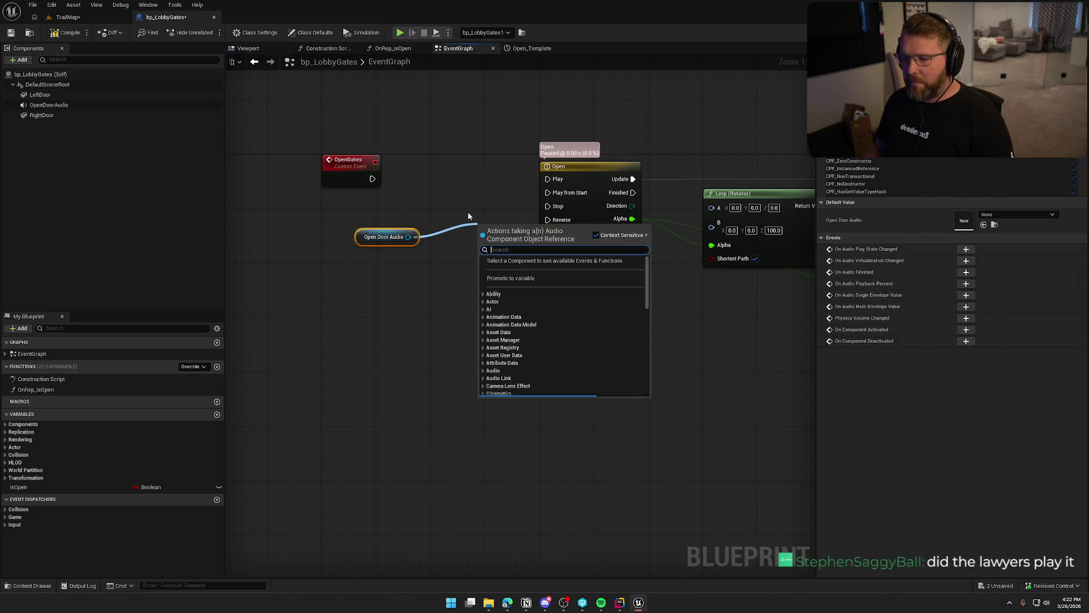
text(play)
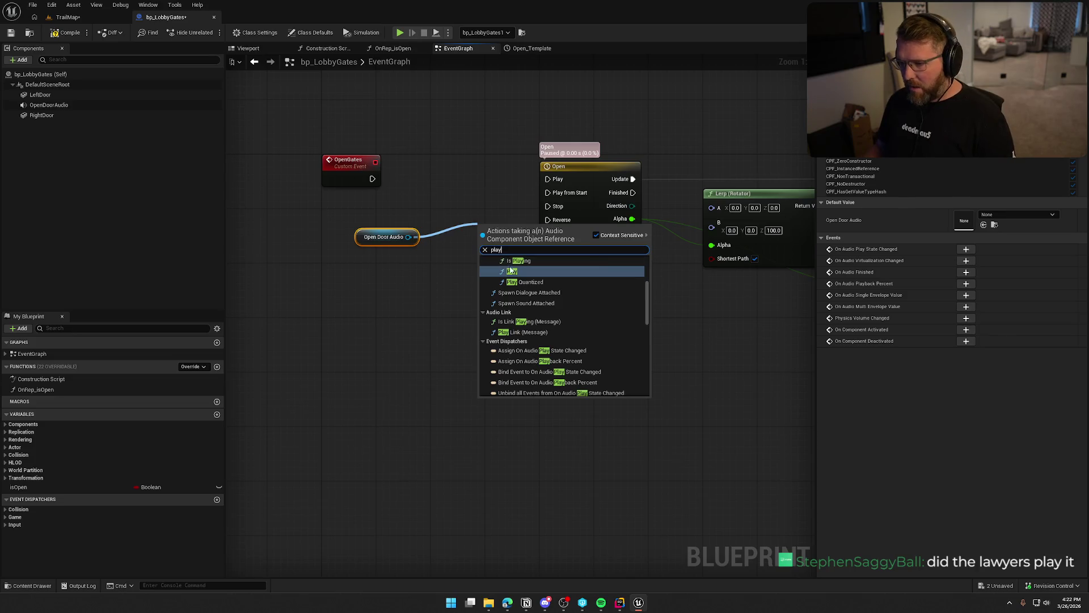
click(510, 270)
drag(371, 182, 371, 182)
mouse_move(504, 232)
mouse_down()
mouse_move(454, 171)
mouse_move(469, 166)
mouse_move(548, 192)
mouse_up()
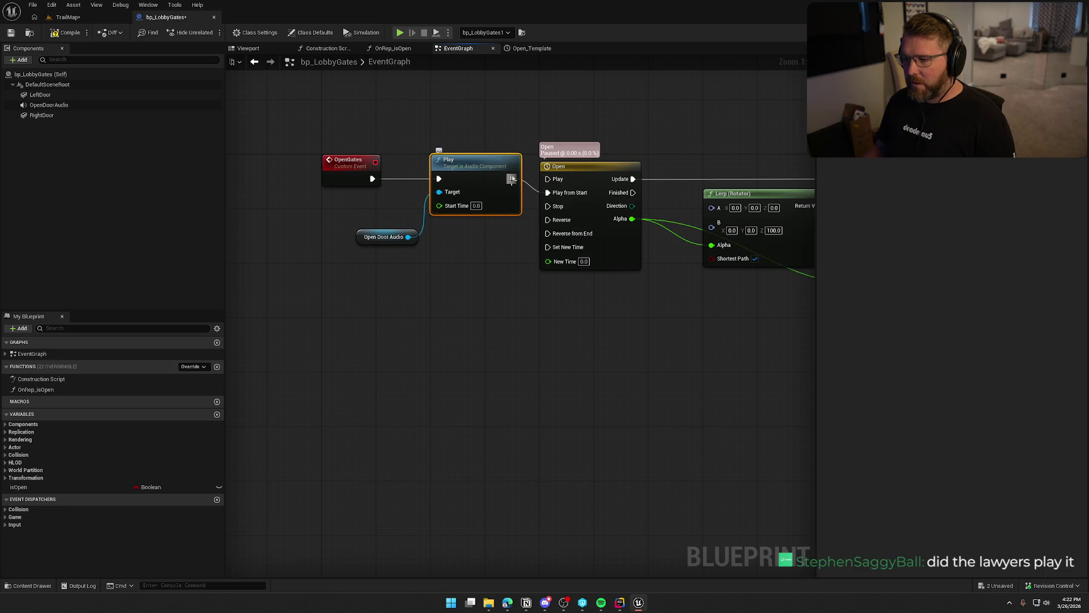
click(388, 221)
drag(361, 238, 437, 224)
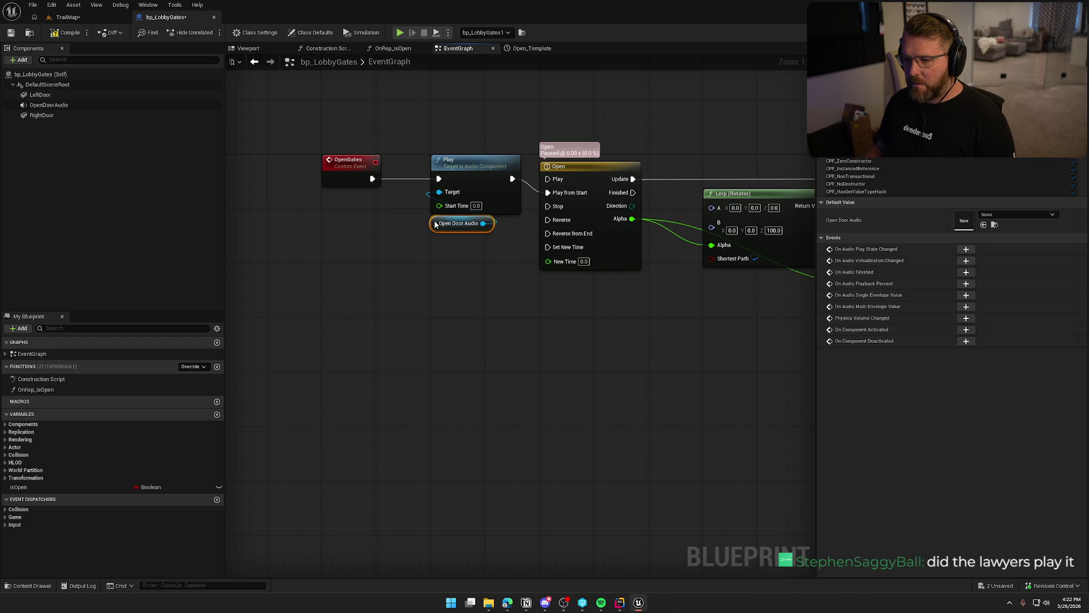
click(69, 18)
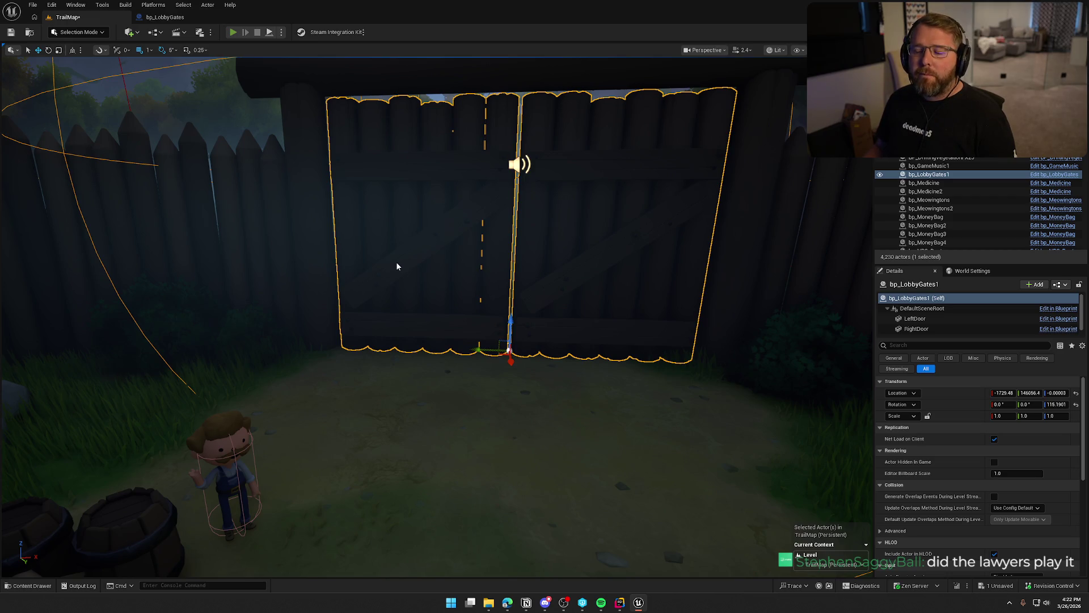
Step: Play-test TrailMap, running the character through the village and out the opening gate
key(alt+p)
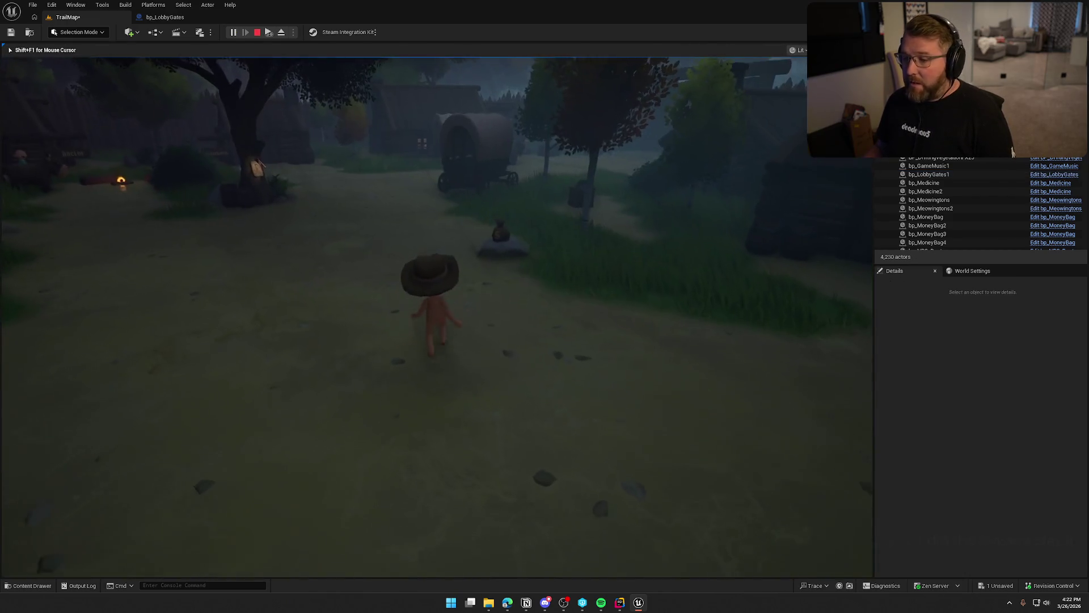
key(w)
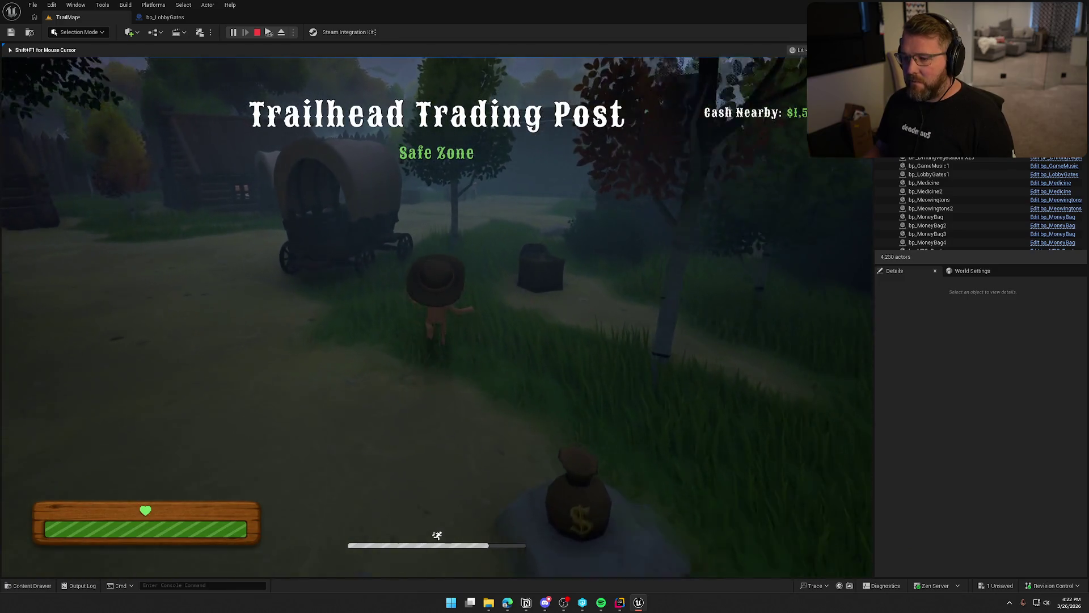
key(w)
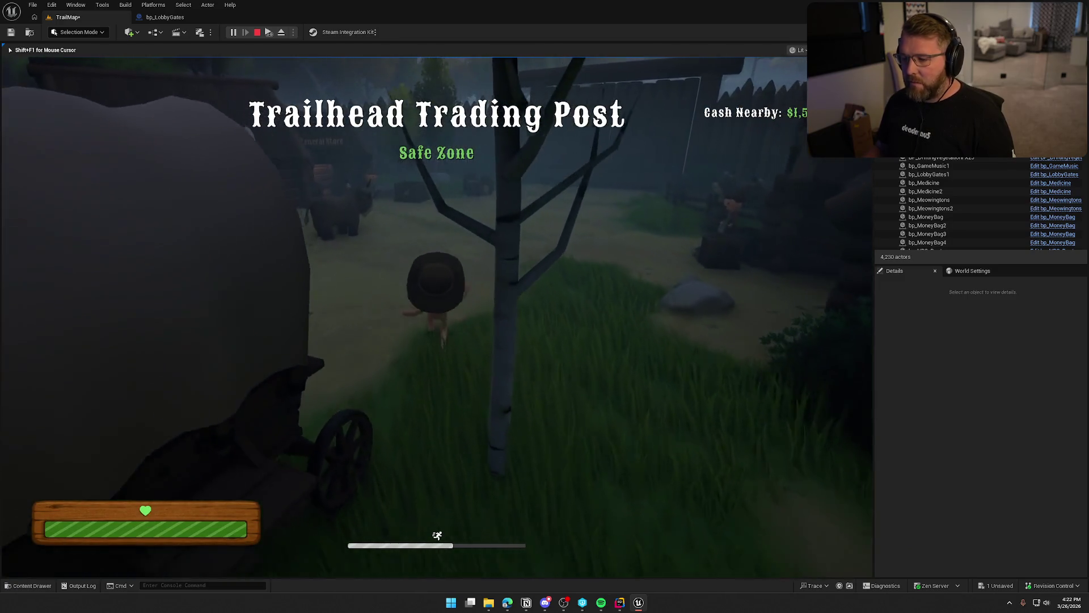
key(w)
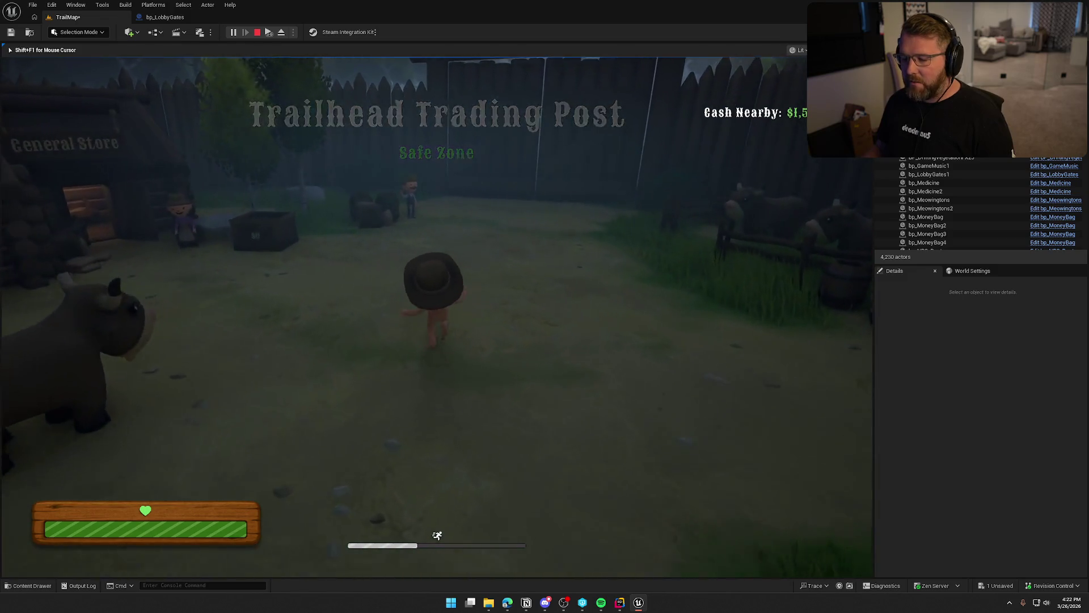
key(w)
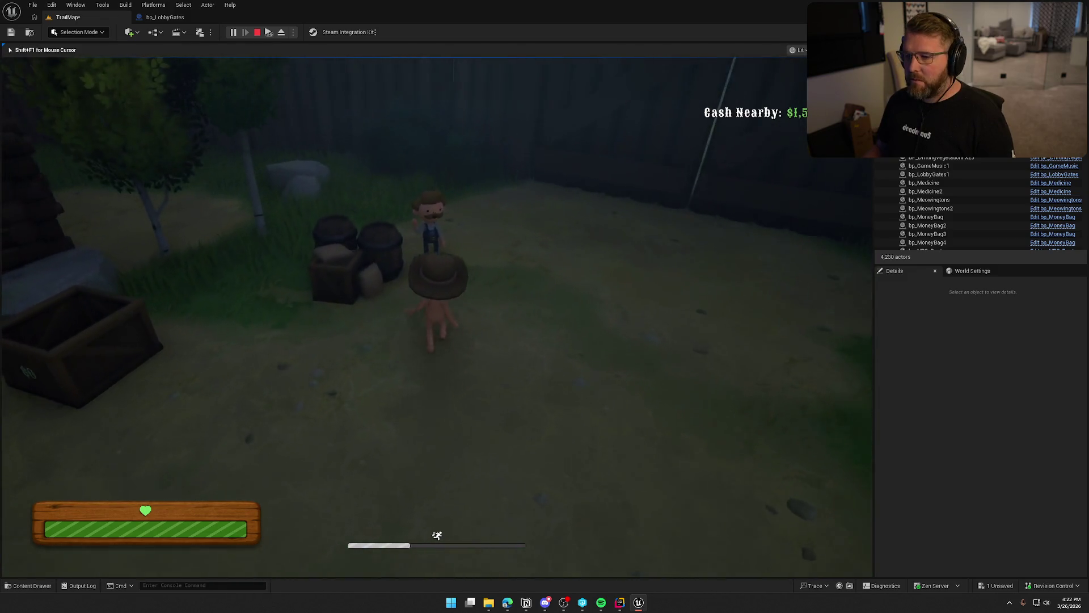
key(w)
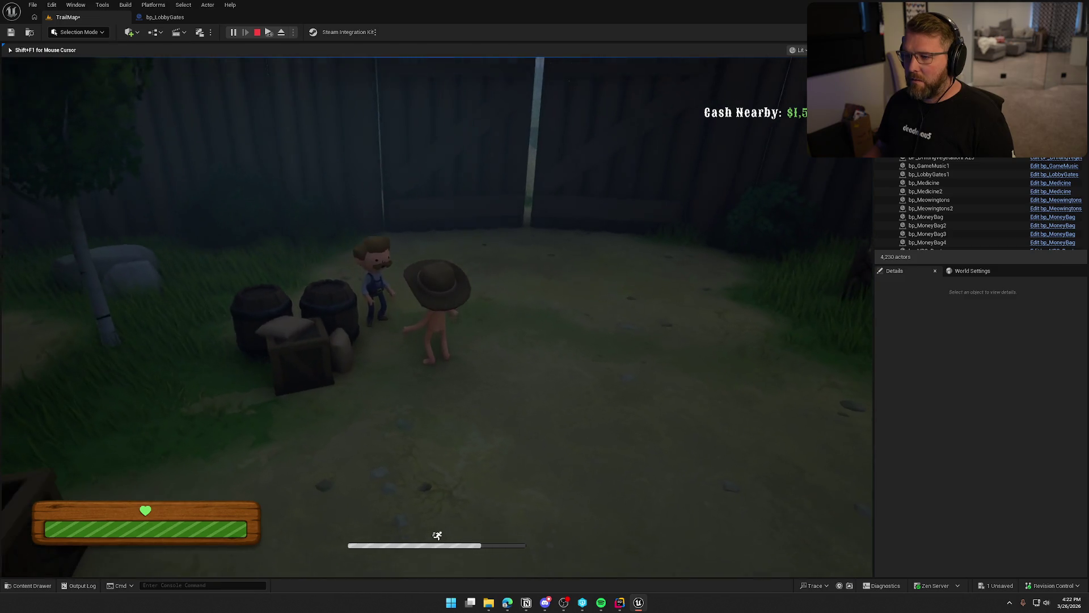
key(w)
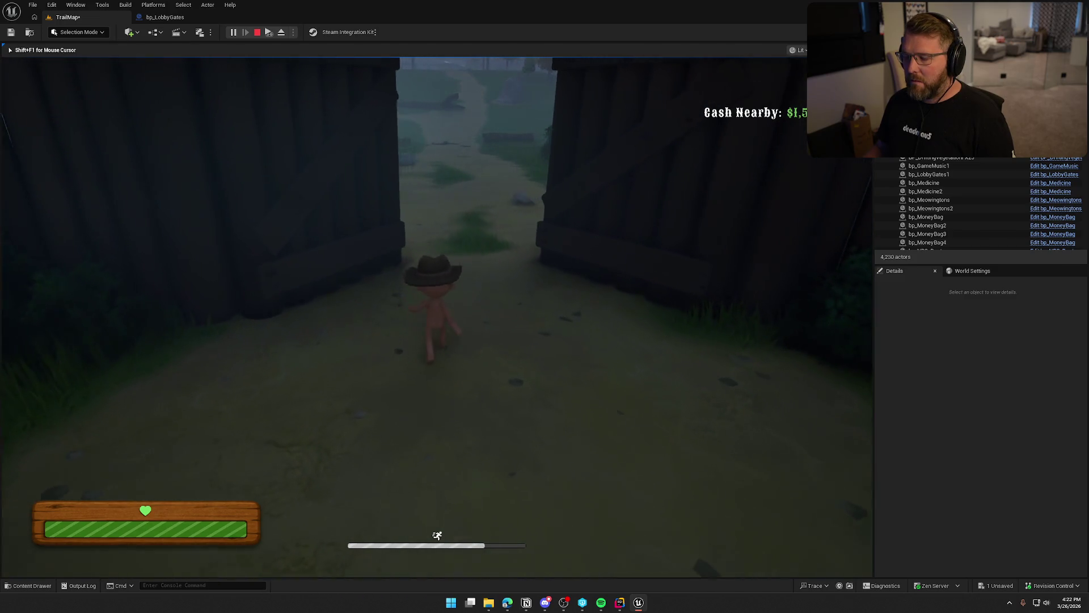
key(w)
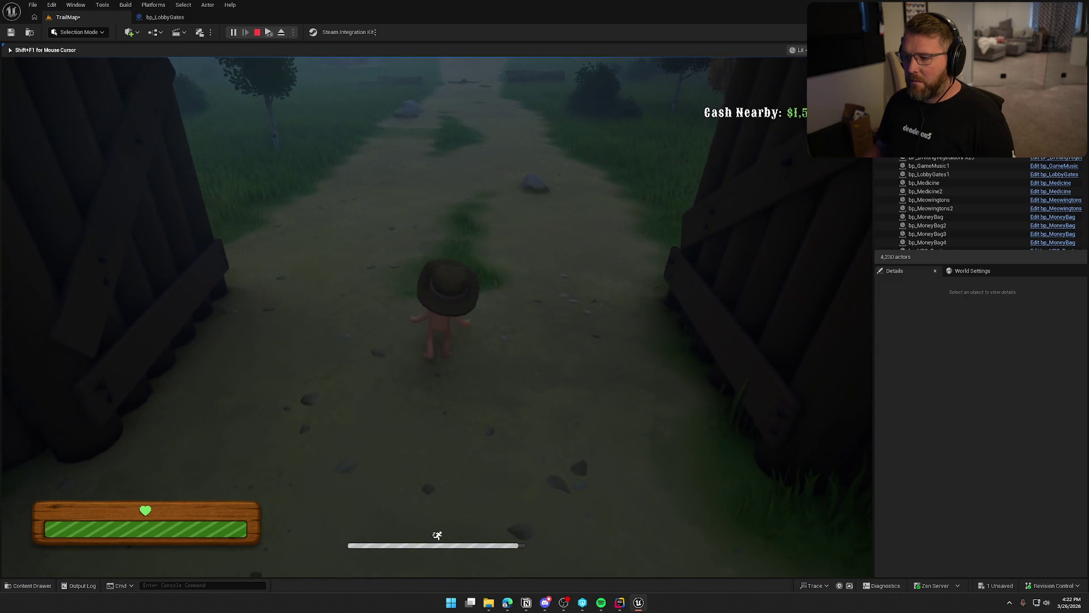
key(w)
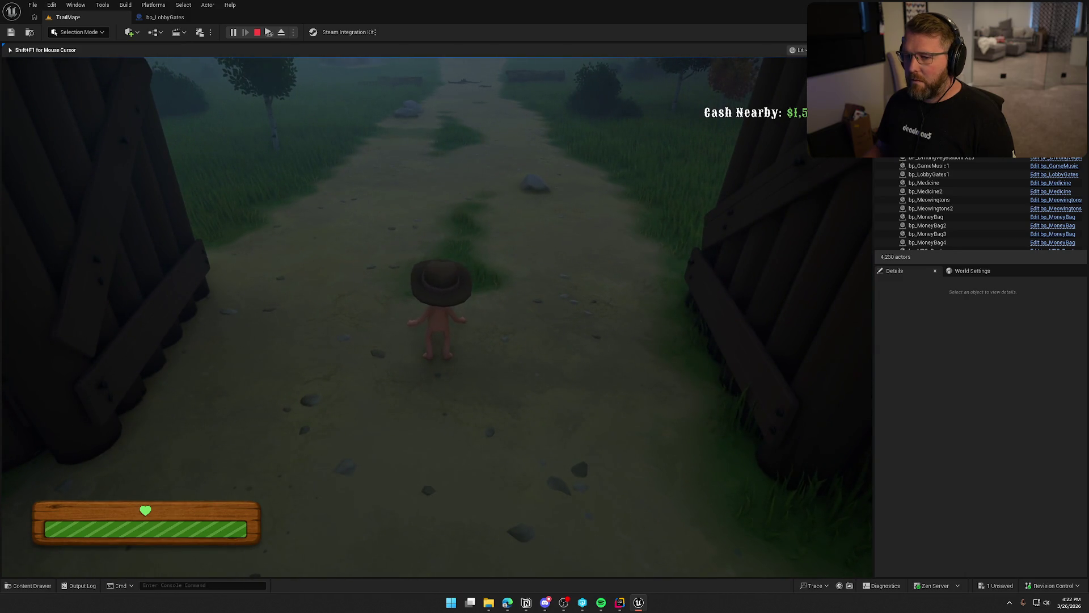
Step: Stop the play session and reopen the Open timeline's curve editor
key(Escape)
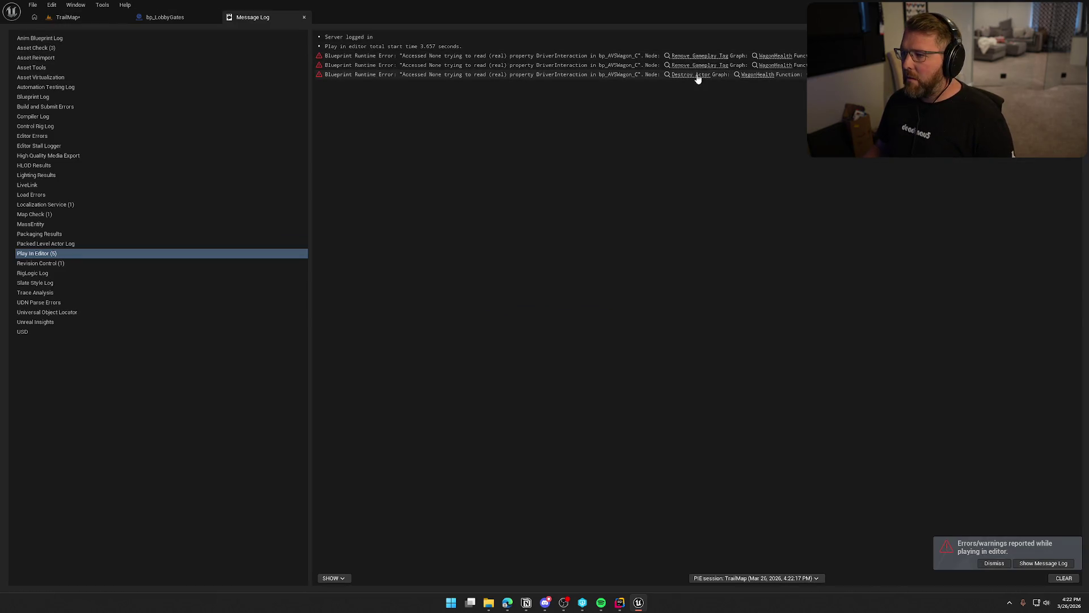
click(304, 17)
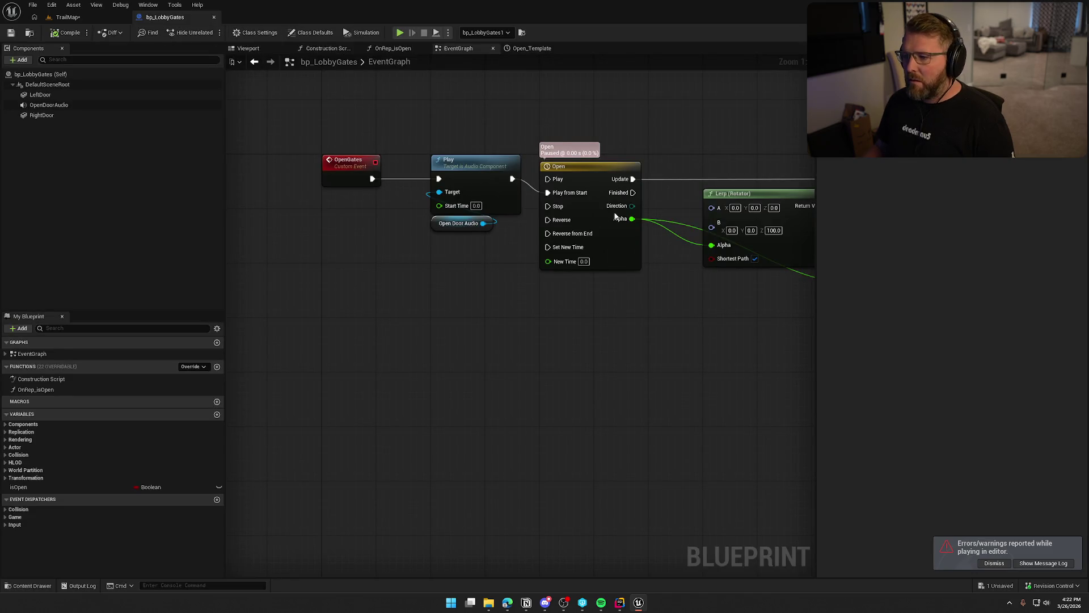
double_click(590, 177)
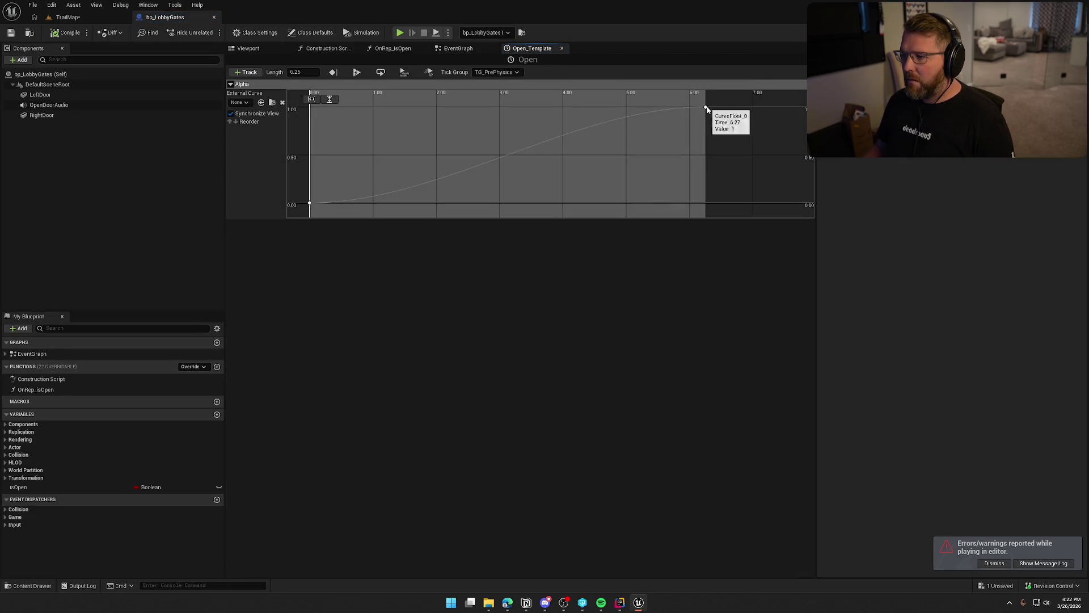
Step: Bend the last key's tangent and pull that end key back to 5.75 seconds
click(706, 108)
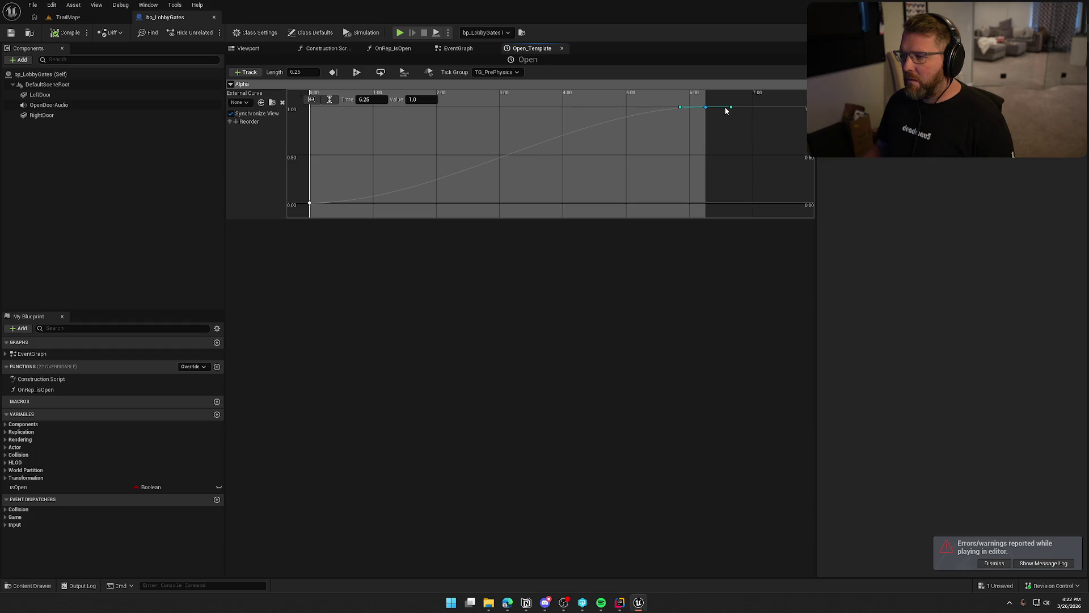
drag(731, 108, 731, 113)
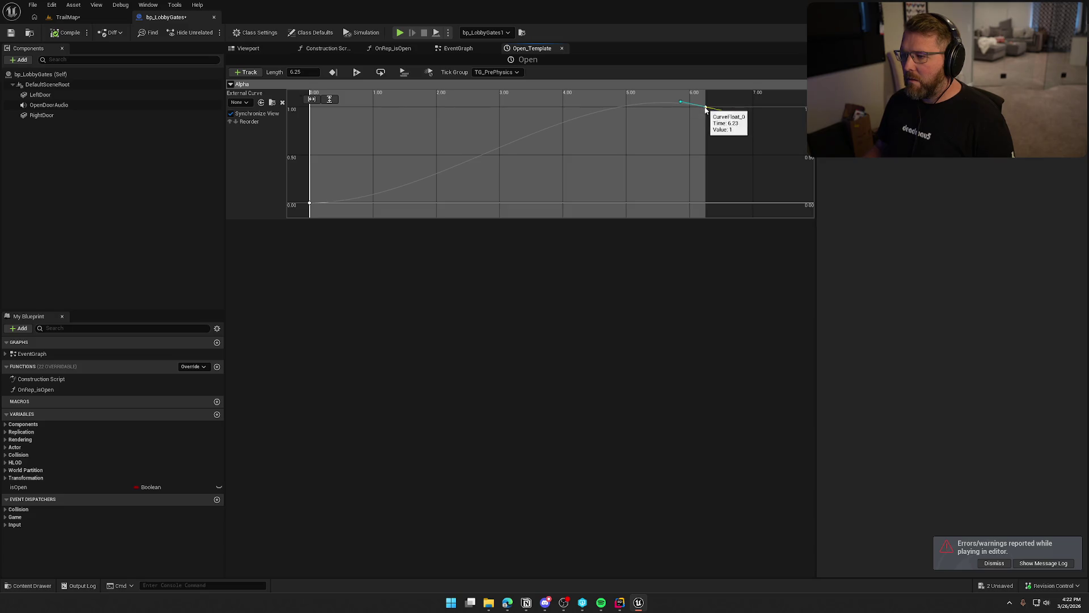
drag(703, 109, 646, 111)
text(5.75)
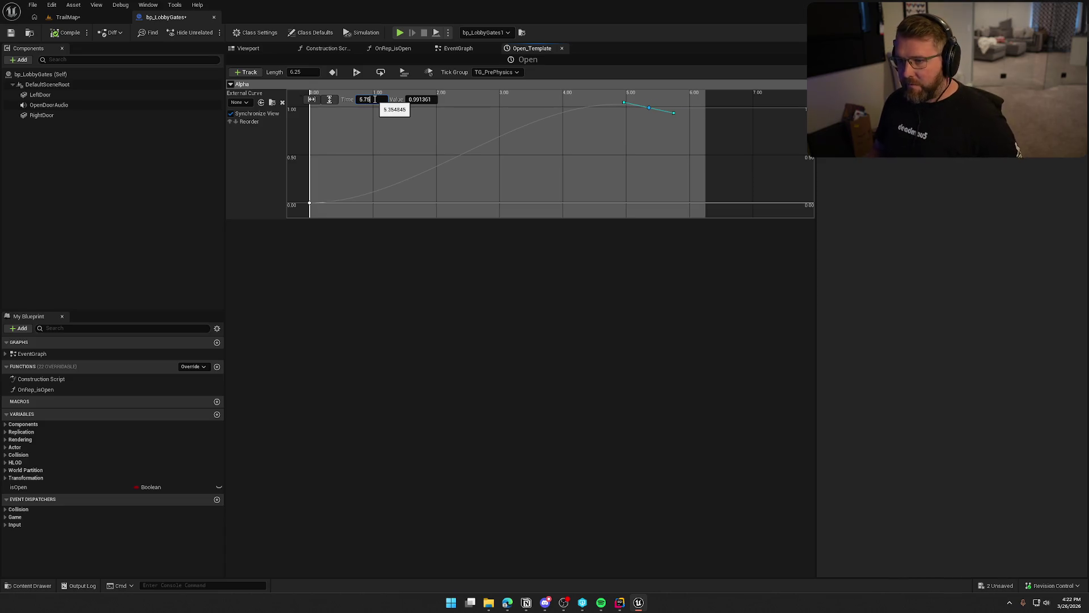
key(Return)
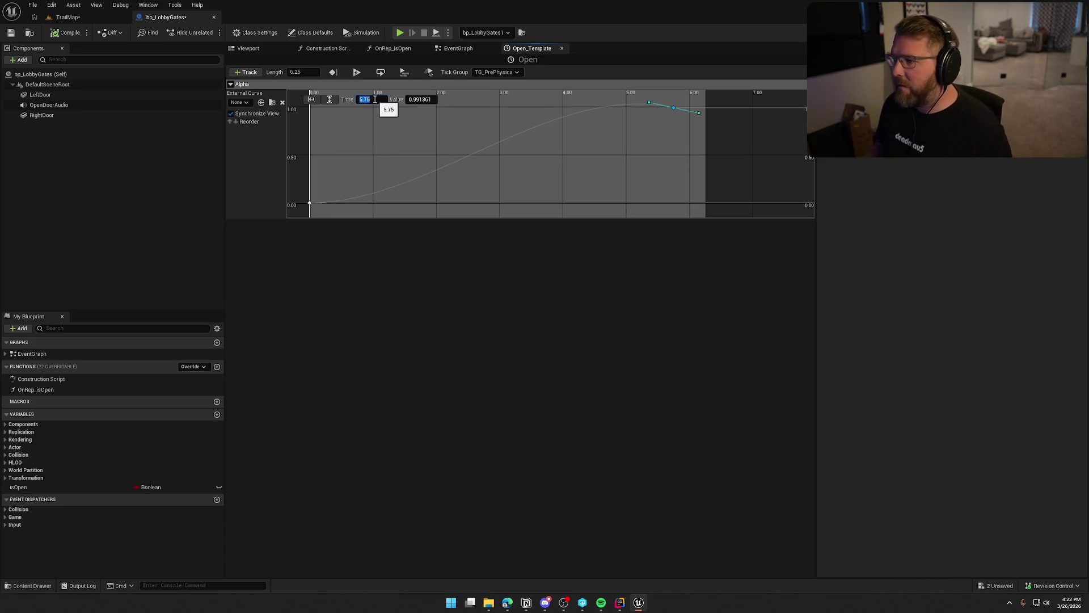
Step: Add a key at 6 seconds, raise it to about 0.94, and give it flat tangents
right_click(636, 135)
click(661, 146)
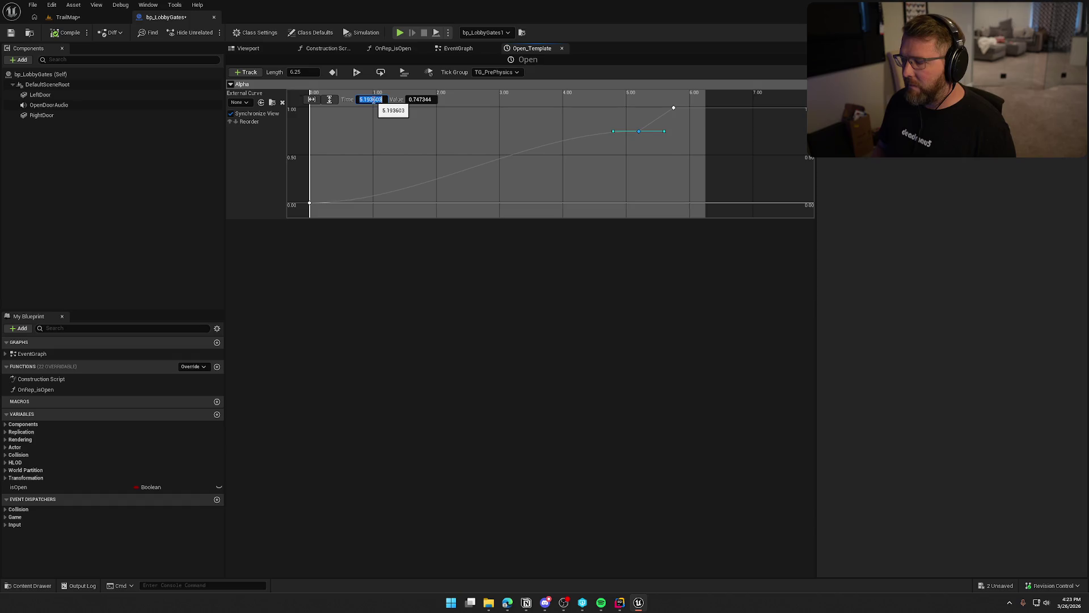
key(Return)
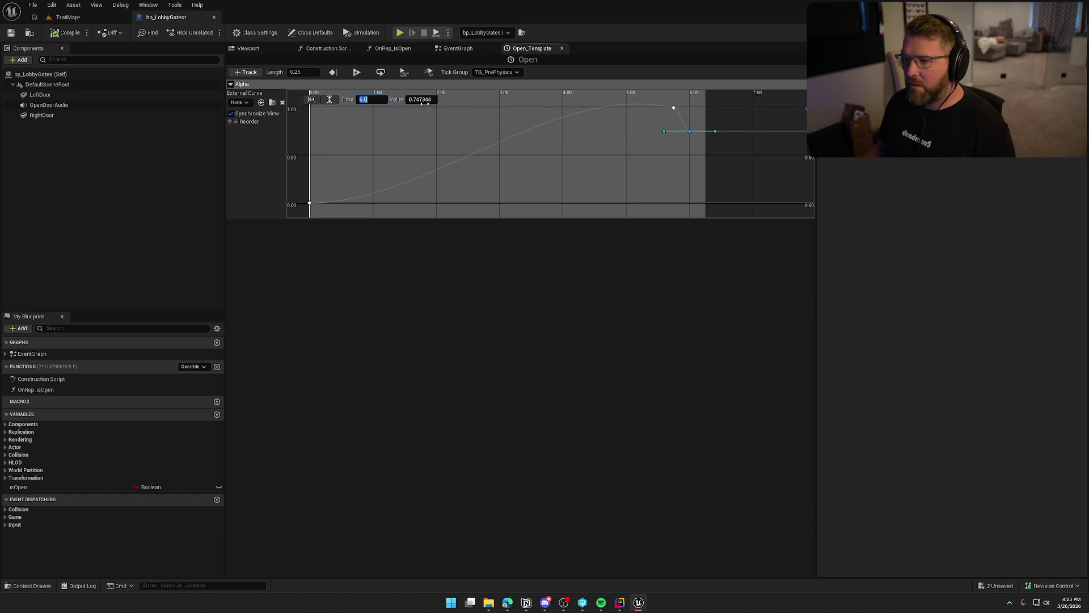
drag(690, 134, 691, 126)
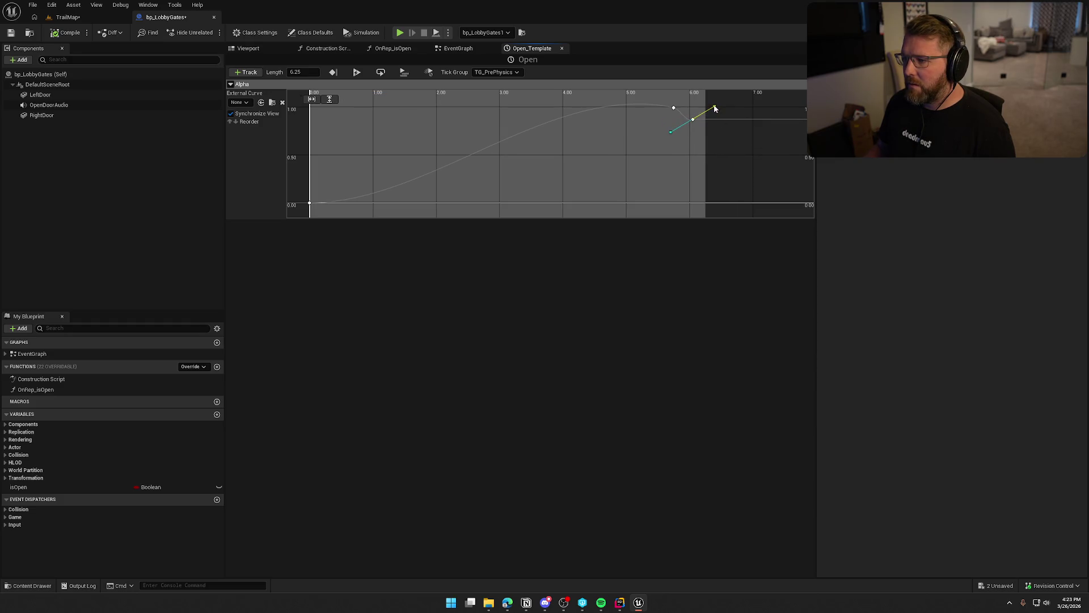
drag(691, 122, 691, 115)
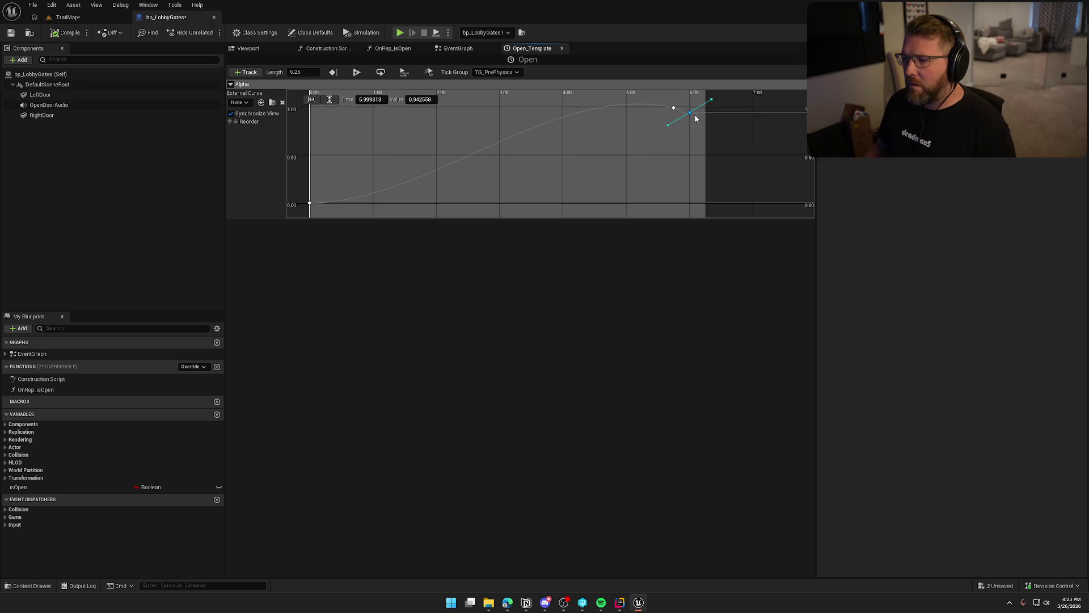
right_click(695, 117)
click(743, 127)
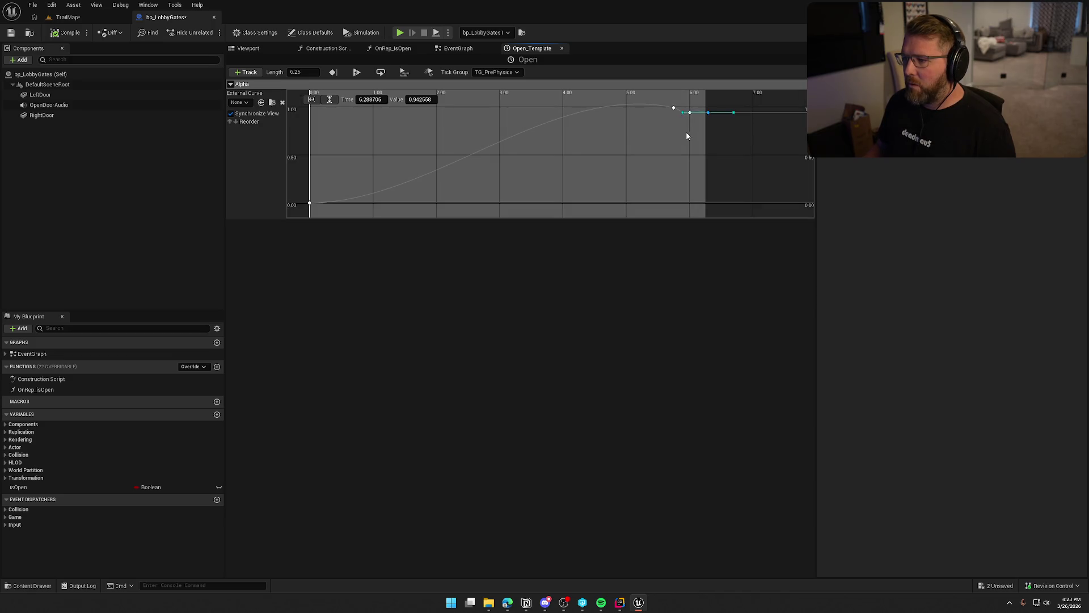
Step: Set the last curve key's time to 6.25
click(366, 99)
text(6)
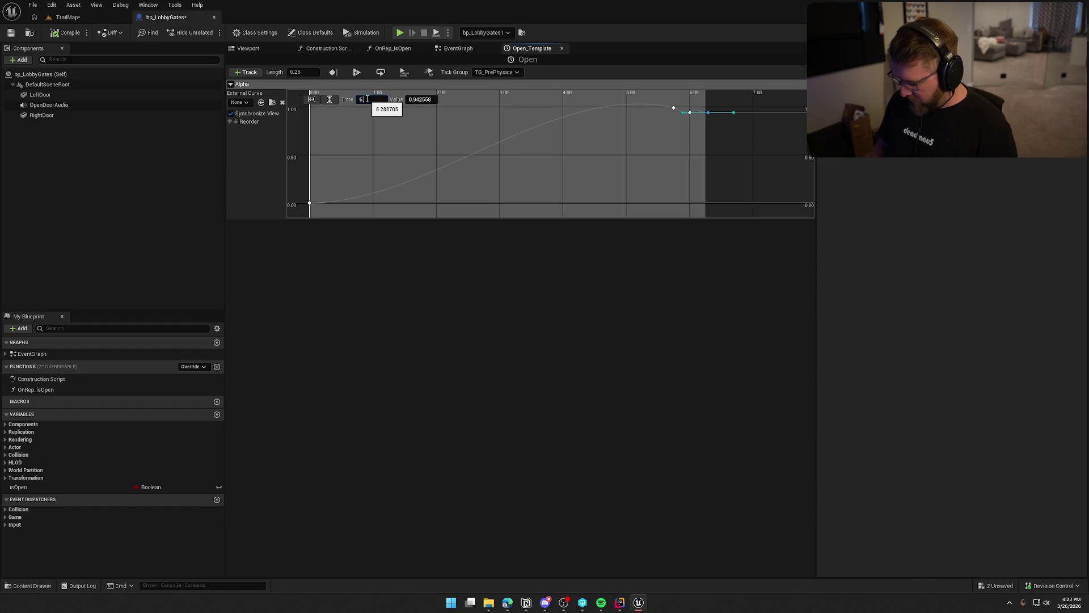
text(.25)
key(Tab)
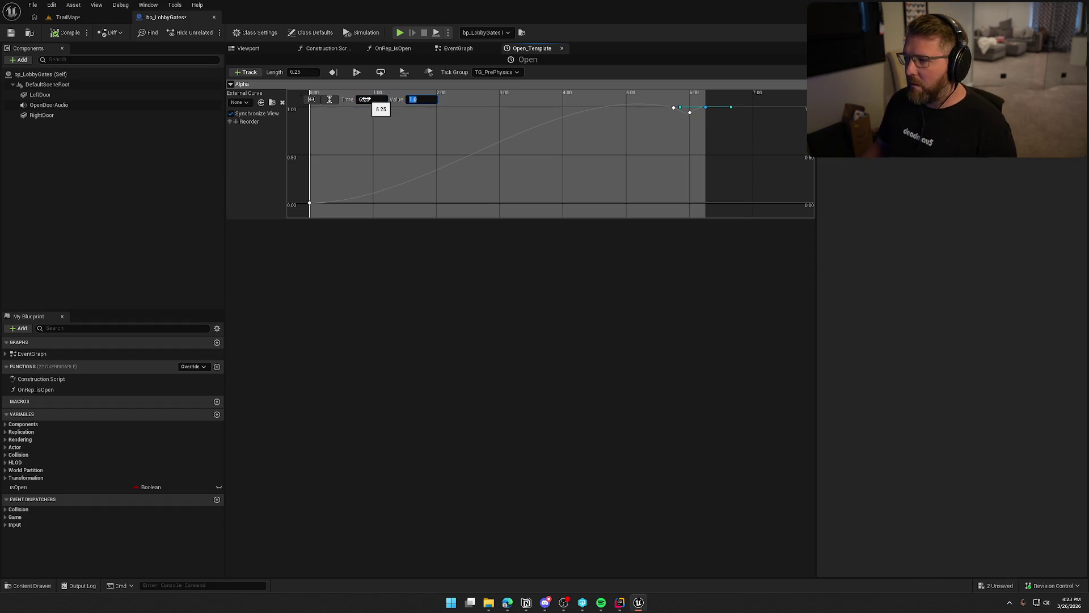
Step: Flatten the outgoing tangent of the 6-second key
click(689, 112)
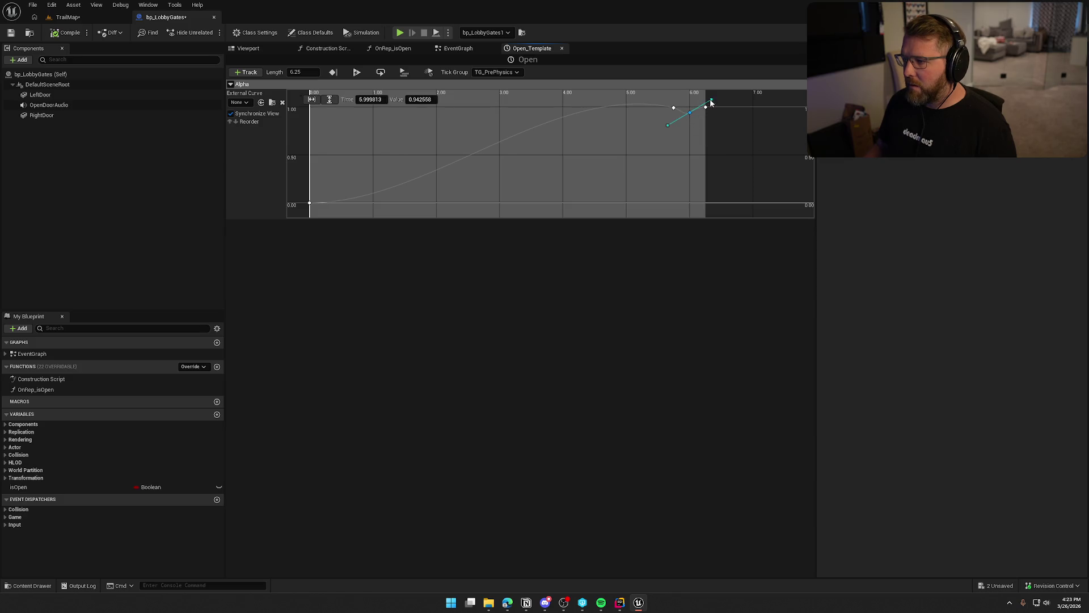
click(701, 115)
click(689, 113)
drag(713, 102, 716, 111)
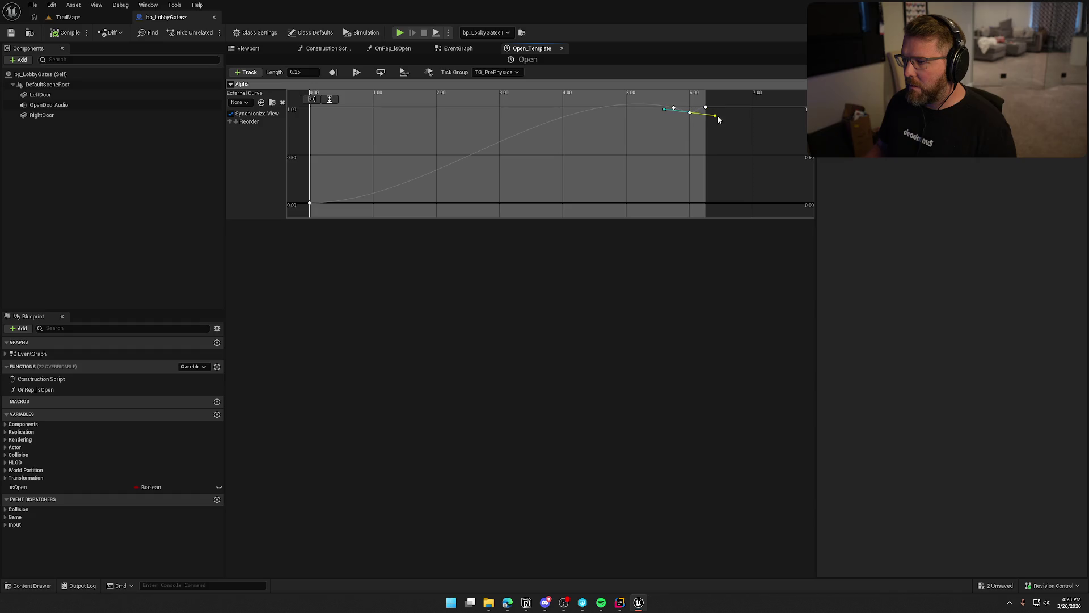
click(585, 162)
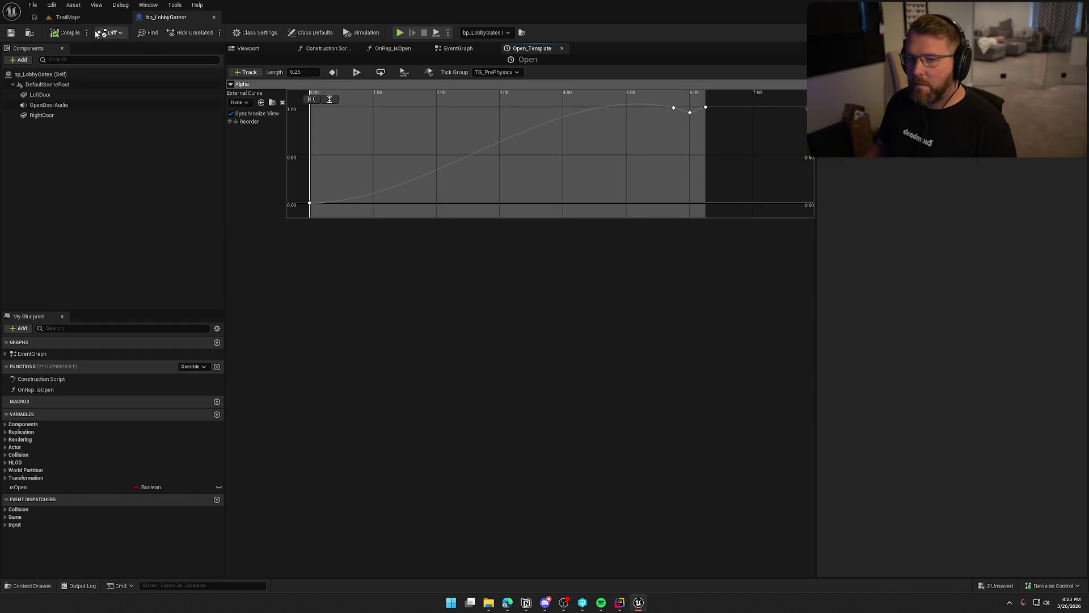
click(69, 17)
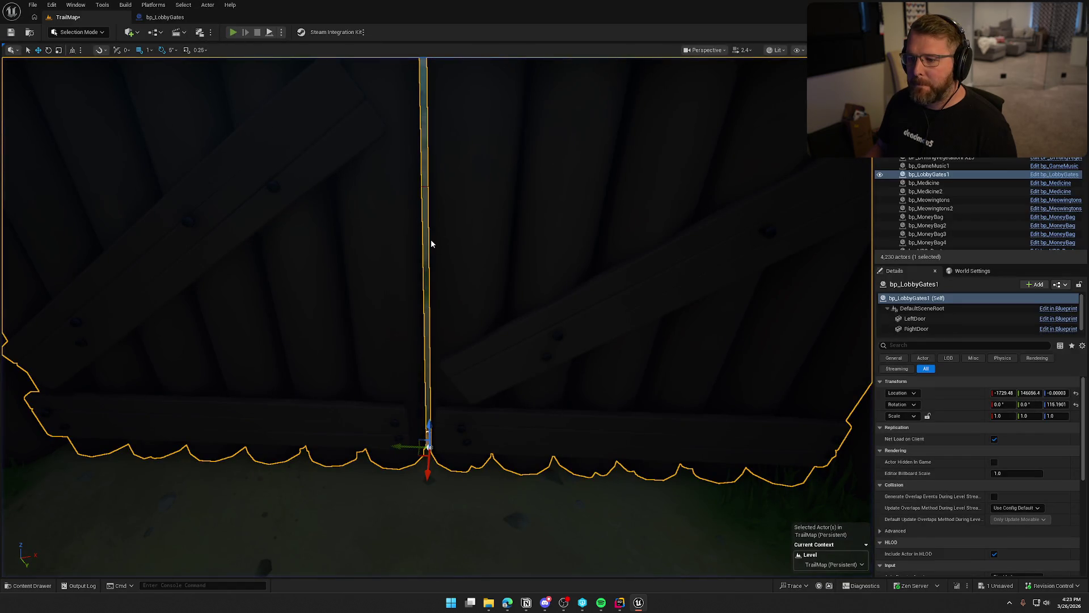
Step: Play-test again, running through the trading-post yard back to the opening gates, then stop
key(alt+p)
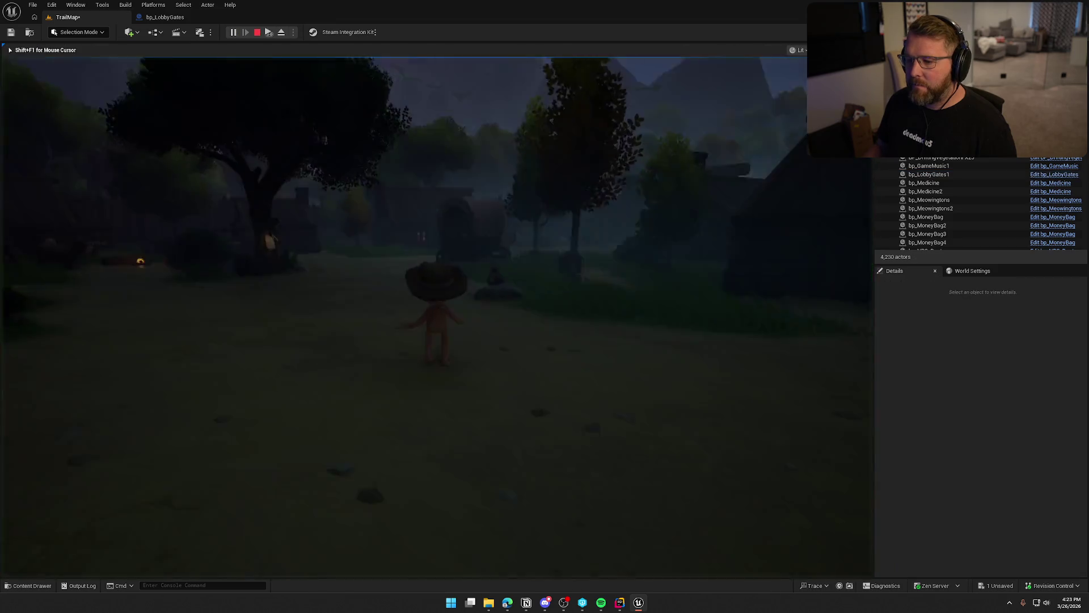
key(w)
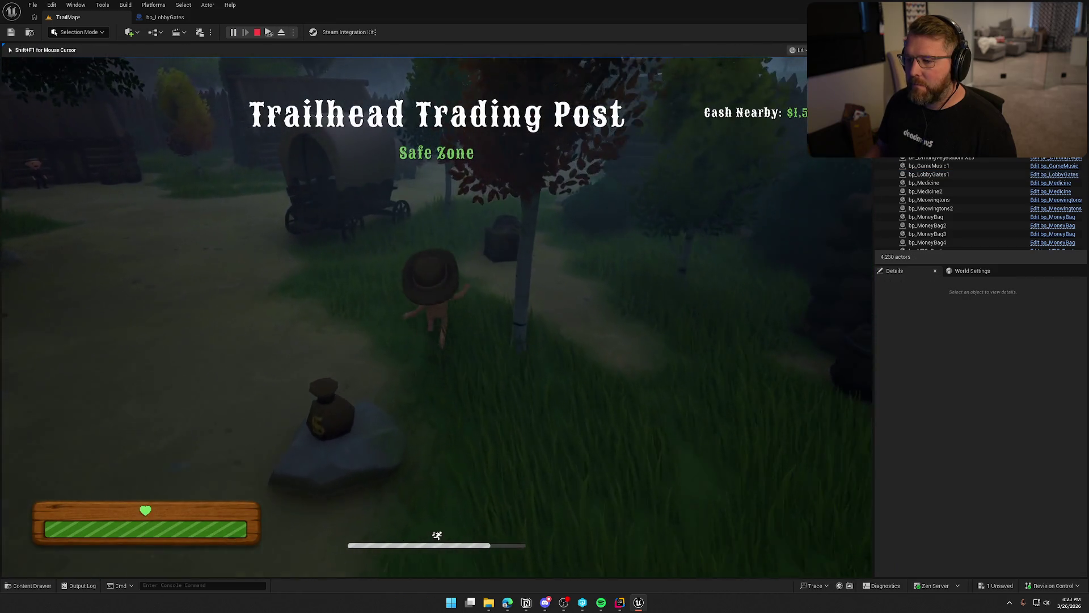
key(w)
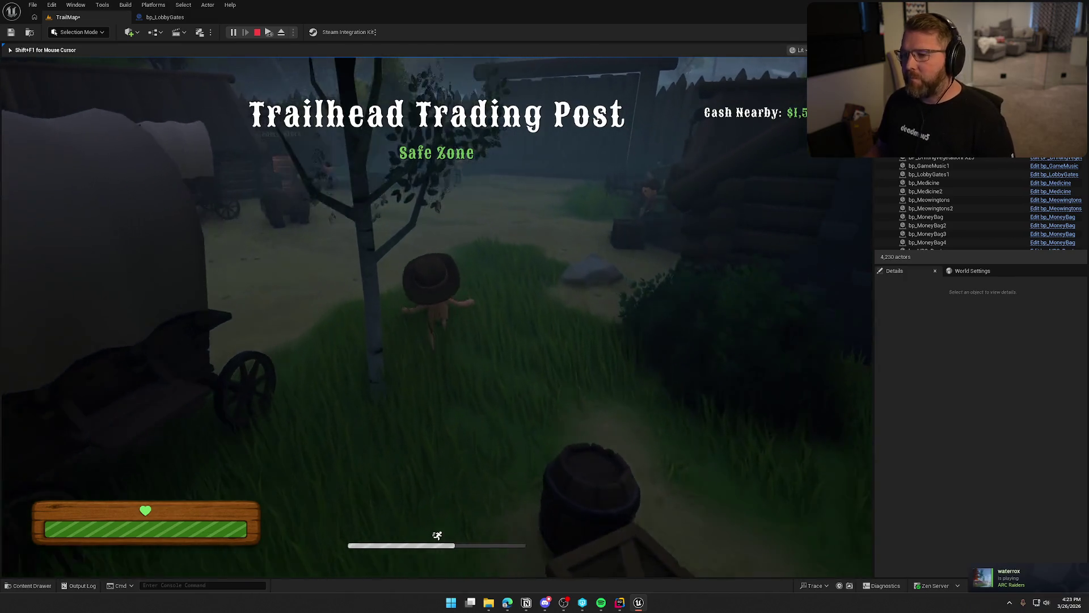
key(w)
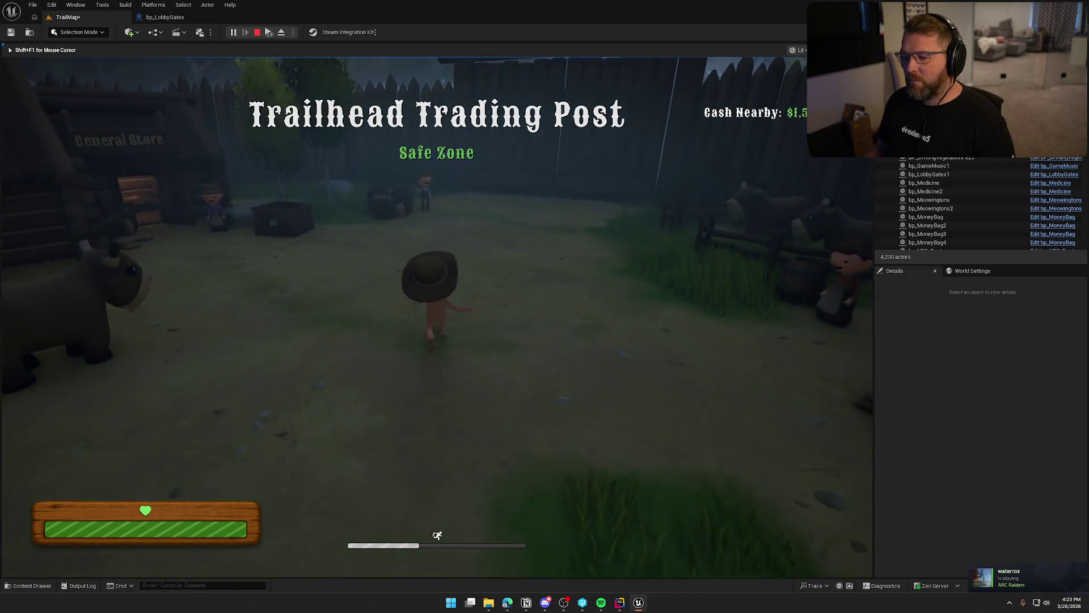
key(w)
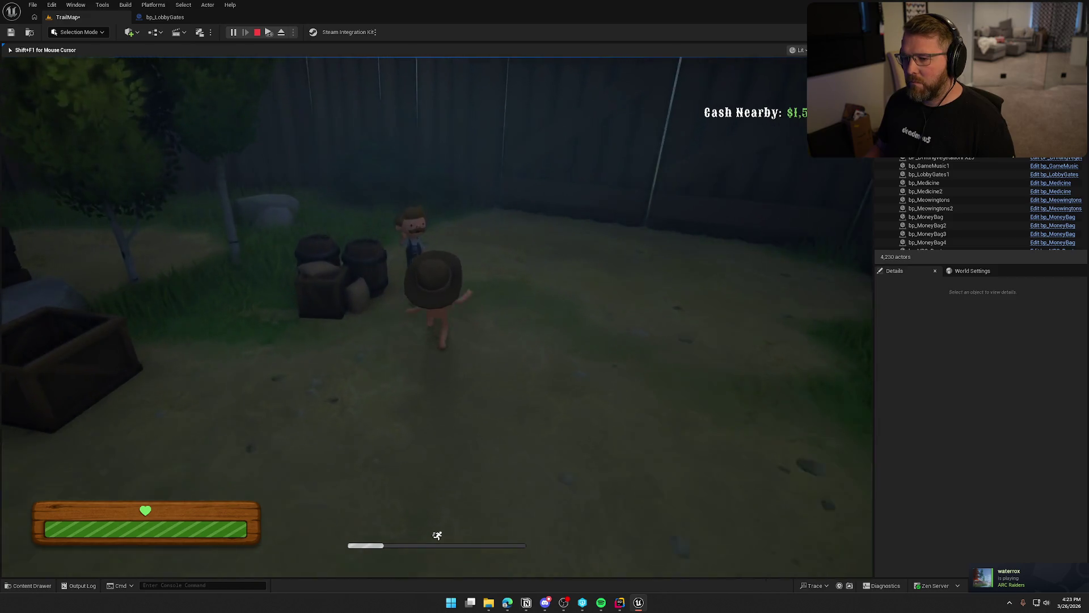
key(w)
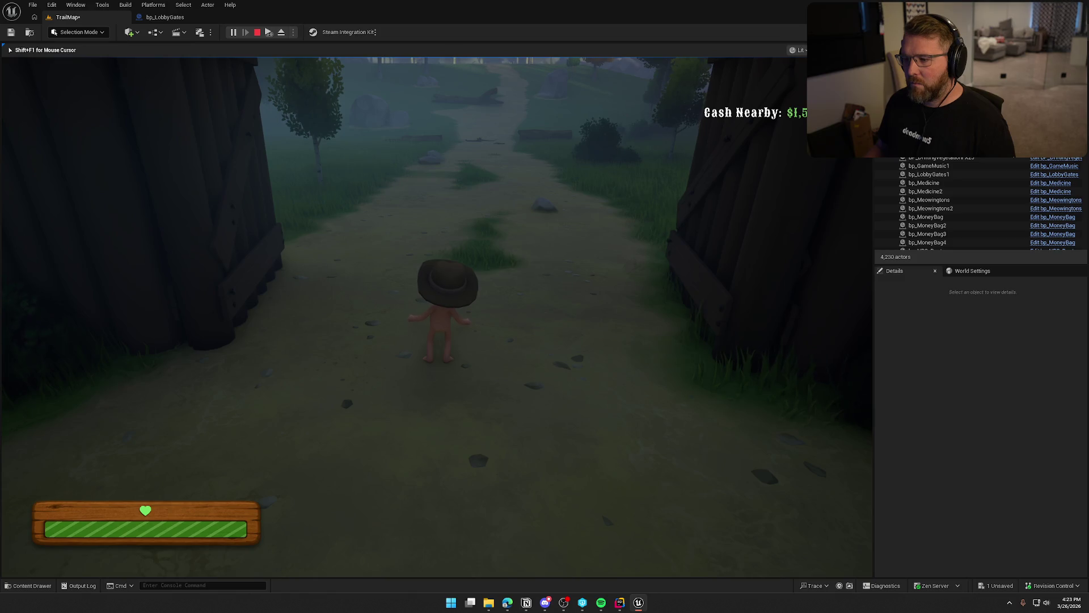
key(Escape)
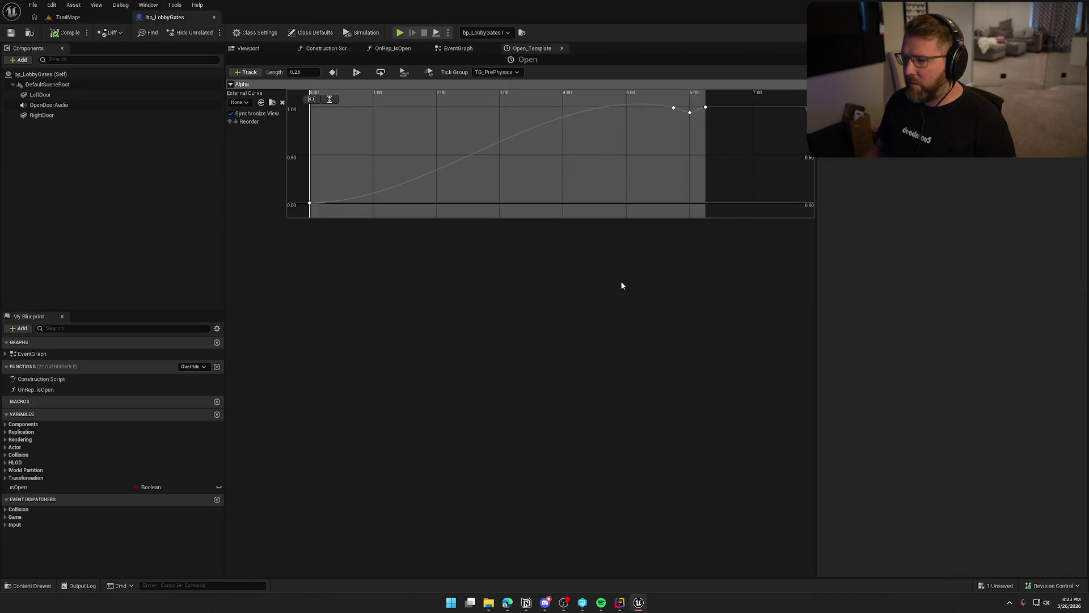
Step: Zoom in on the curve's final keys and nudge the 6-second key up to about 0.98
click(690, 113)
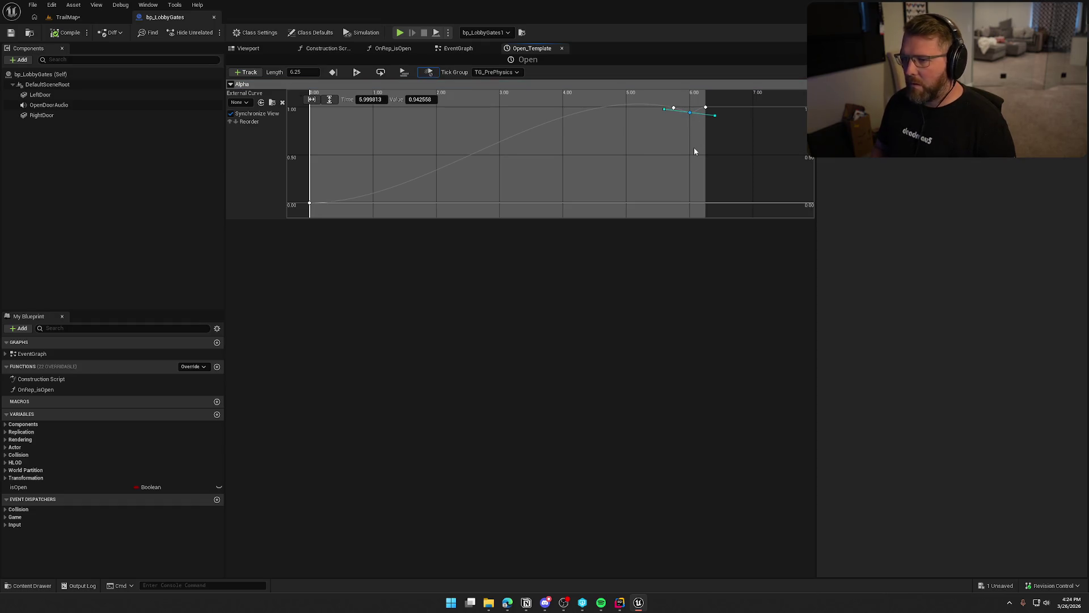
click(698, 119)
scroll(713, 122, up, 2)
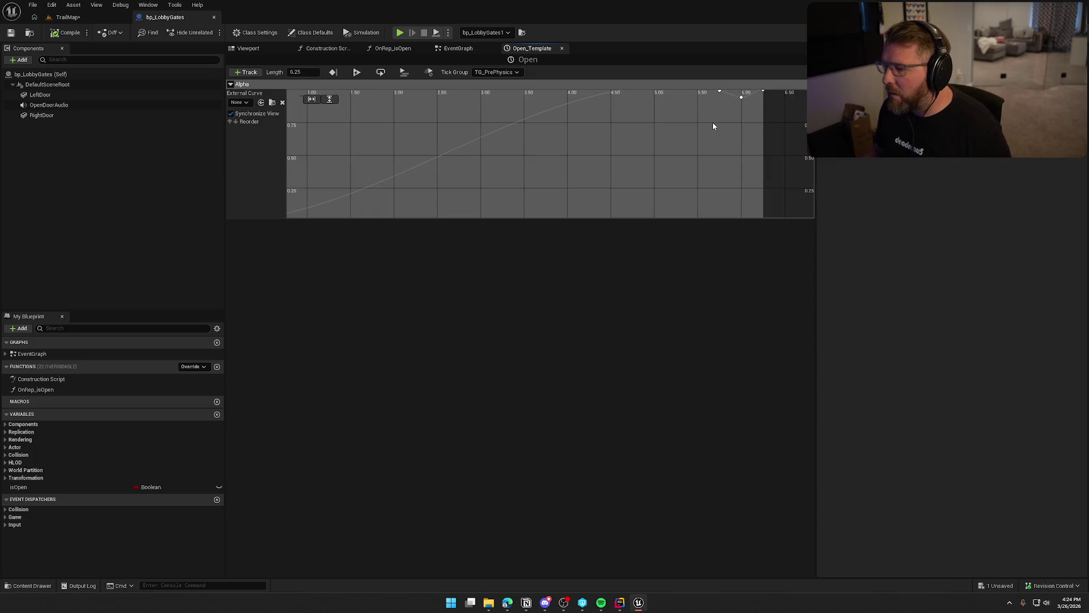
mouse_move(732, 148)
mouse_down()
mouse_move(574, 219)
mouse_move(553, 155)
mouse_up()
scroll(627, 199, up, 2)
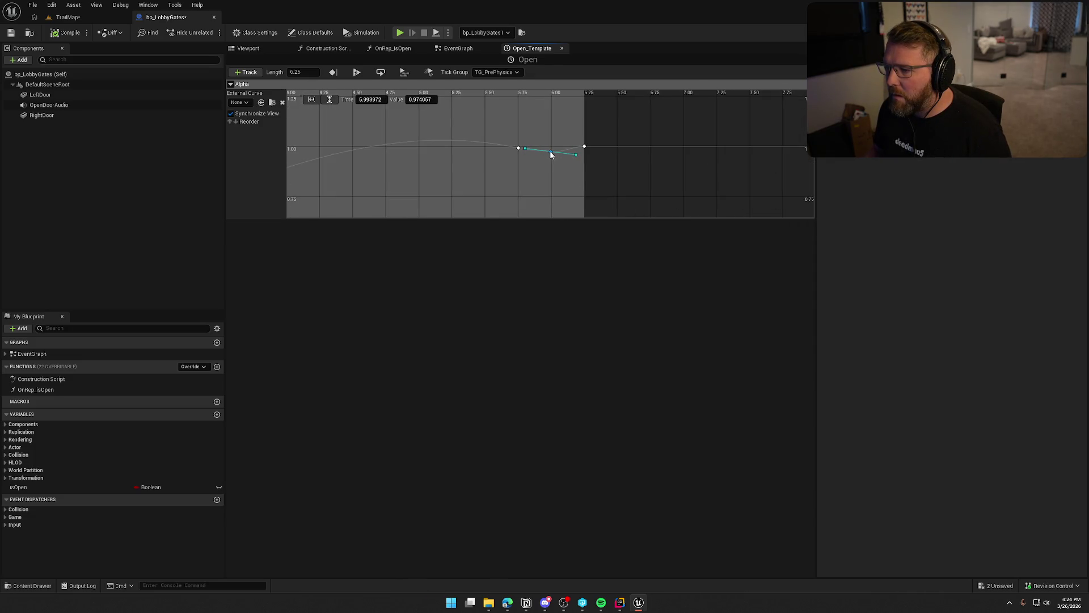
click(575, 157)
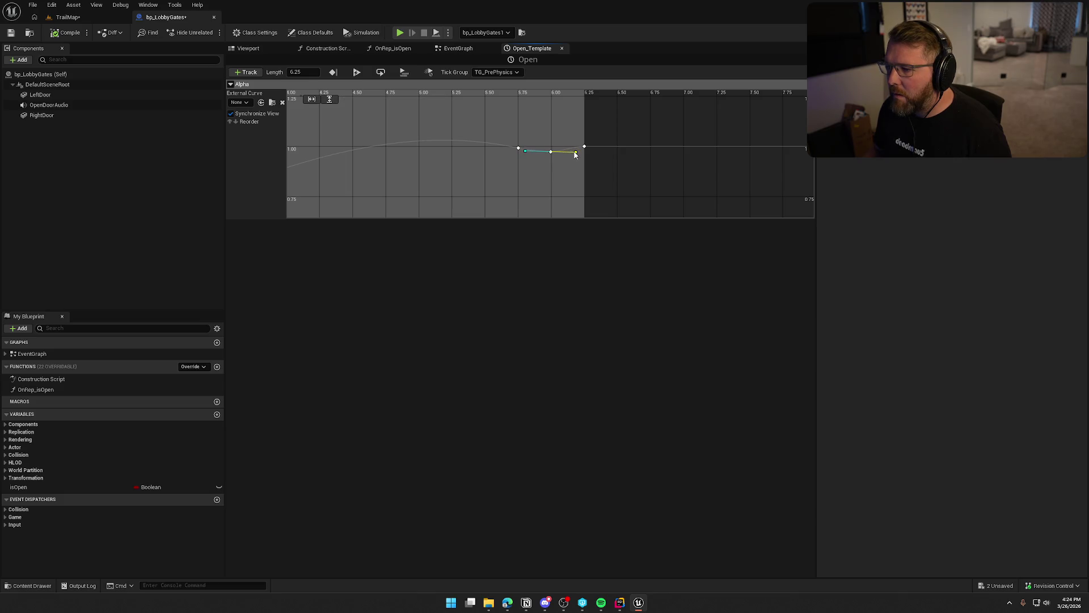
drag(551, 152, 552, 150)
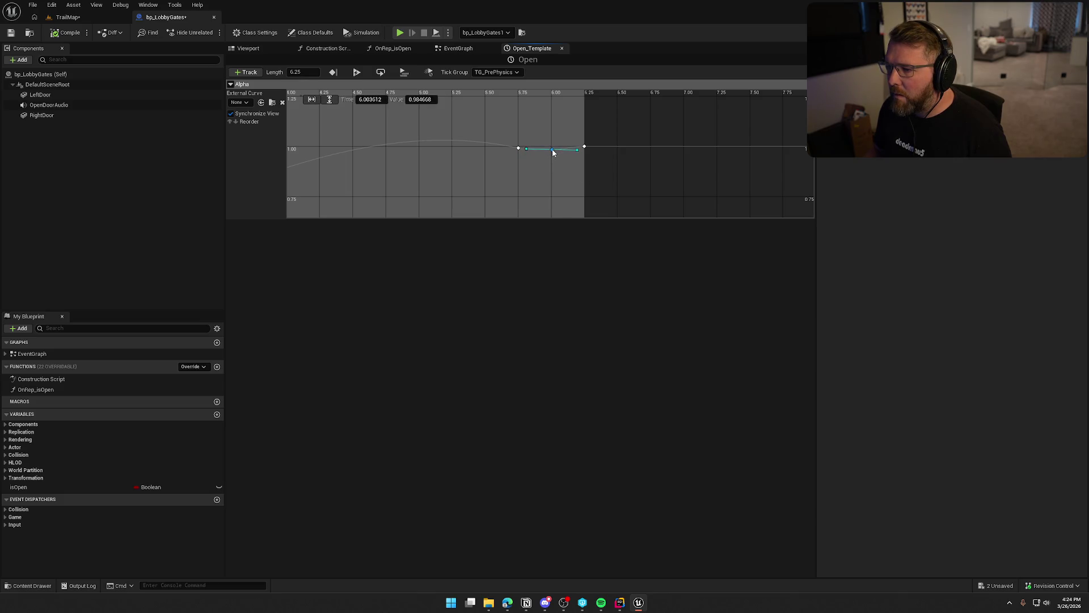
click(566, 169)
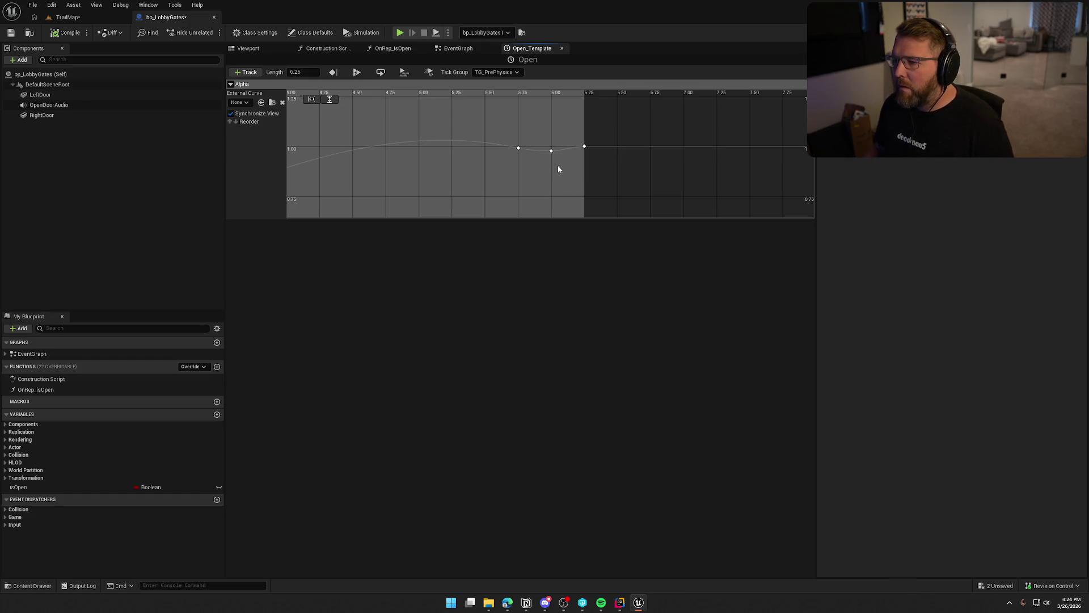
Step: Delete the key near 6 seconds and flatten the tangents at the 5.75 and 6.25 keys
click(551, 150)
key(Delete)
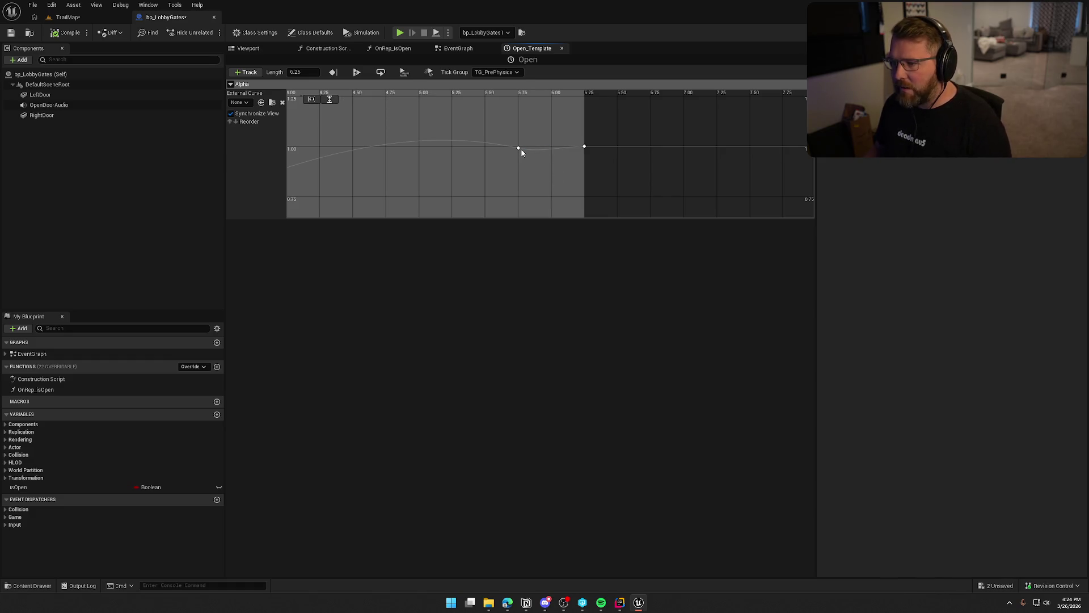
click(519, 149)
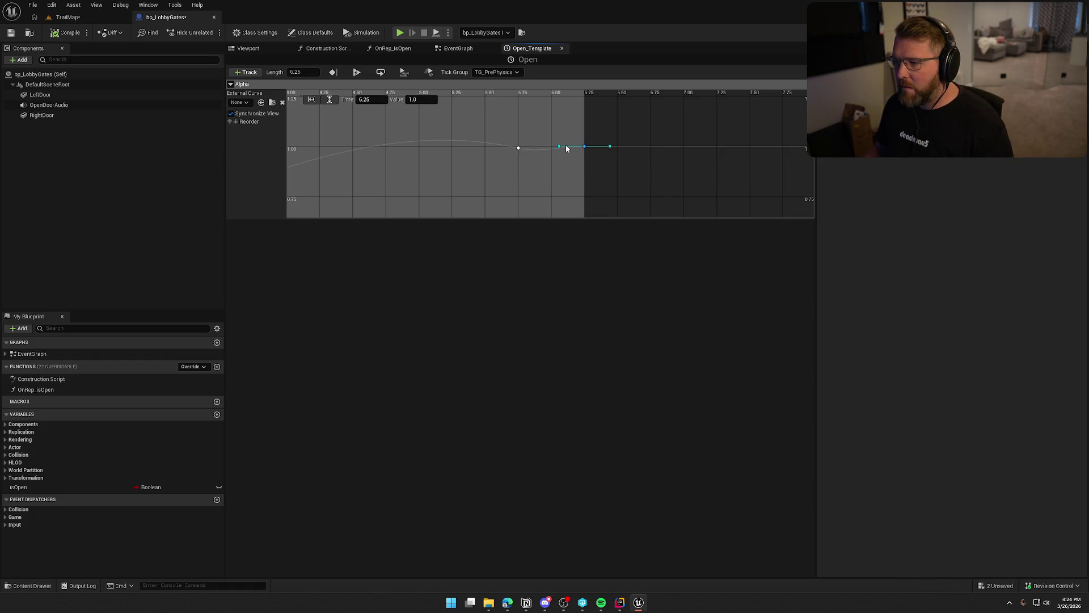
drag(559, 147, 561, 151)
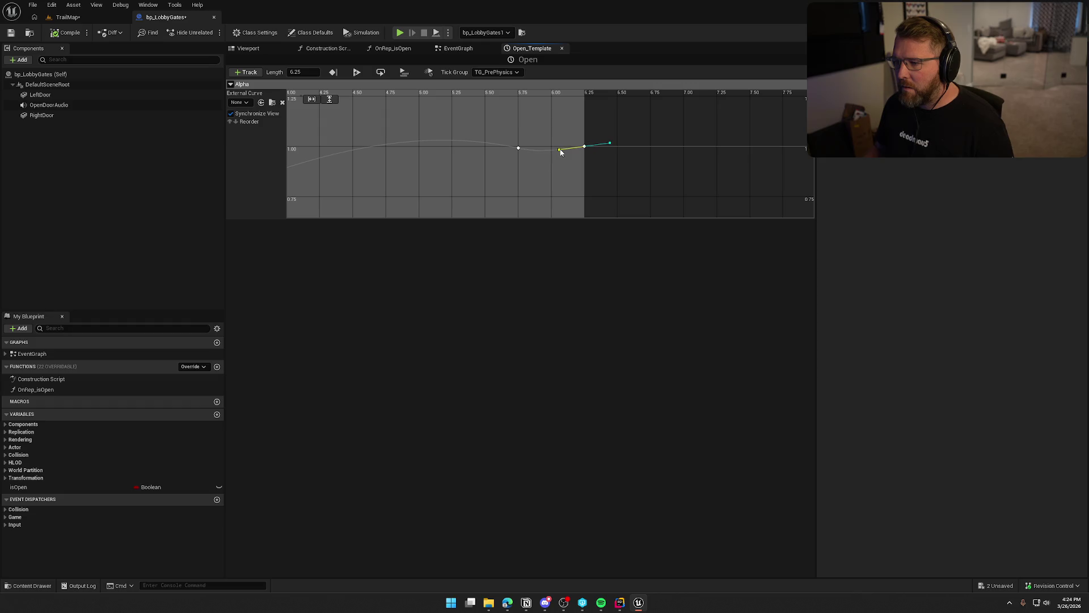
click(518, 149)
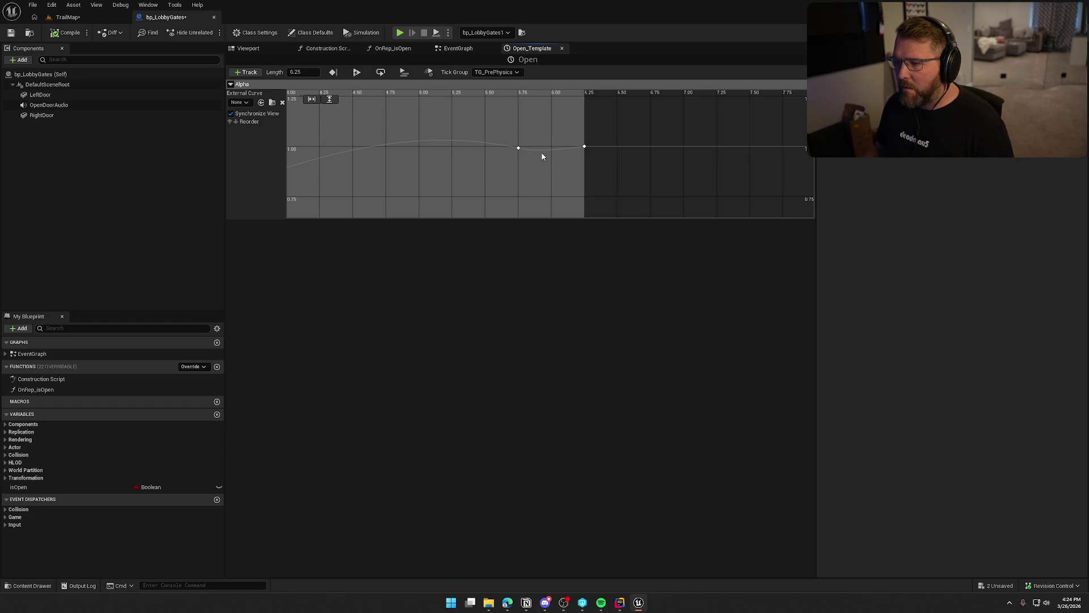
click(519, 148)
drag(543, 154, 543, 152)
click(82, 17)
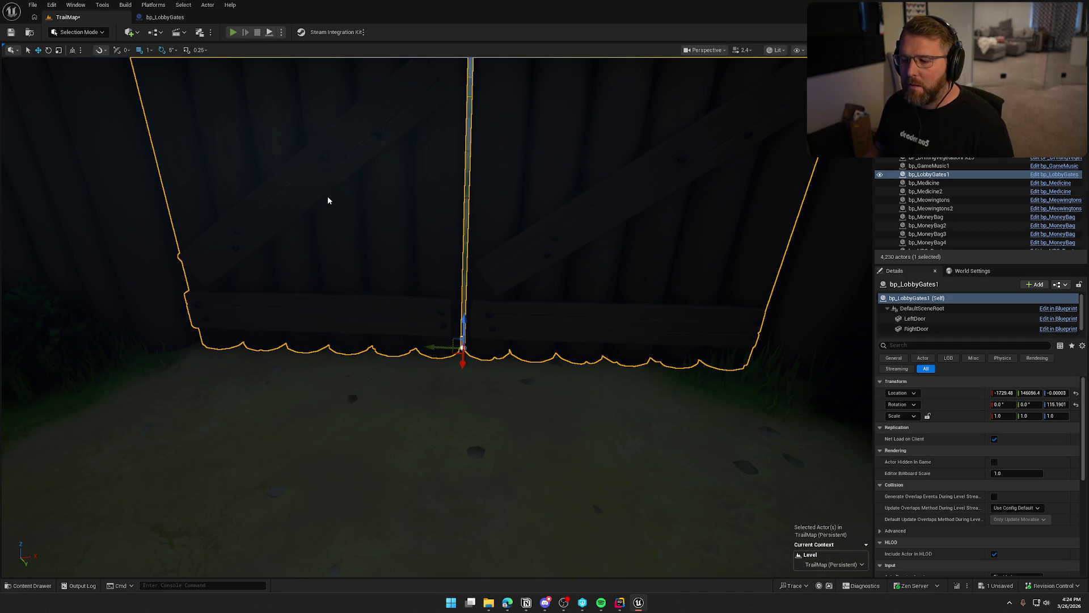
Step: Start another play-in-editor test run of the level with Alt+P
key(alt+p)
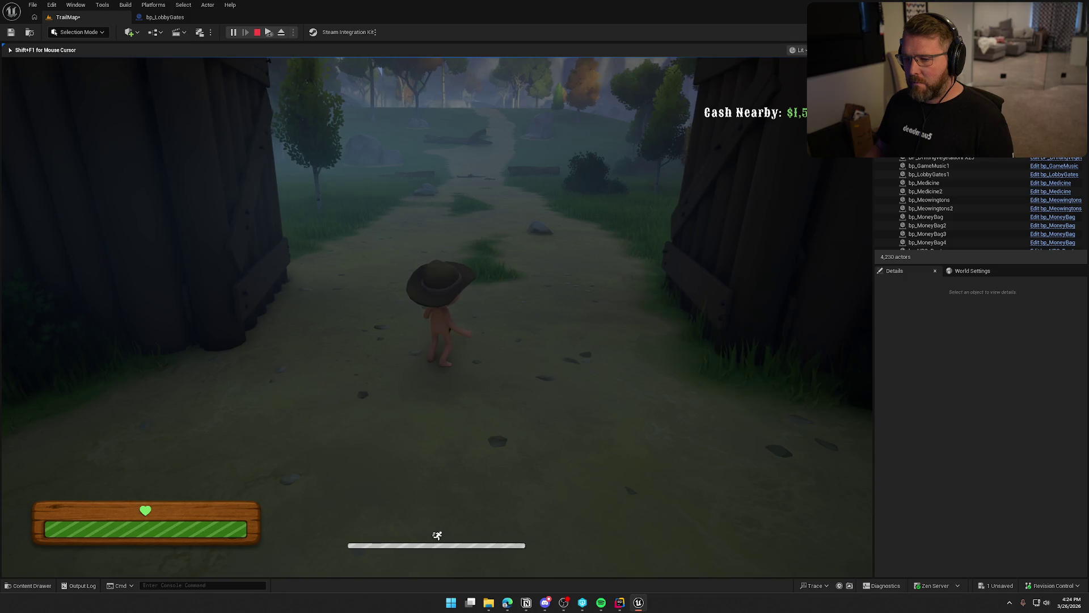
Step: Move the Open timeline's late Alpha key from 5.75 to about 5.93, then compile and save bp_LobbyGates
click(176, 17)
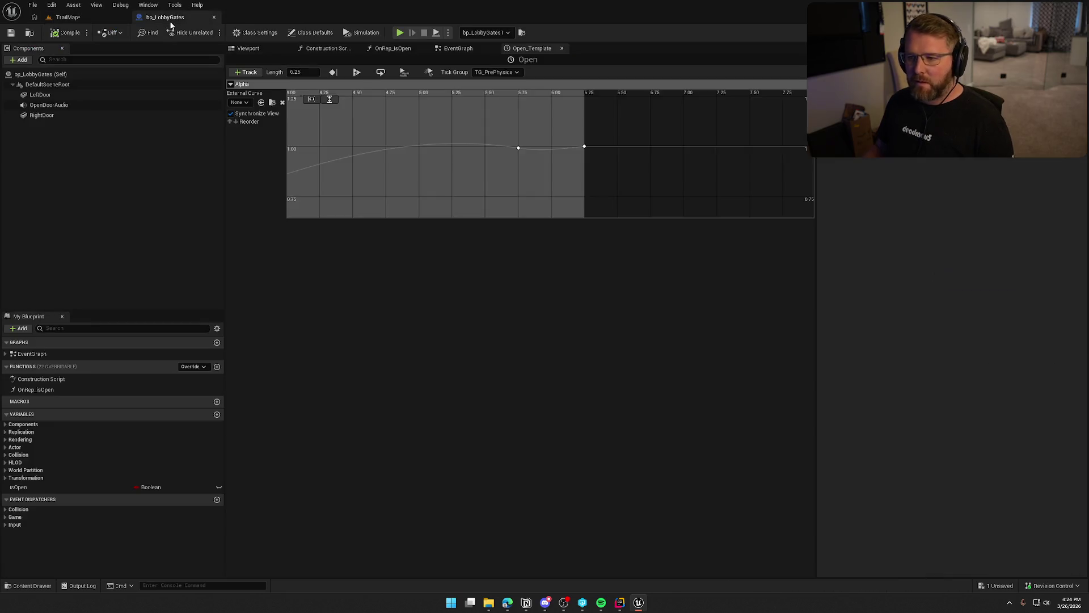
click(523, 149)
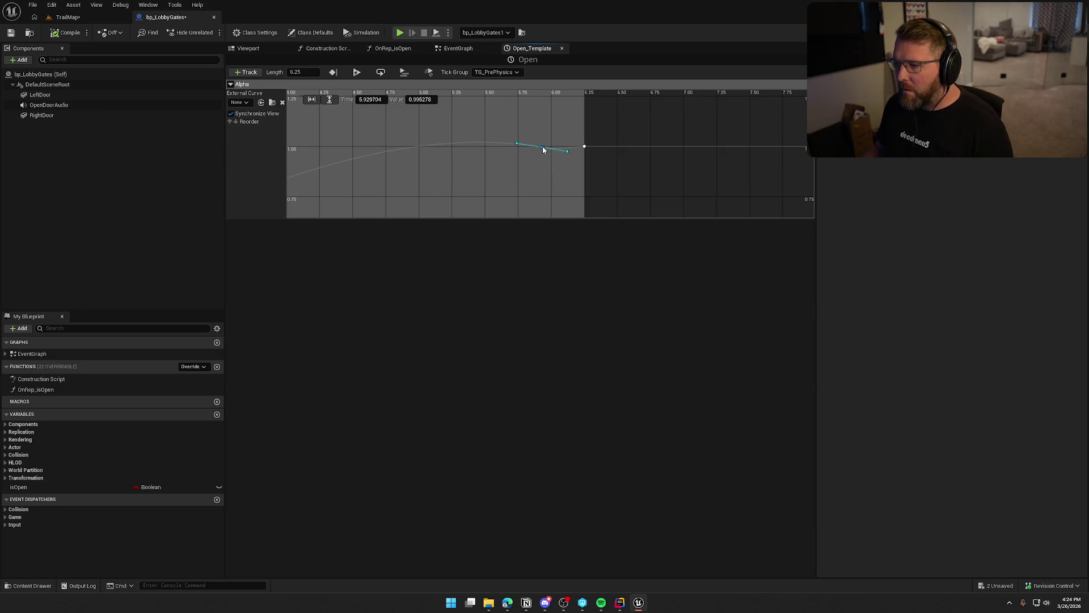
click(562, 207)
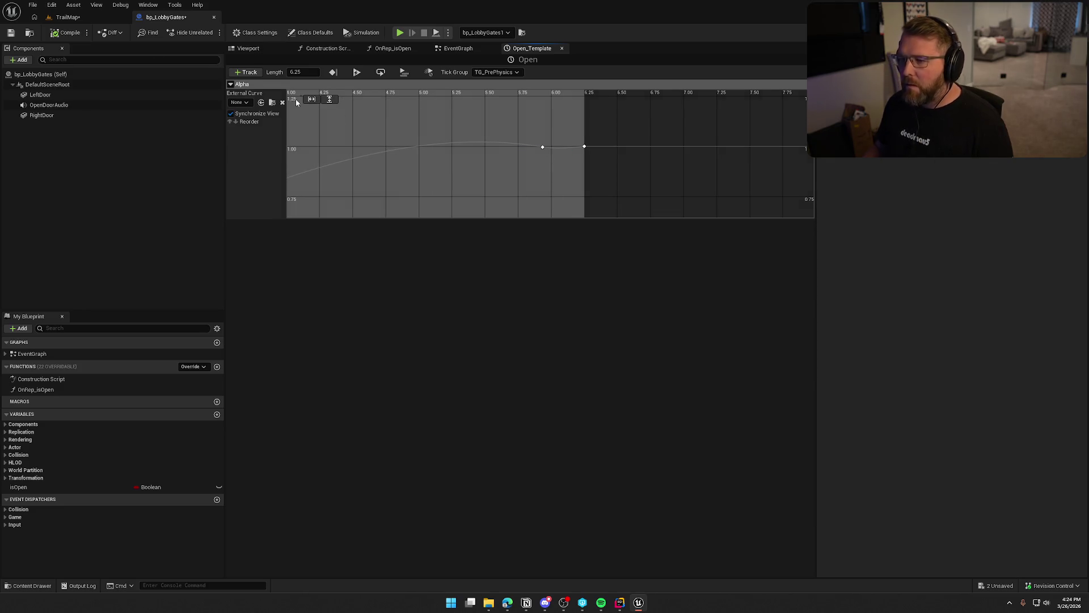
click(69, 33)
click(77, 20)
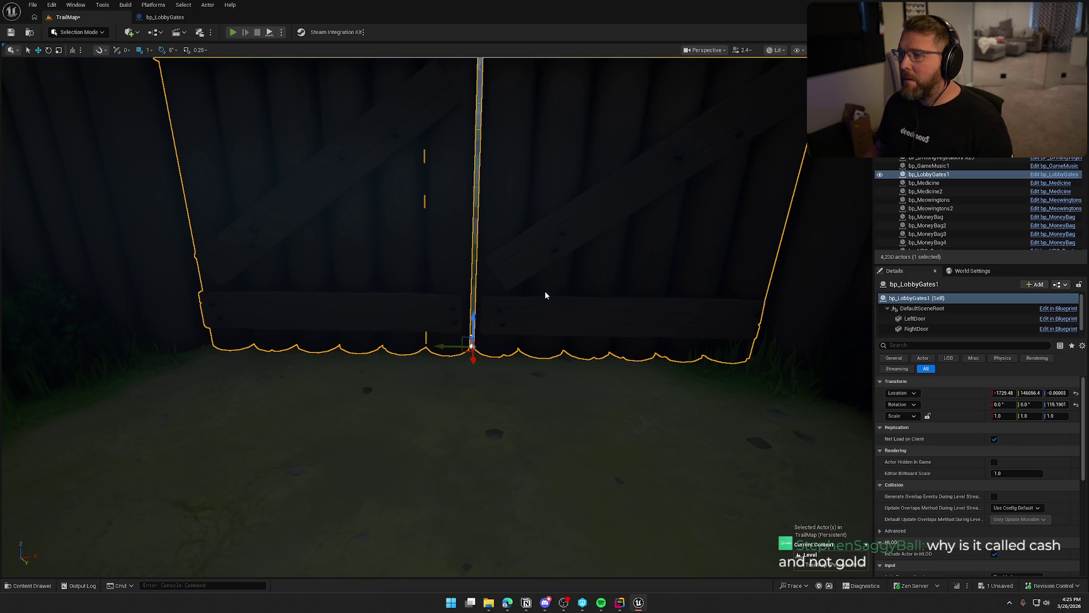
Step: Play-test TrailMap, running through the trading post yard and out the opening lobby gates
key(alt+p)
key(shift+w)
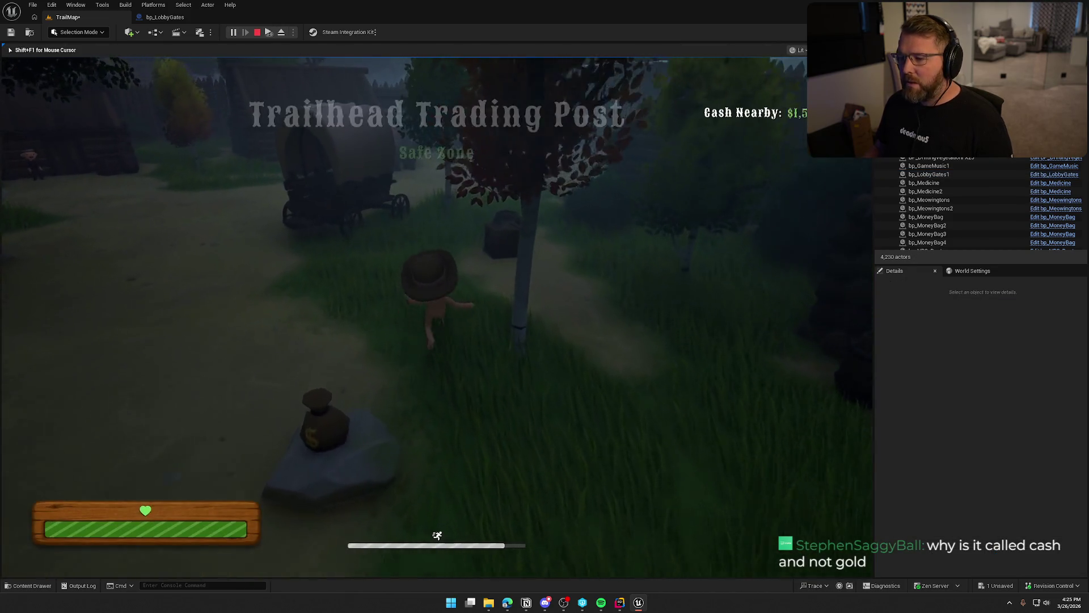
key(shift+w)
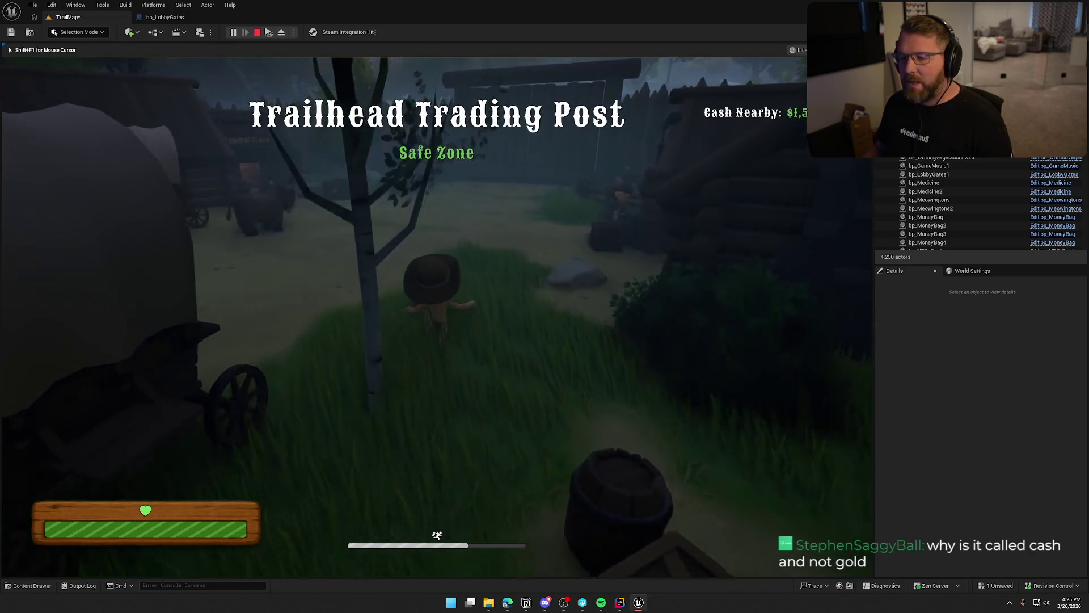
key(shift+w)
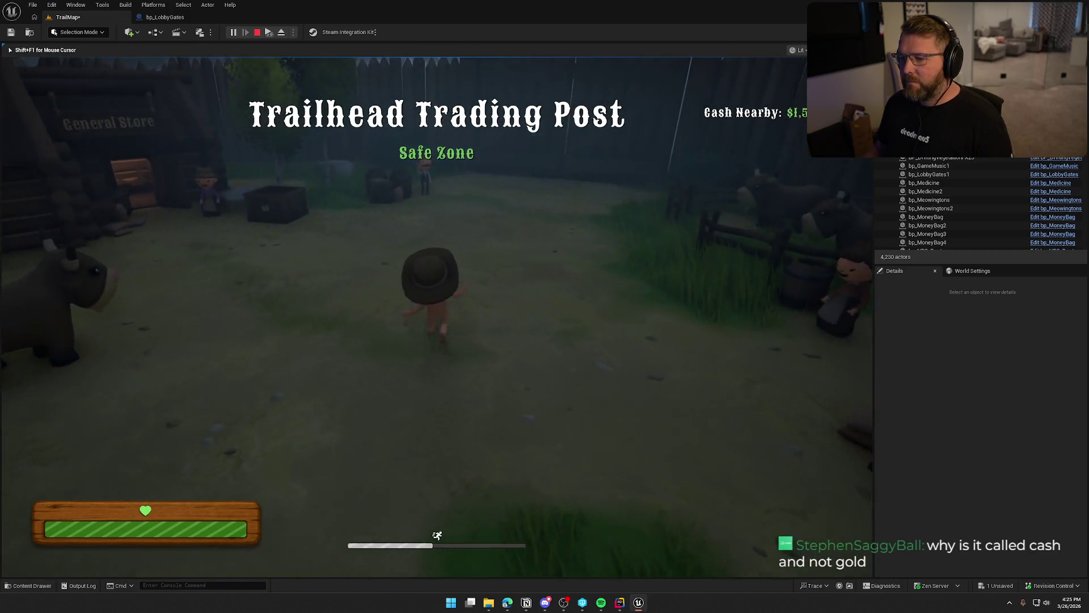
key(shift+w)
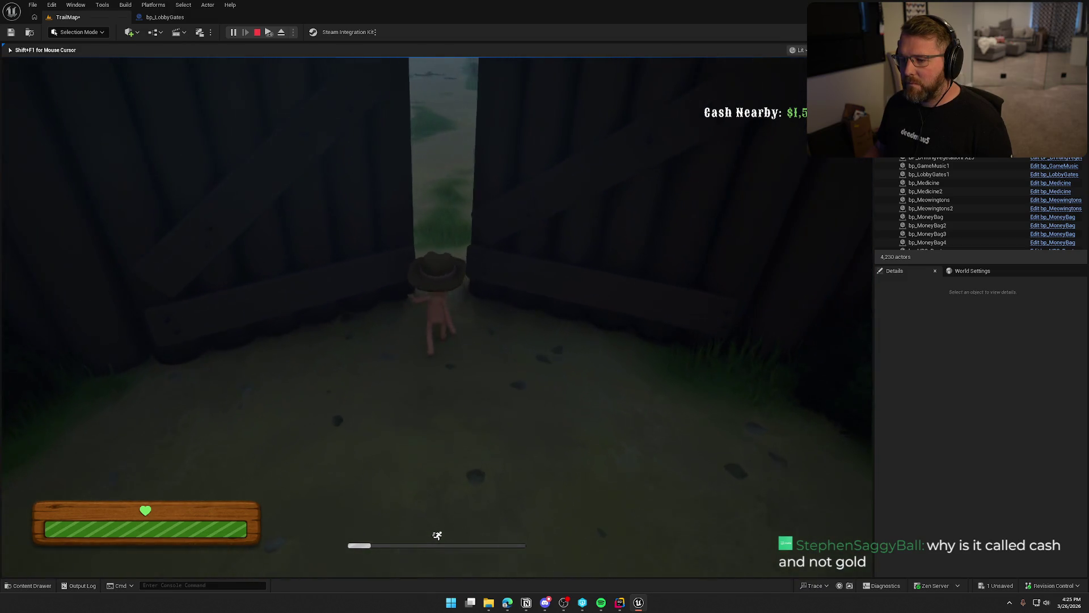
key(w)
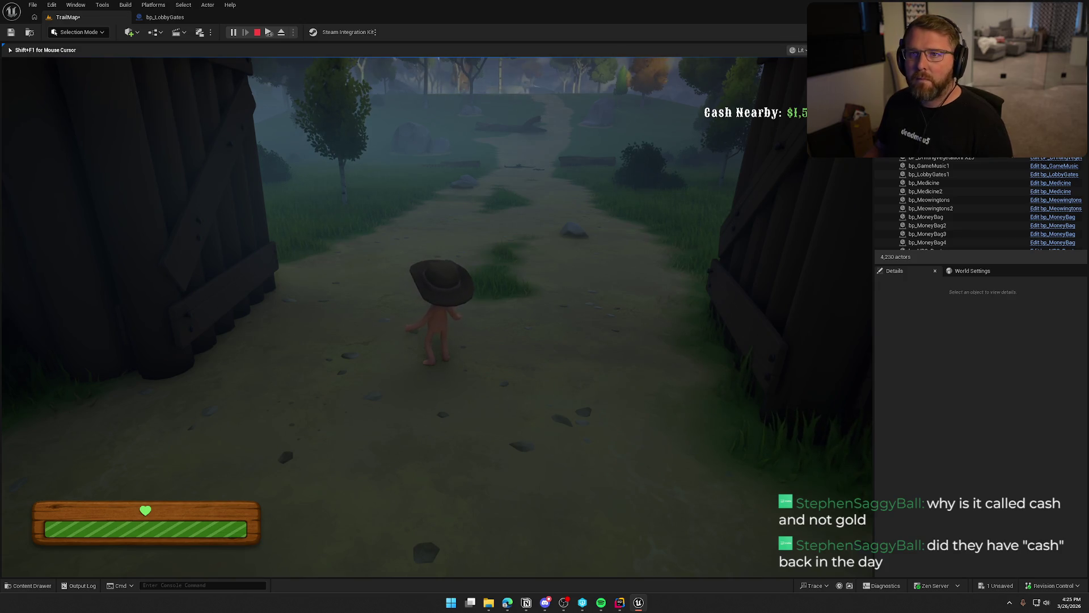
key(s)
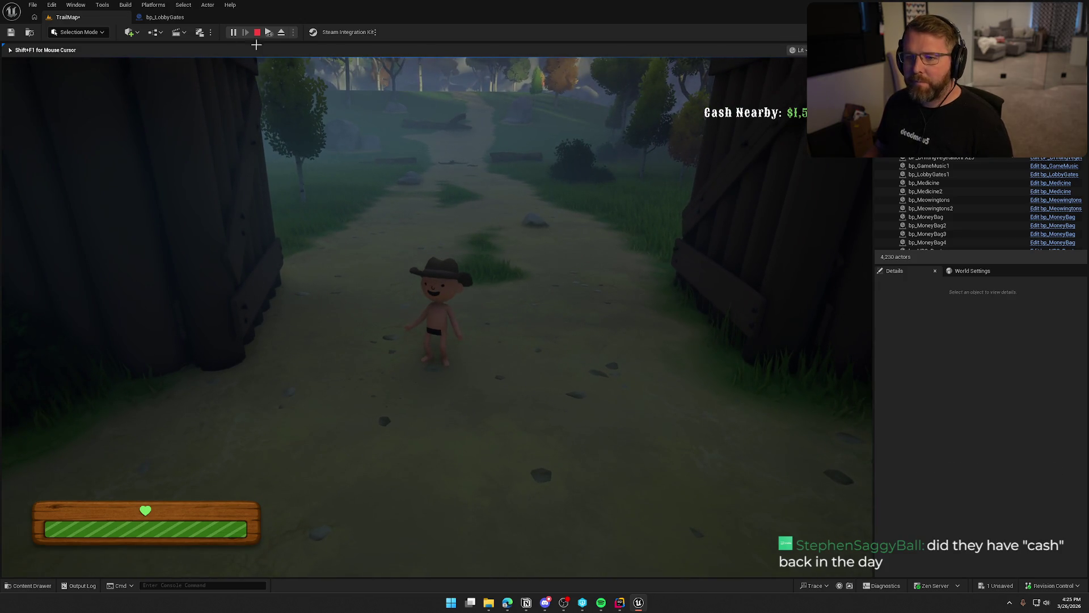
key(Escape)
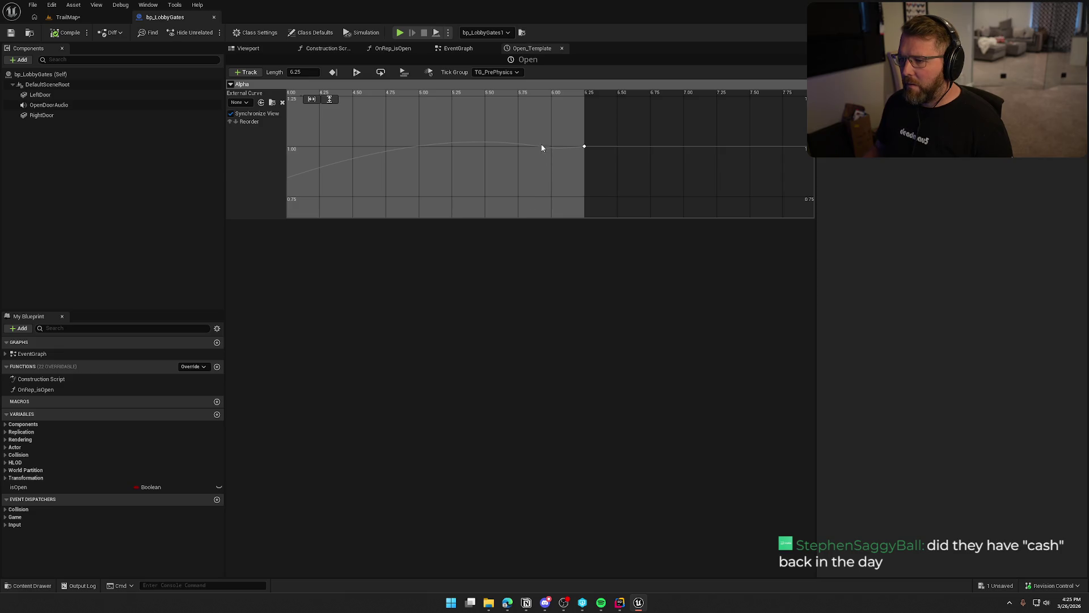
Step: Add an Alpha curve key near 5.98 seconds at about 0.997 and adjust its tangent
shift+click(545, 148)
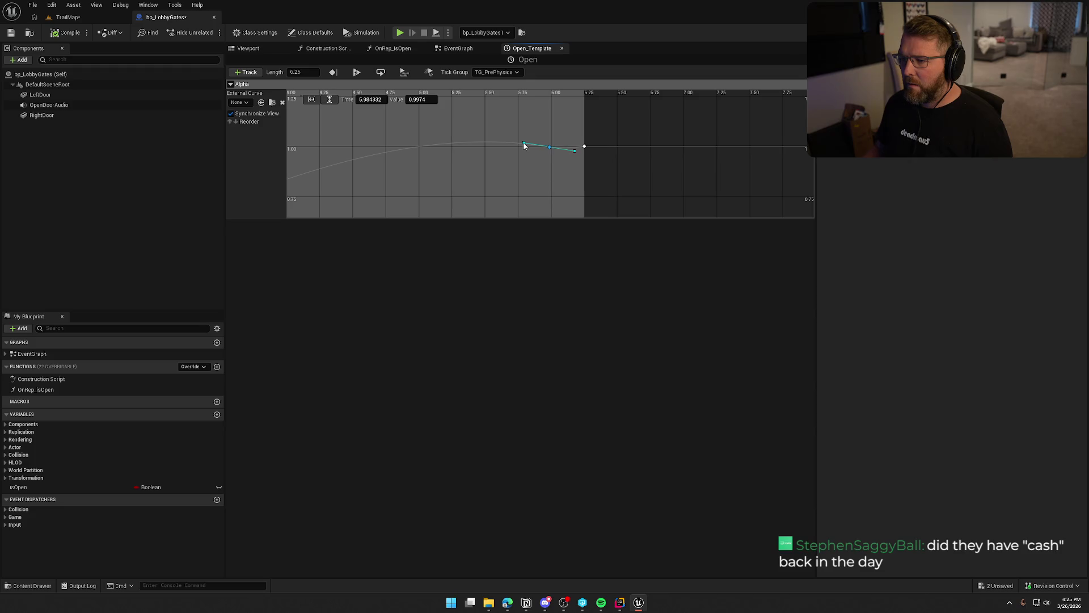
click(523, 143)
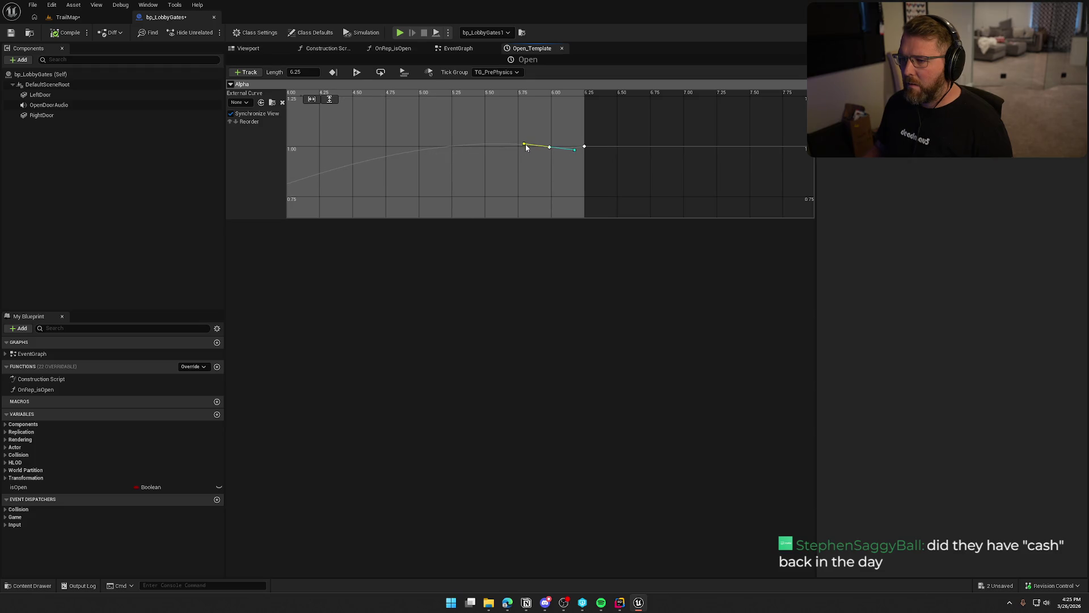
click(69, 20)
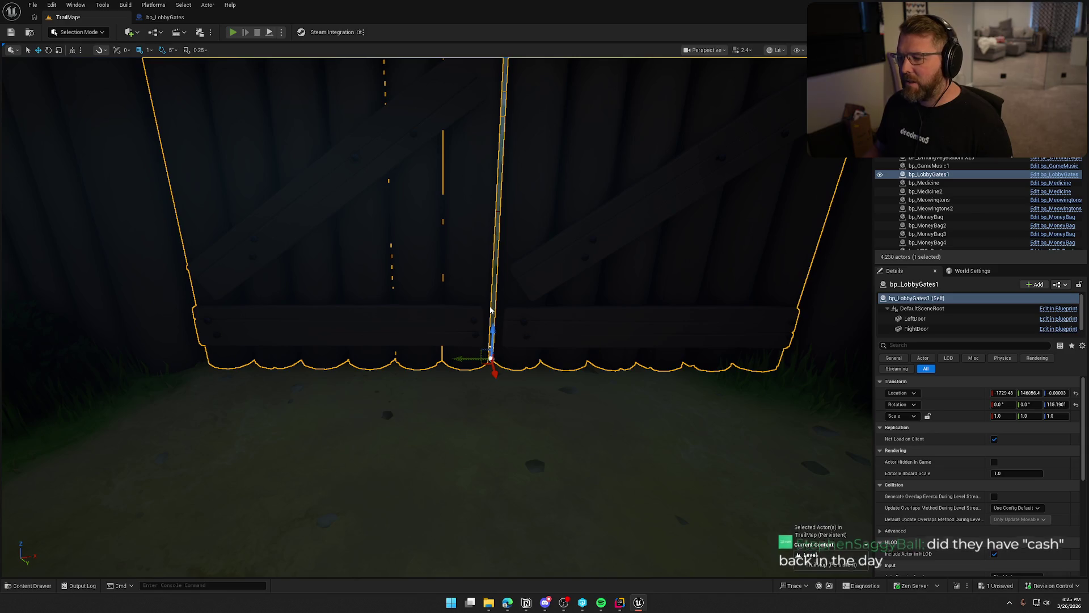
key(alt+p)
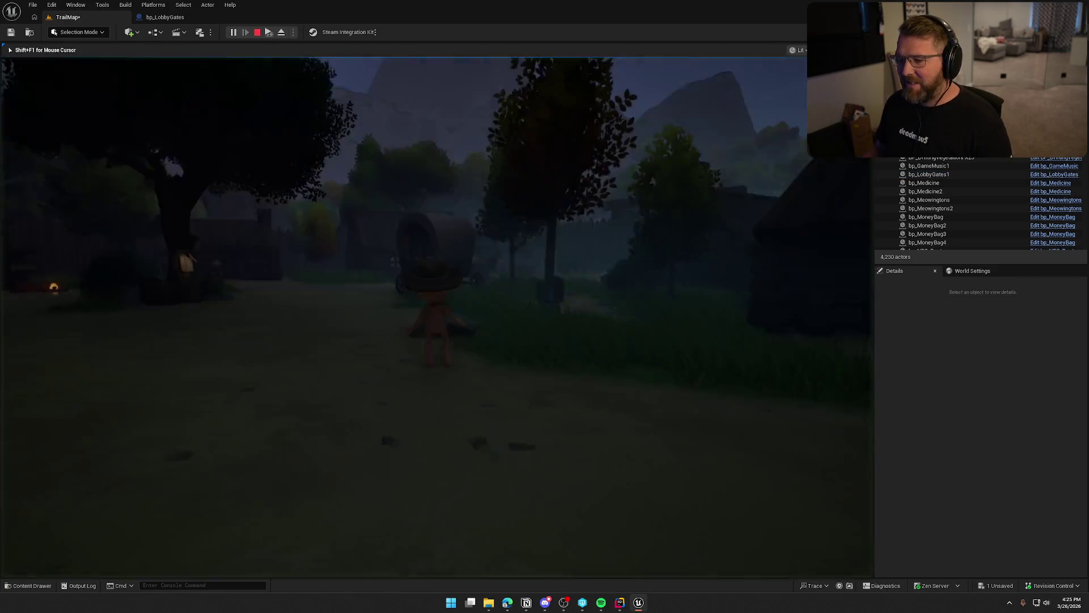
key(w)
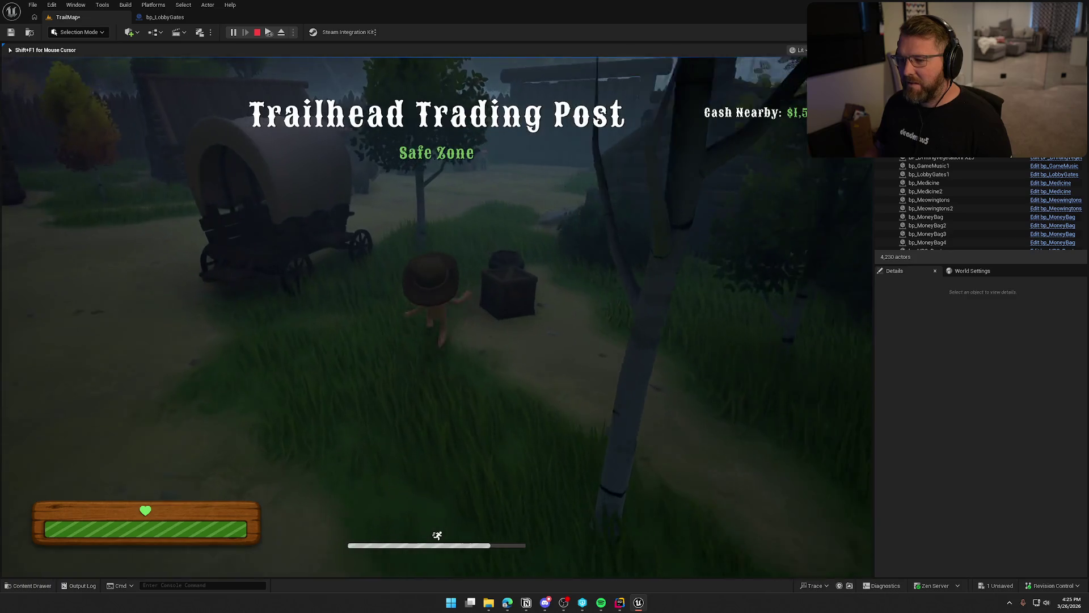
key(w)
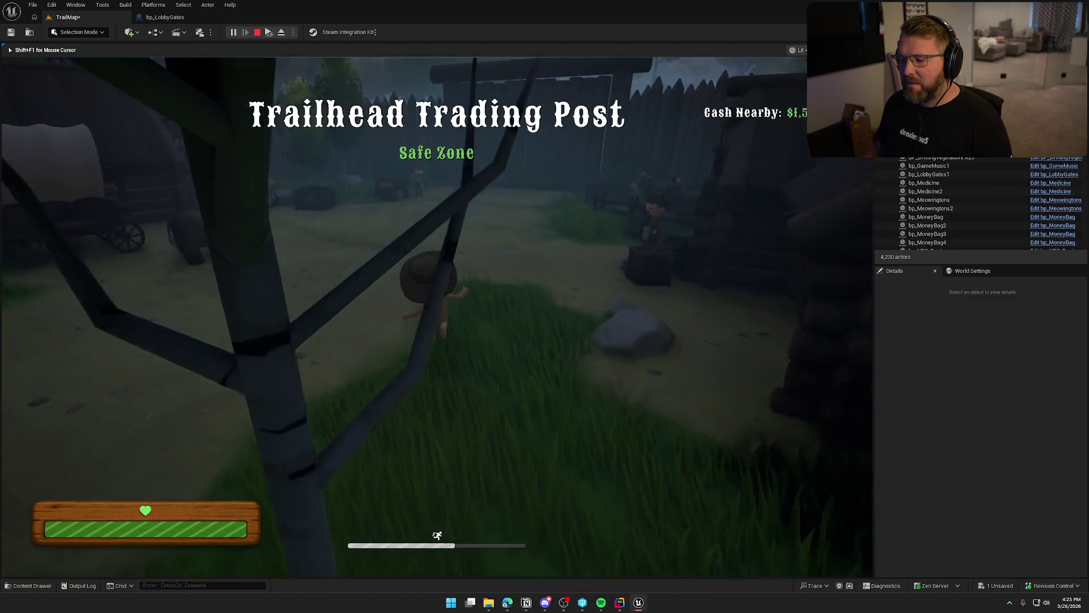
key(w)
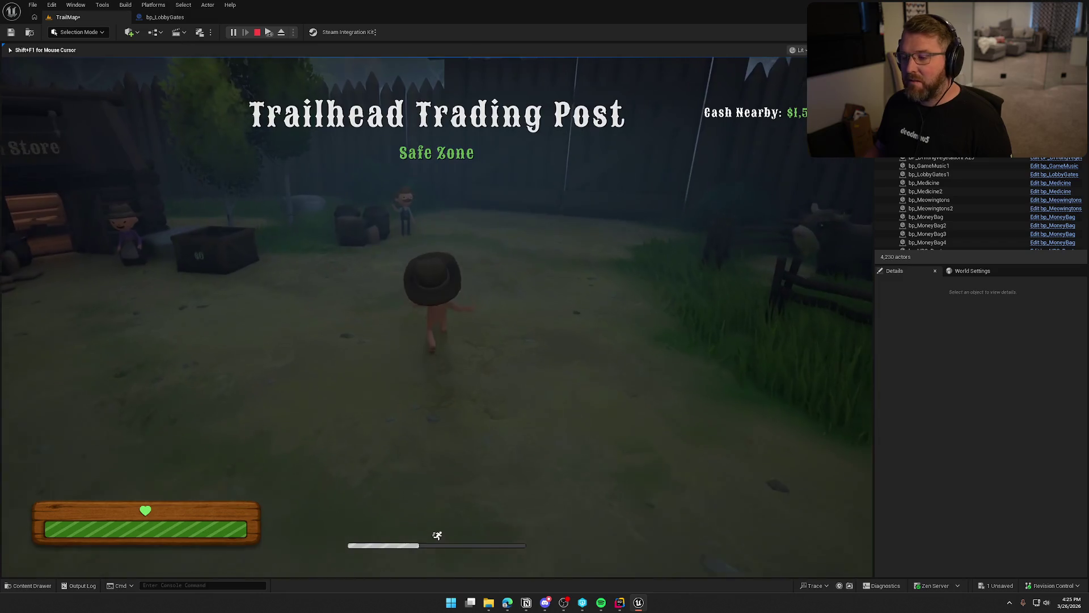
key(w)
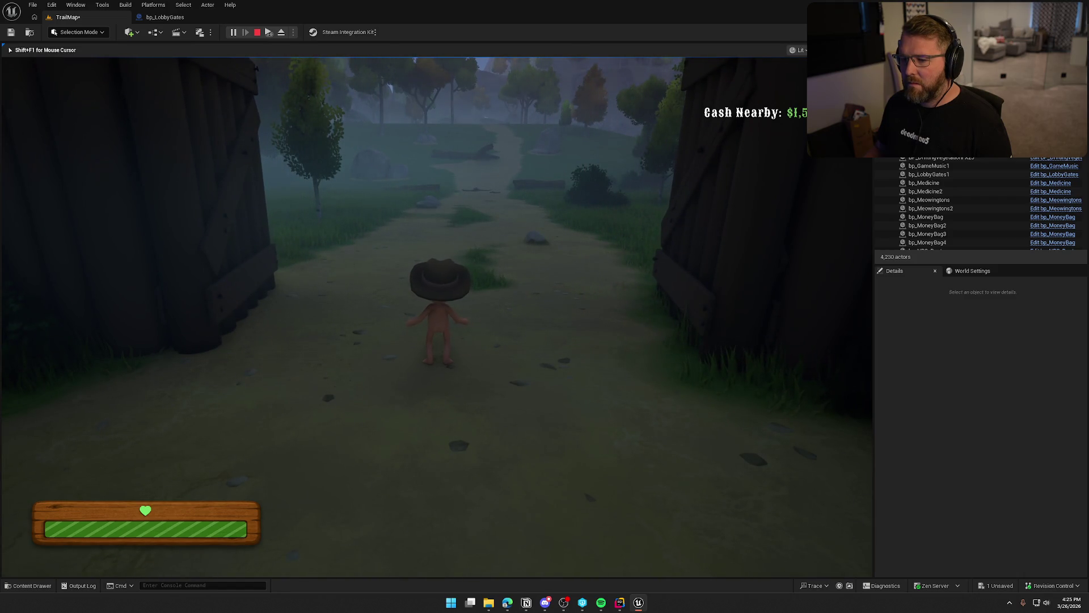
key(s)
key(shift)
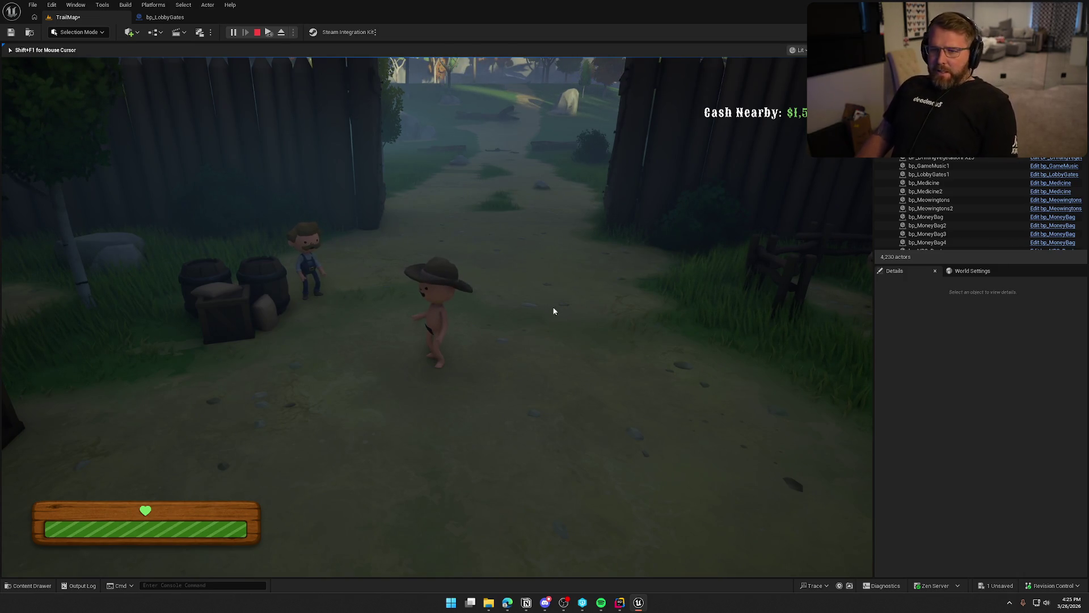
key(Escape)
key(f)
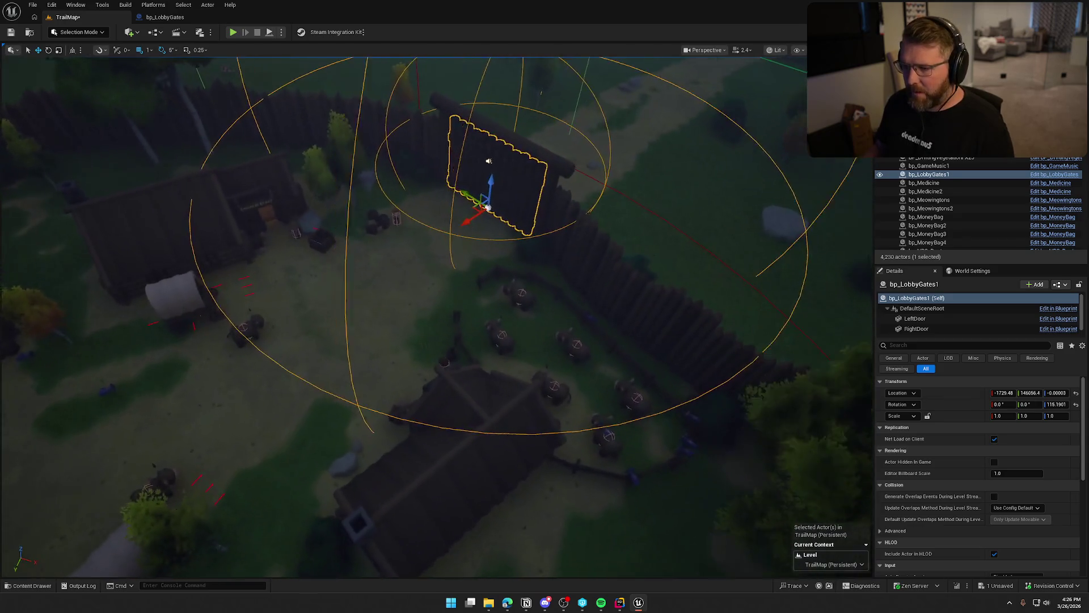
key(Escape)
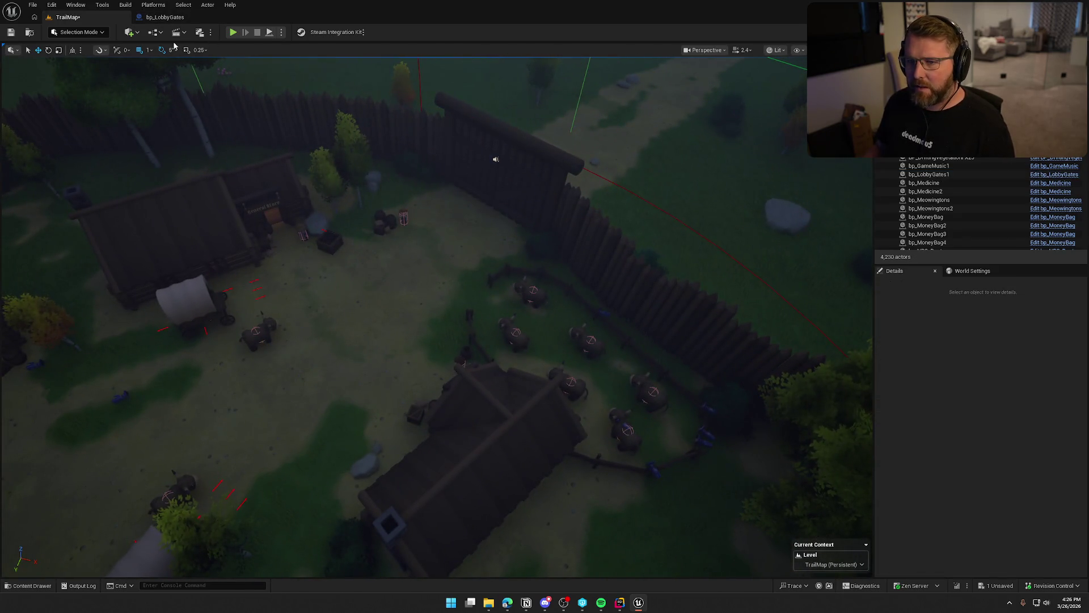
Step: Swap OpenDoorAudio's attenuation settings from Item_Atten to Voice_Atten in bp_LobbyGates
click(165, 17)
click(49, 105)
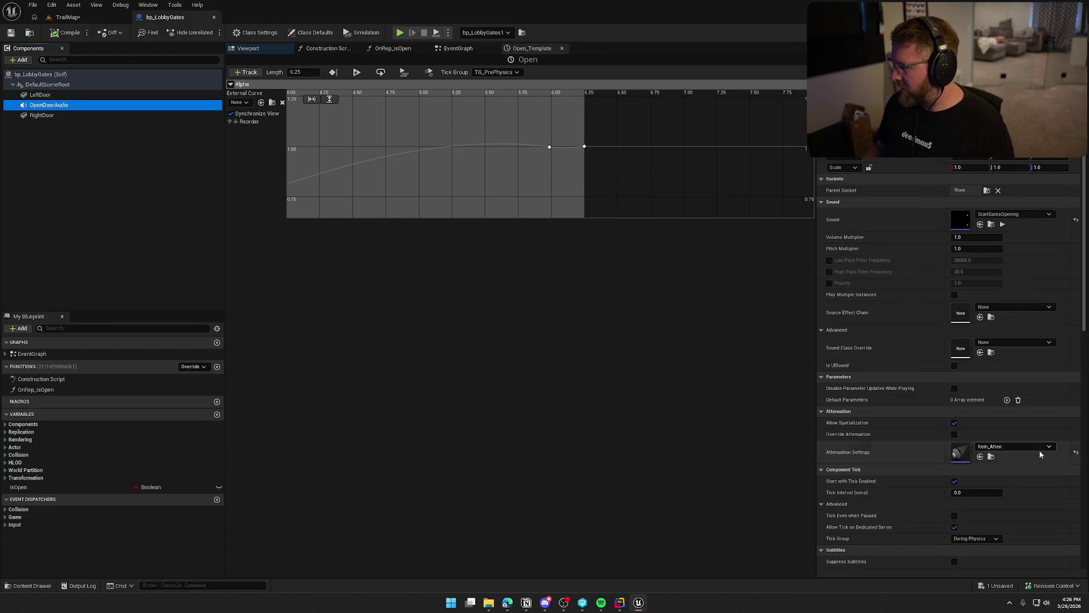
click(992, 456)
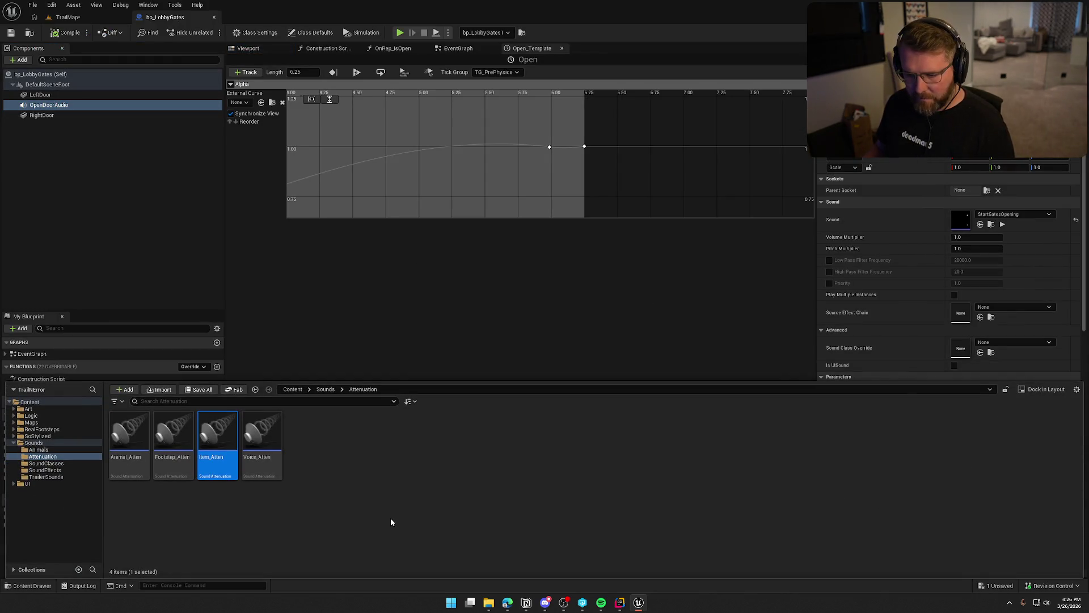
click(261, 439)
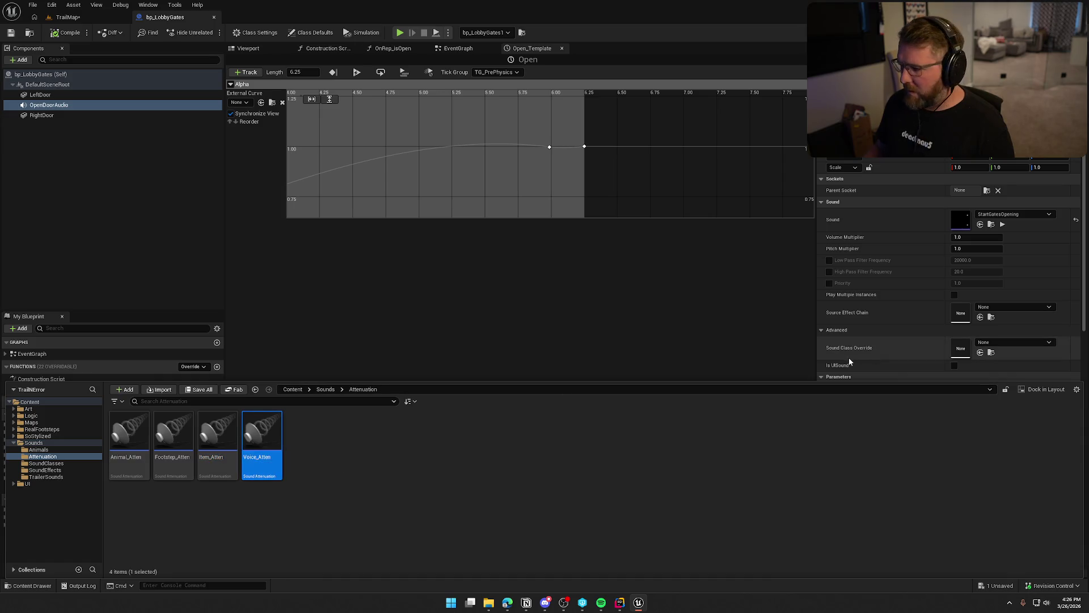
click(667, 305)
click(979, 457)
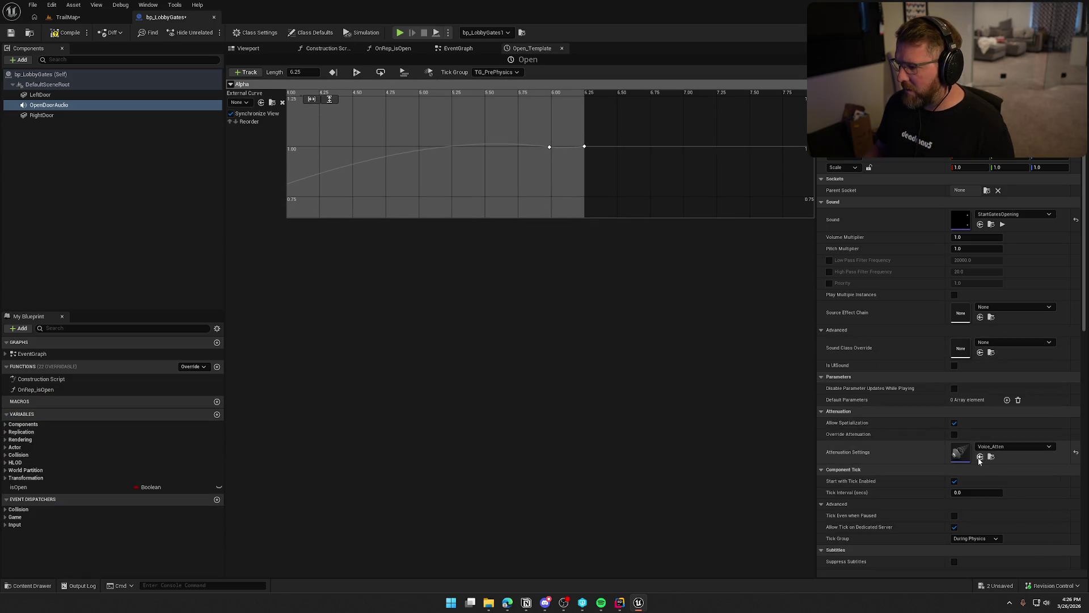
click(64, 17)
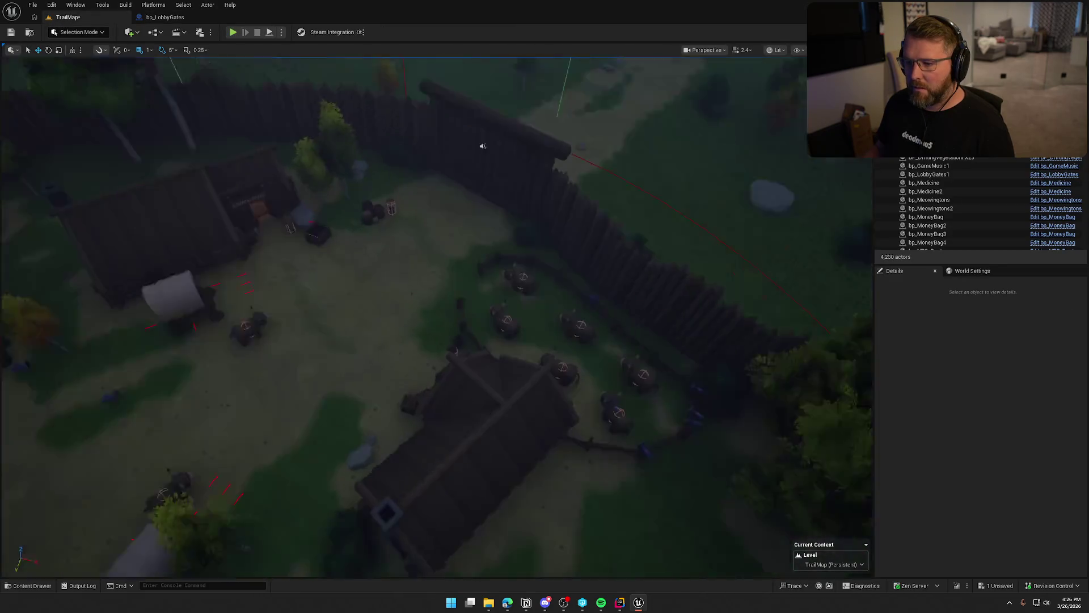
Step: Select the lobby gates actor and frame it in the viewport
click(396, 182)
key(f)
drag(463, 289, 464, 290)
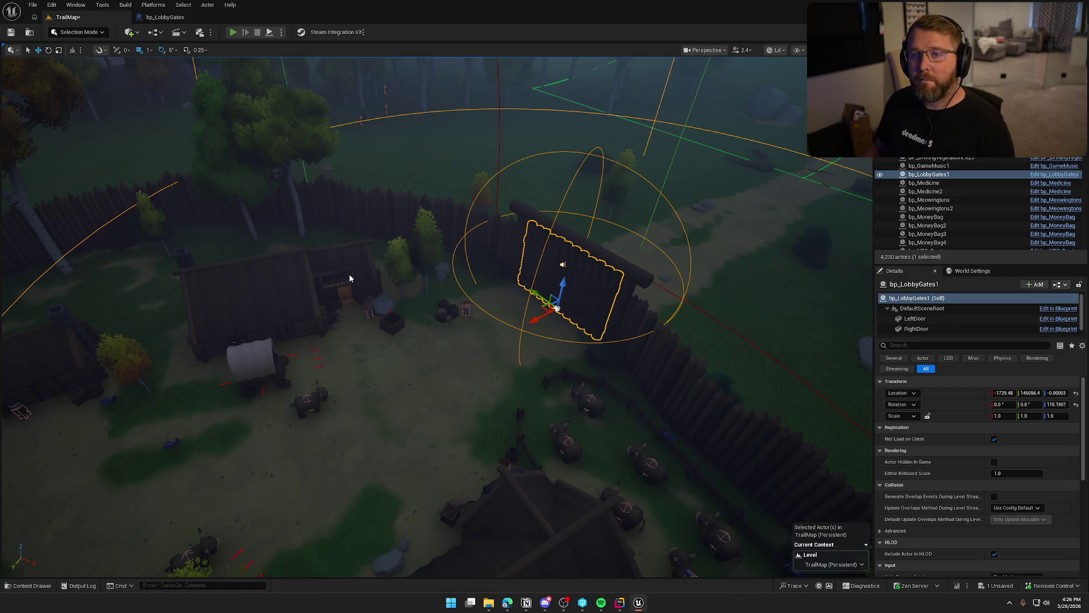
Step: Play-test running past the wagon and store yard to the open gate, then stop
key(alt+p)
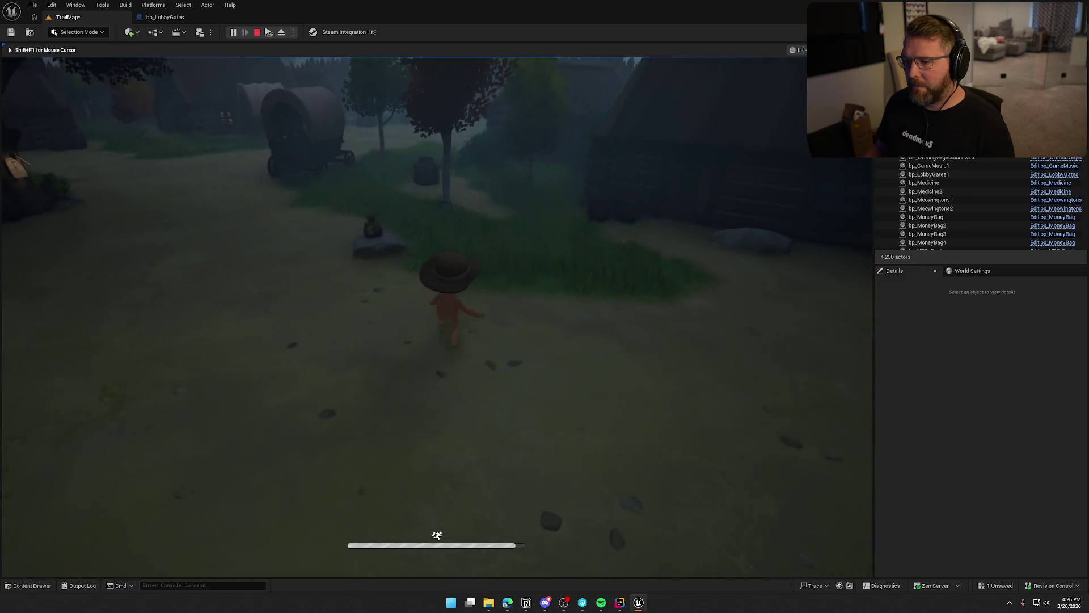
key(w)
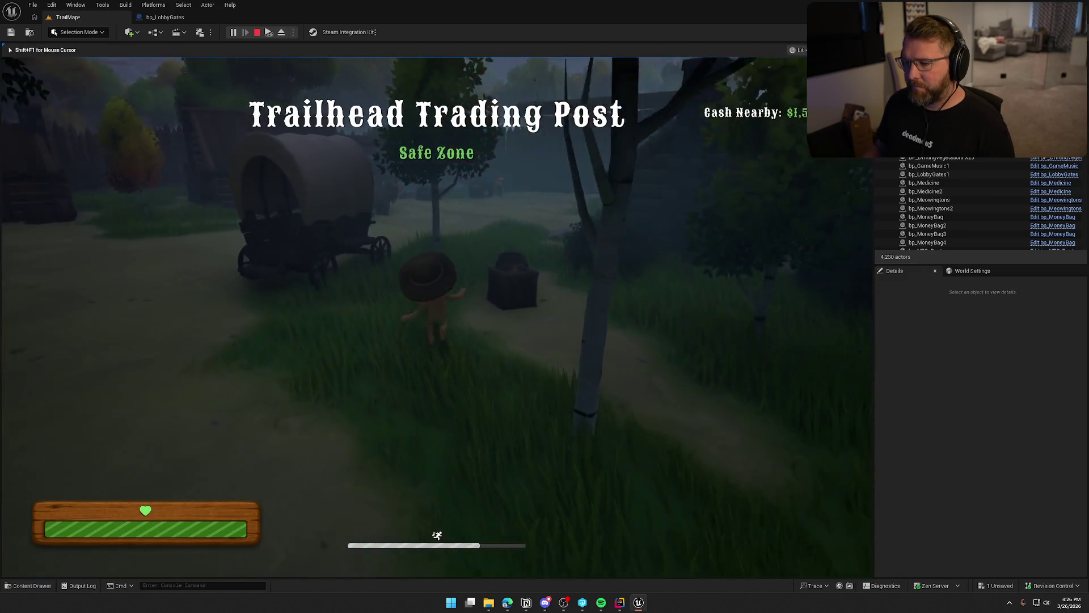
key(w)
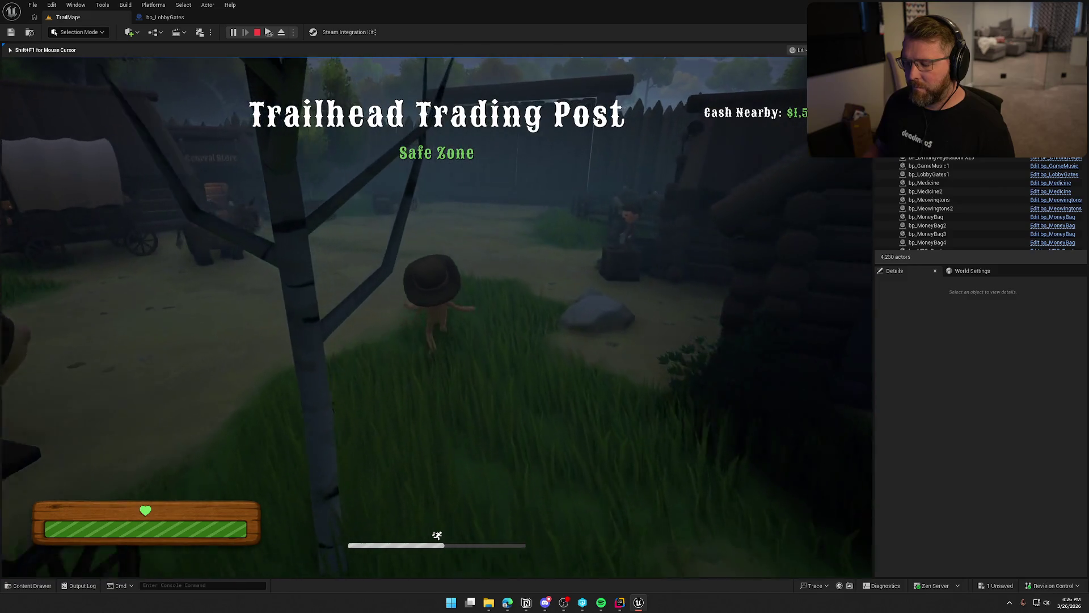
key(w)
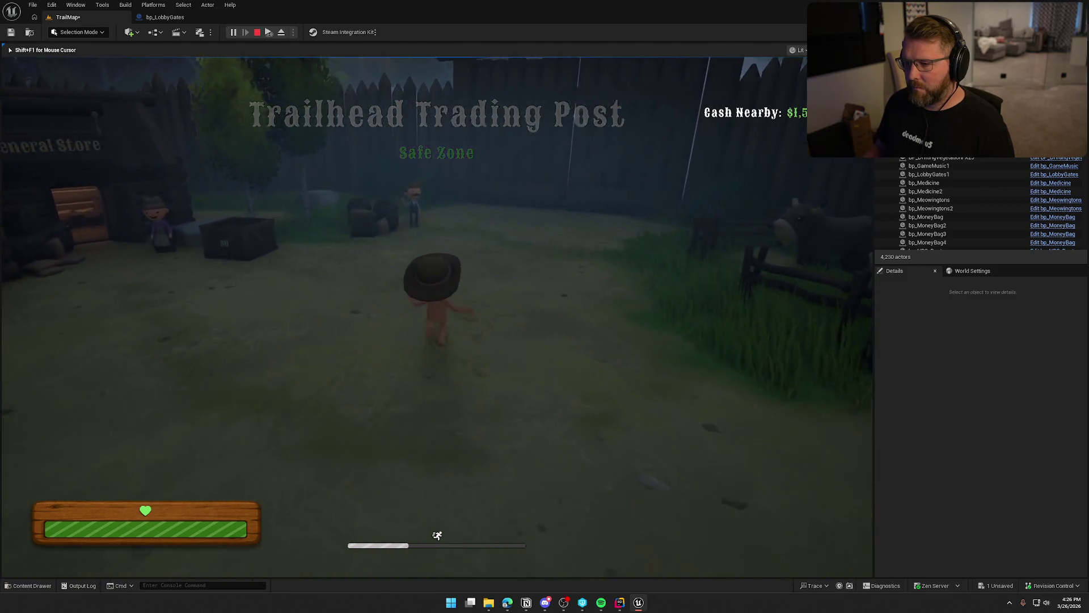
key(w)
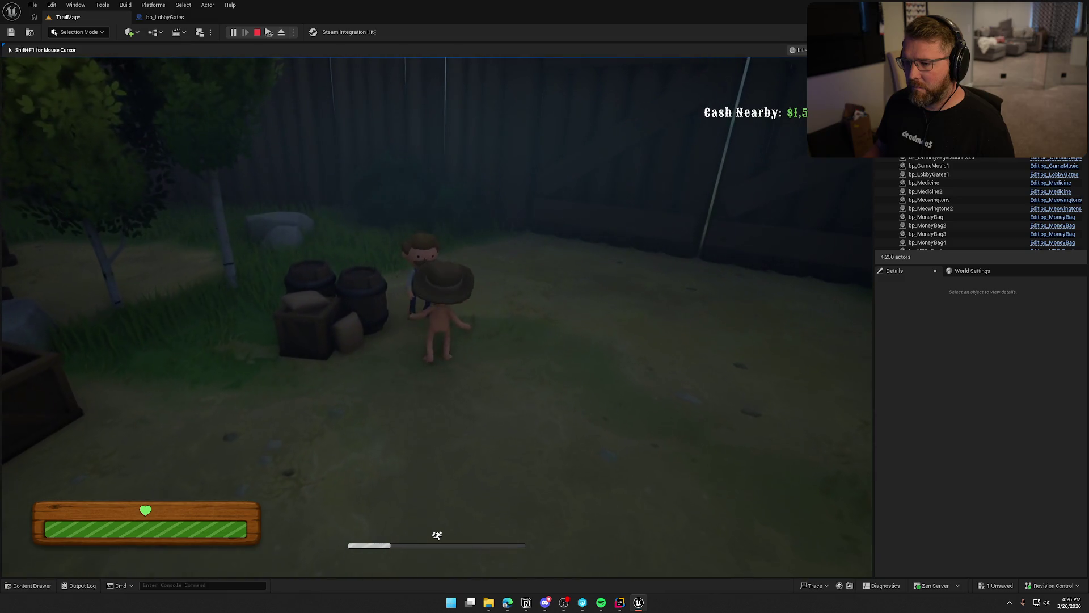
key(w)
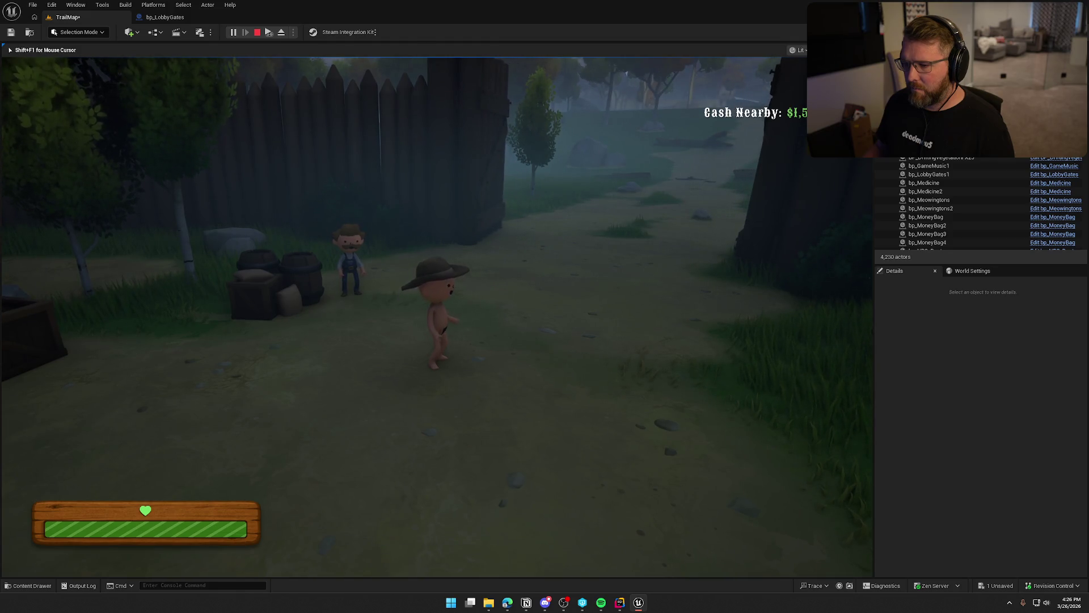
key(w)
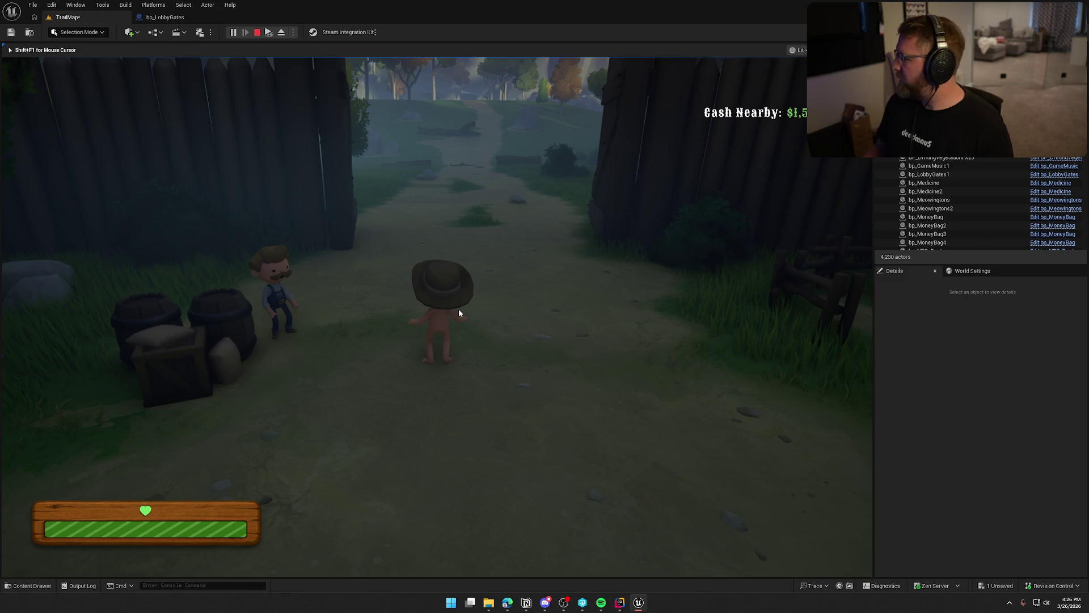
key(Escape)
key(f)
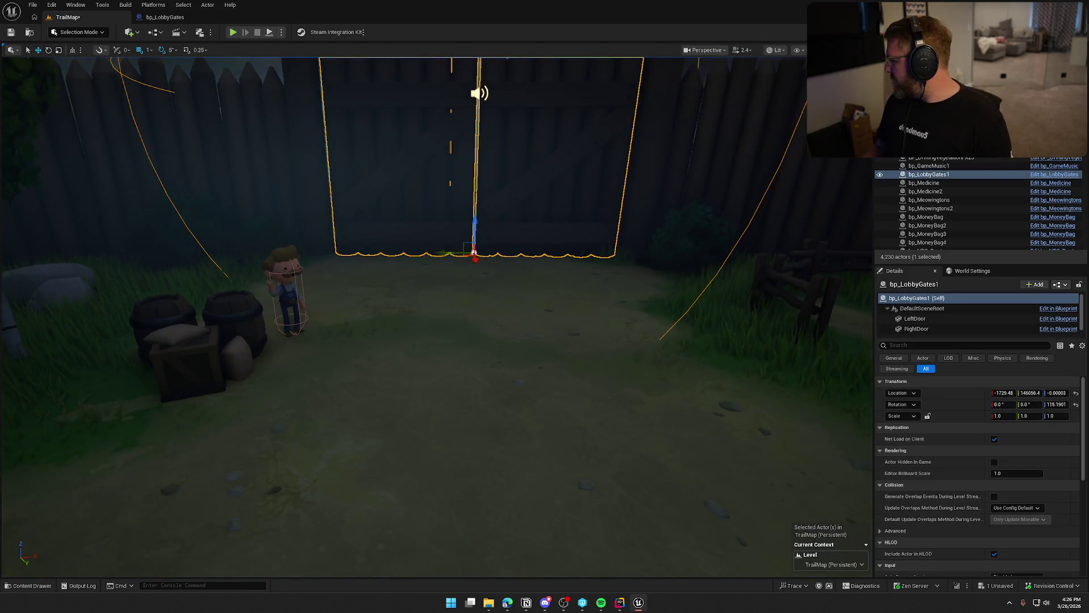
Step: Select the built fire pit at the campfire and open its bp_FirePitBase blueprint
mouse_move(743, 256)
mouse_down()
mouse_move(738, 266)
mouse_move(709, 239)
mouse_move(670, 318)
mouse_up()
scroll(570, 247, down, 5)
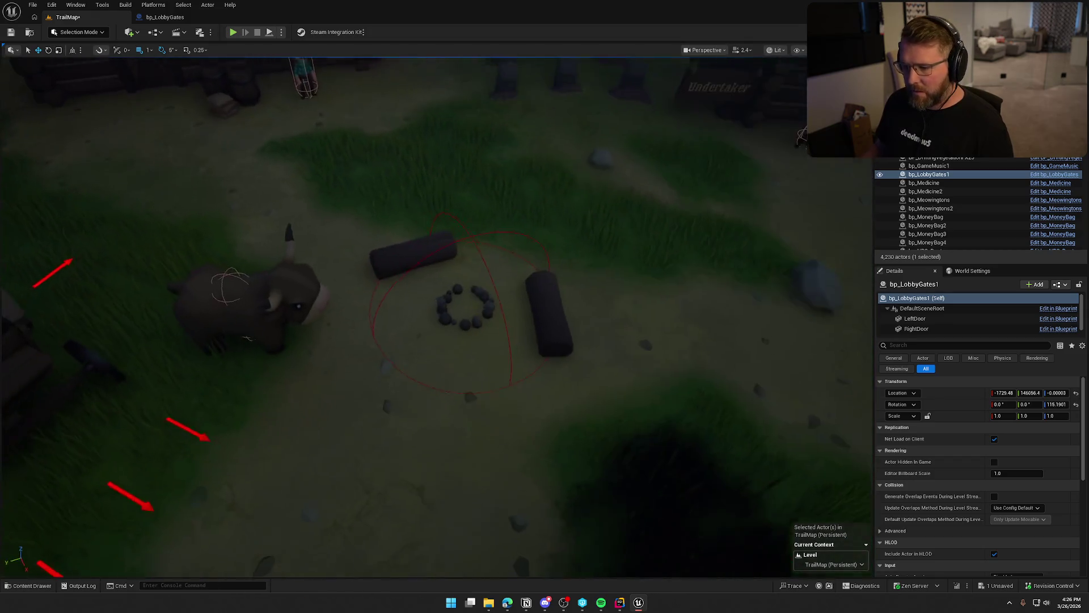
key(Escape)
key(ctrl+space)
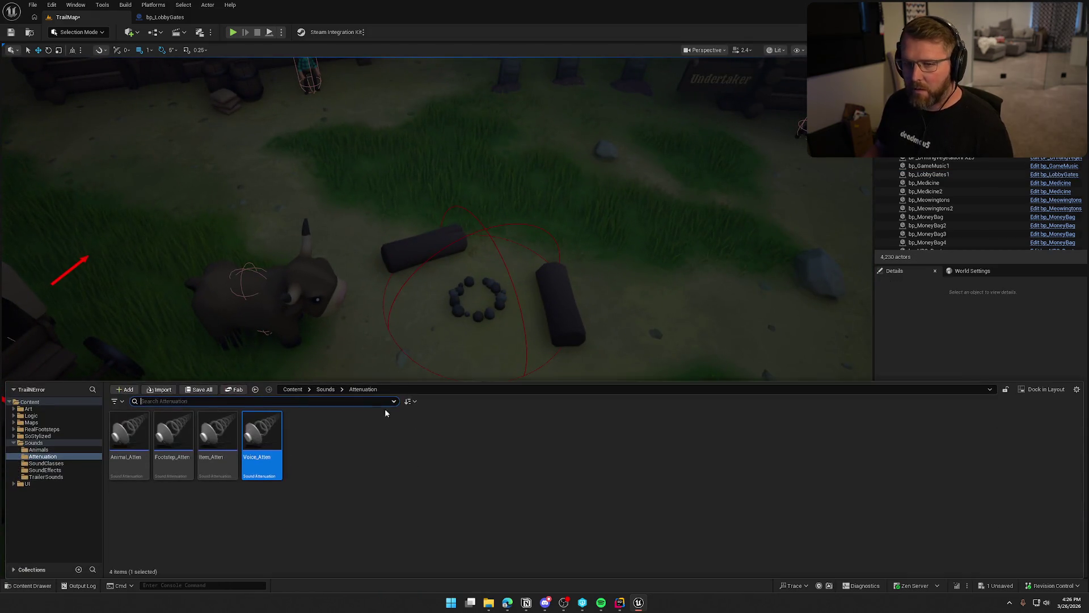
click(500, 307)
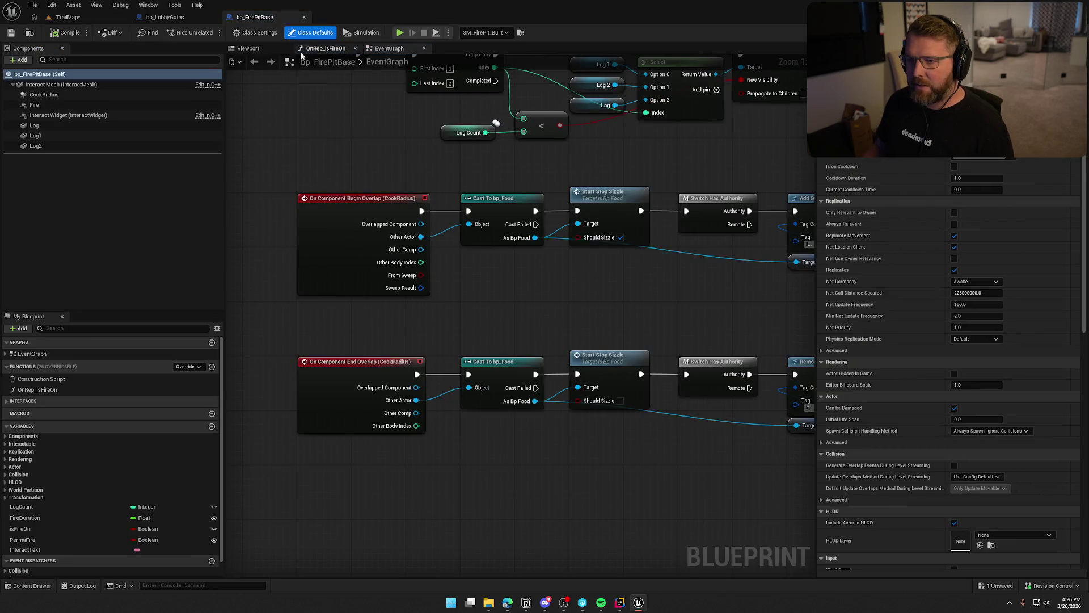
click(248, 48)
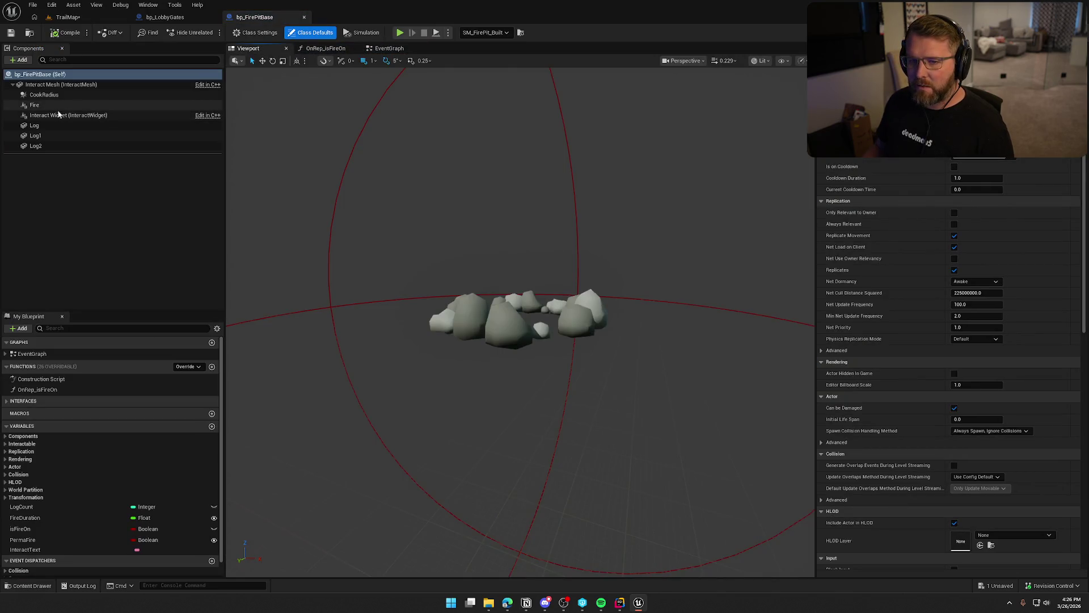
Step: View the Fire component's NS_Fire dependencies in the Reference Viewer, then add an Audio component under Fire
click(36, 105)
drag(516, 318, 544, 278)
scroll(516, 255, up, 4)
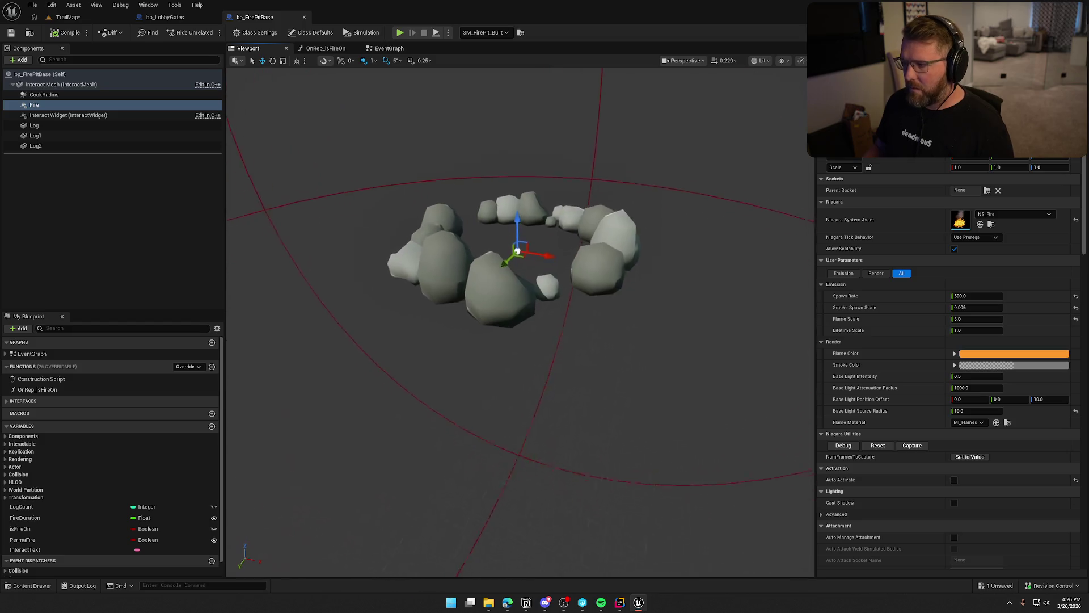
click(991, 224)
right_click(348, 444)
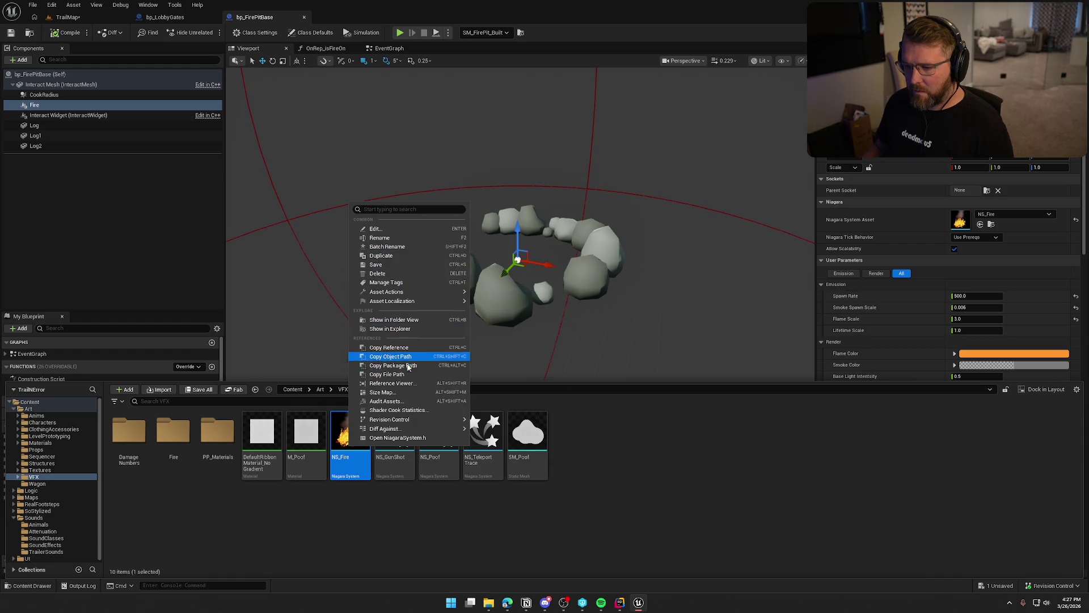
click(413, 388)
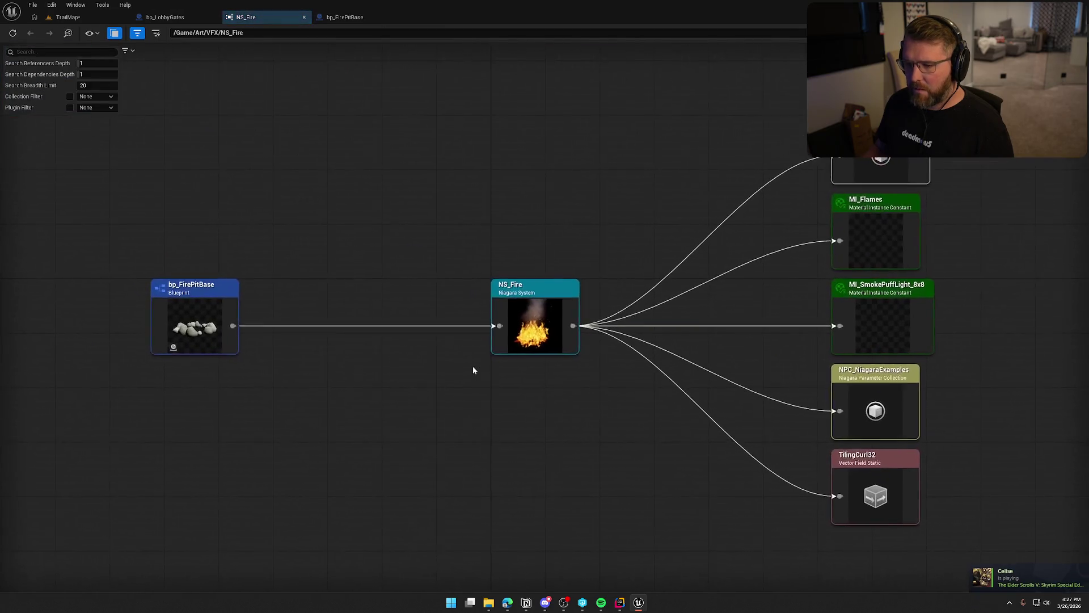
middle_click(263, 16)
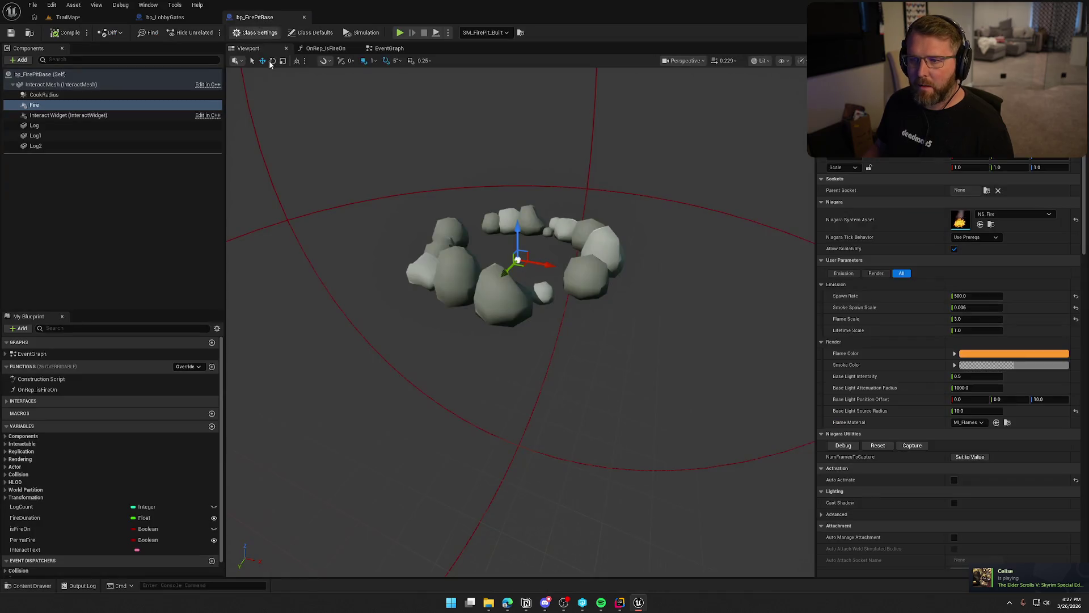
click(19, 60)
click(24, 106)
text(FireSound)
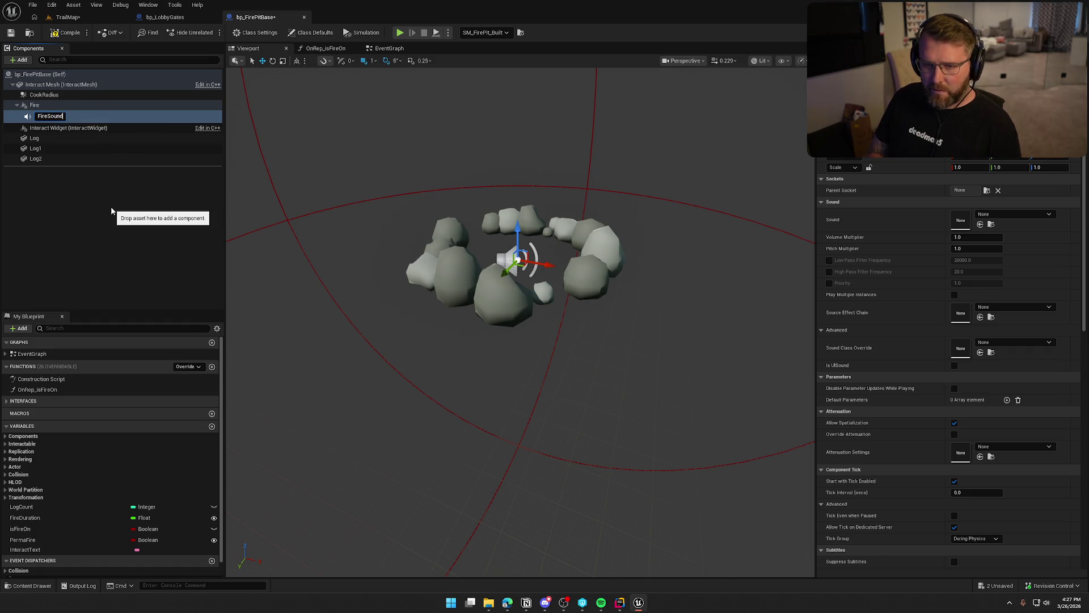
Step: Confirm the FireSound name, compile, and check out the fire pit blueprint
key(Return)
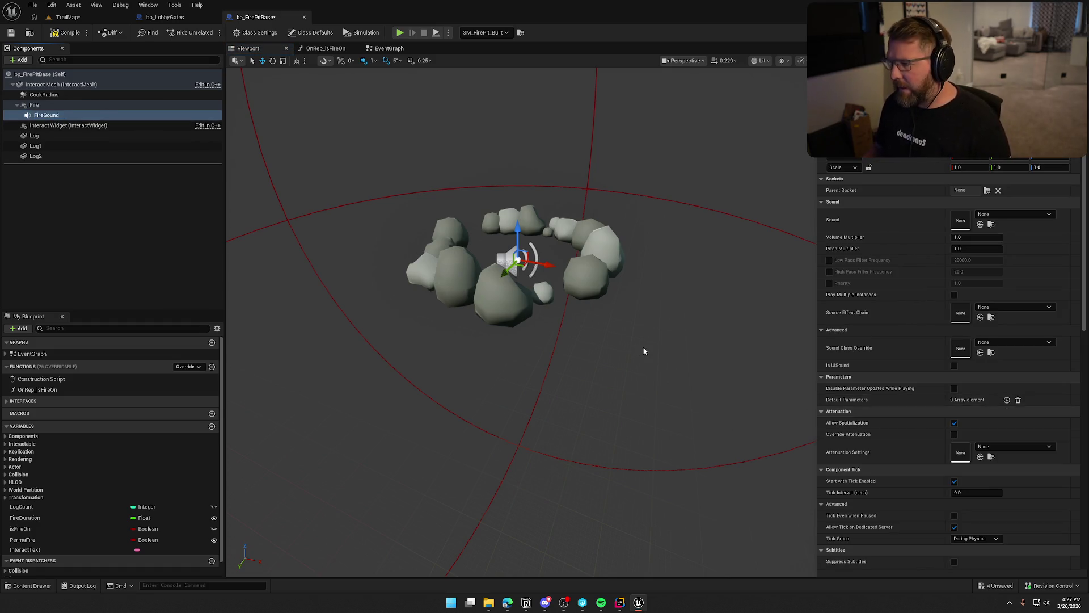
key(ctrl+space)
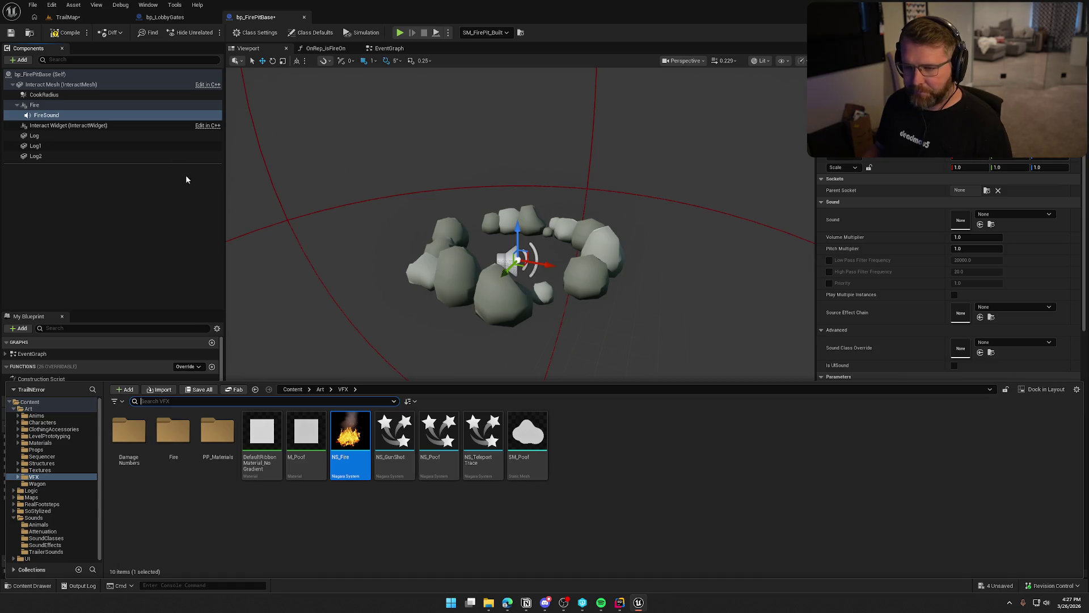
click(66, 34)
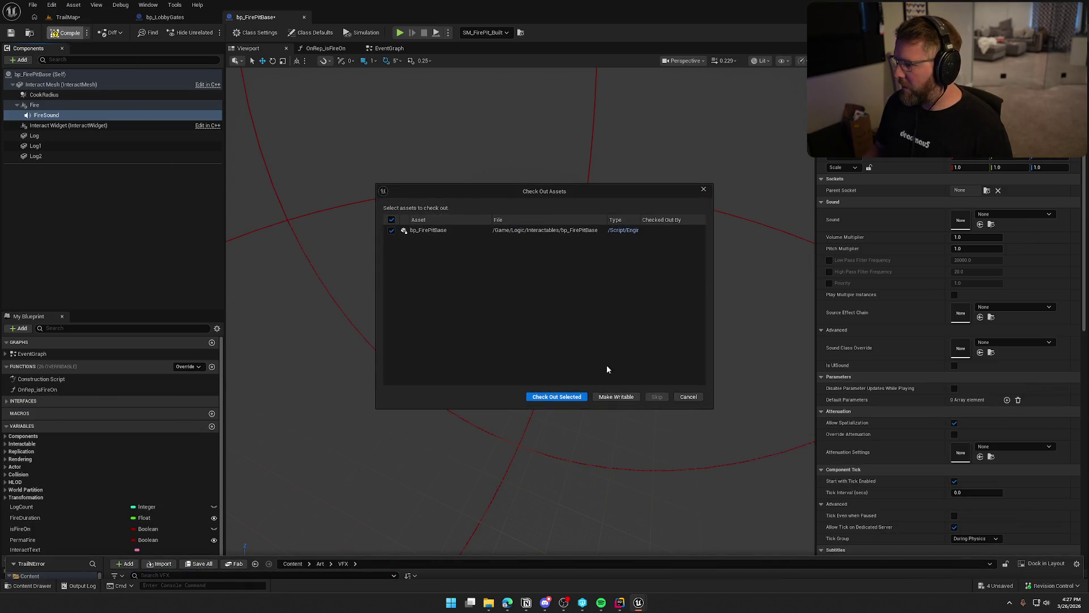
click(545, 397)
Step: Set FireSound's Sound to FireAmbient by searching 'fire' in the asset picker
click(1009, 216)
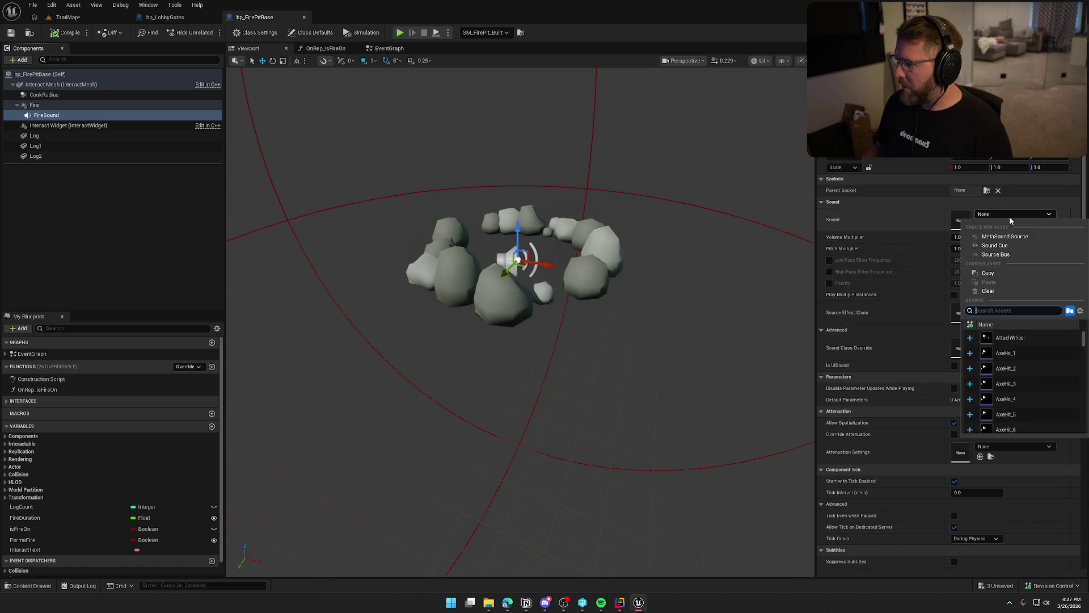
text(fire)
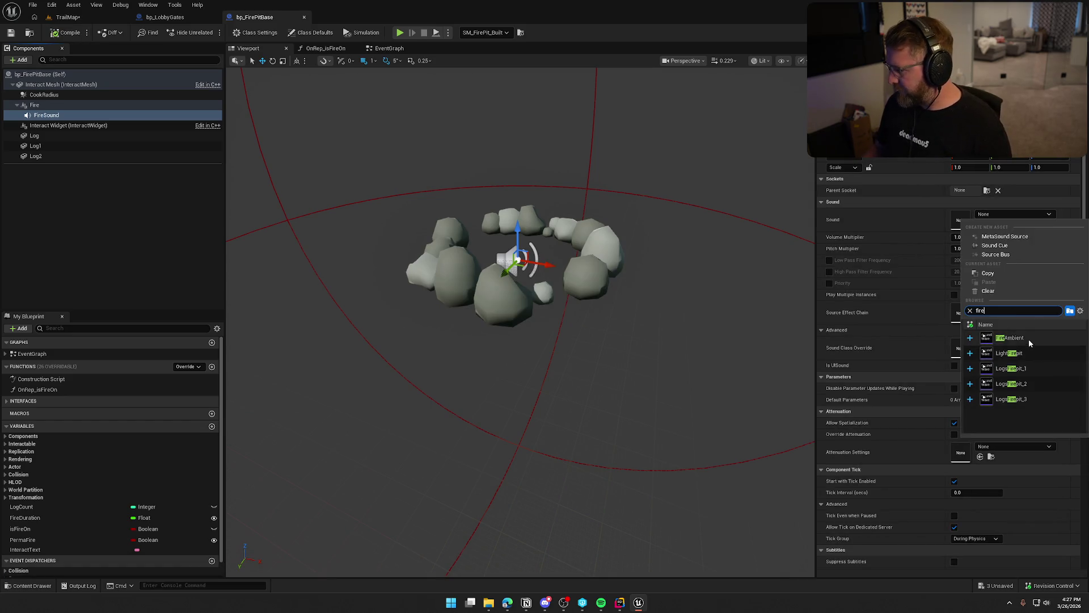
click(1029, 338)
click(991, 225)
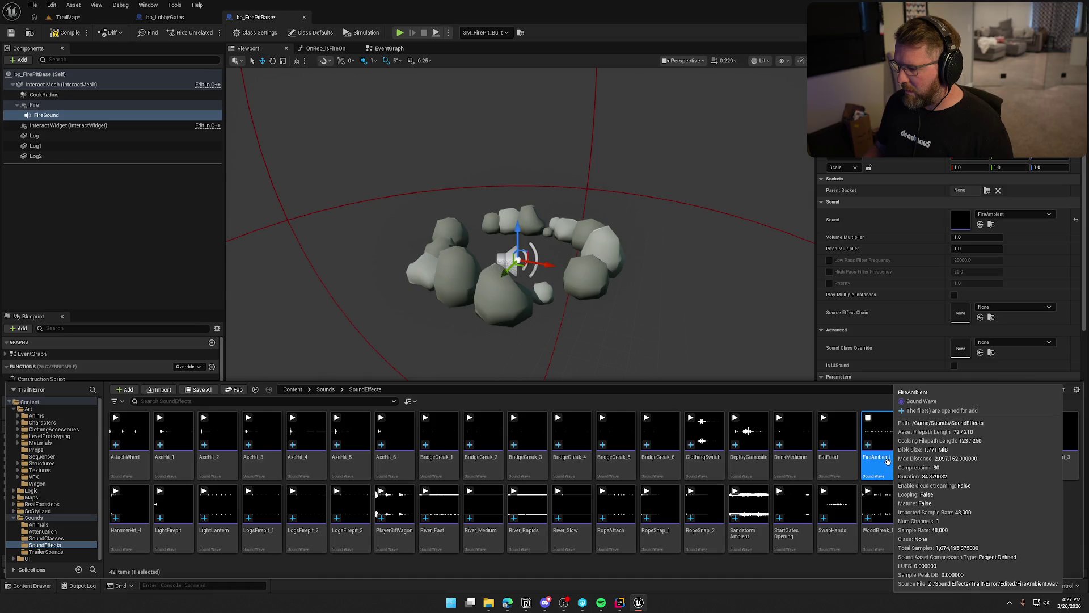
key(ctrl+space)
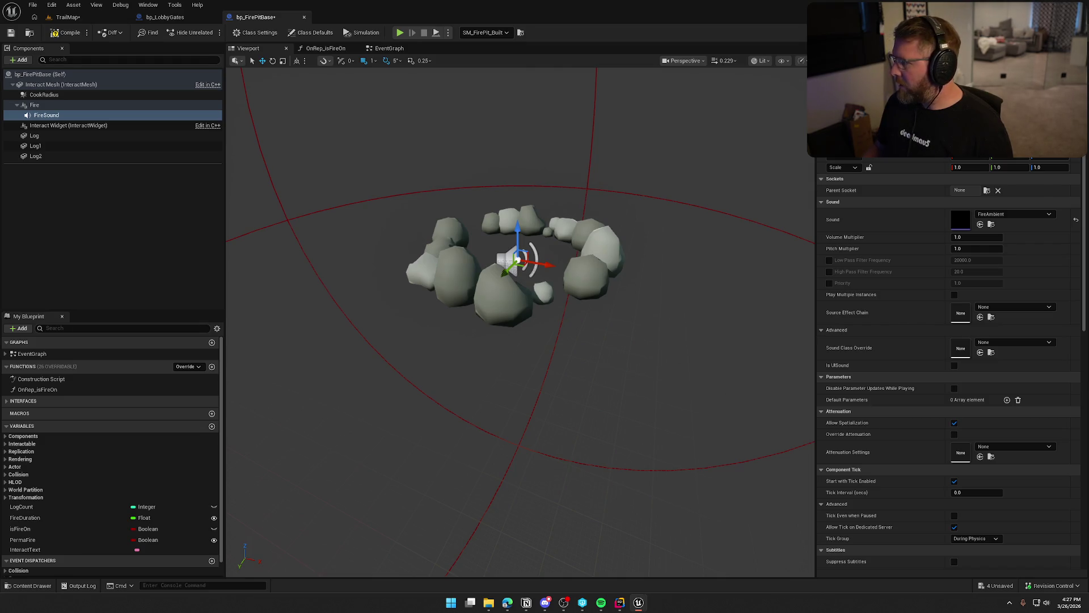
Step: Locate FireAmbient in the sound effects folder and set FireSound's attenuation to Item_Atten
scroll(911, 471, down, 5)
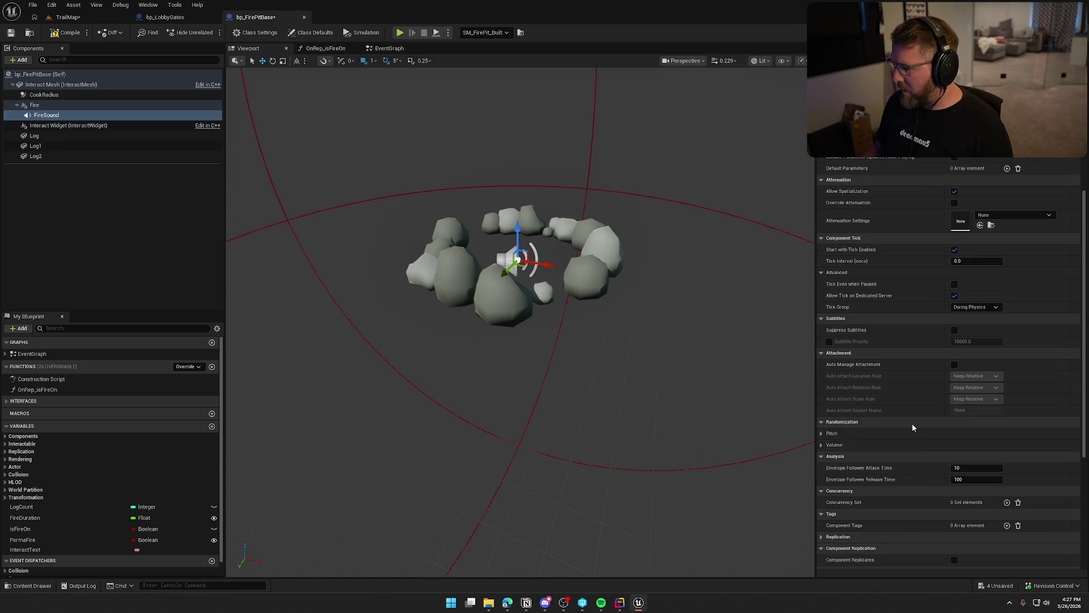
scroll(911, 462, down, 3)
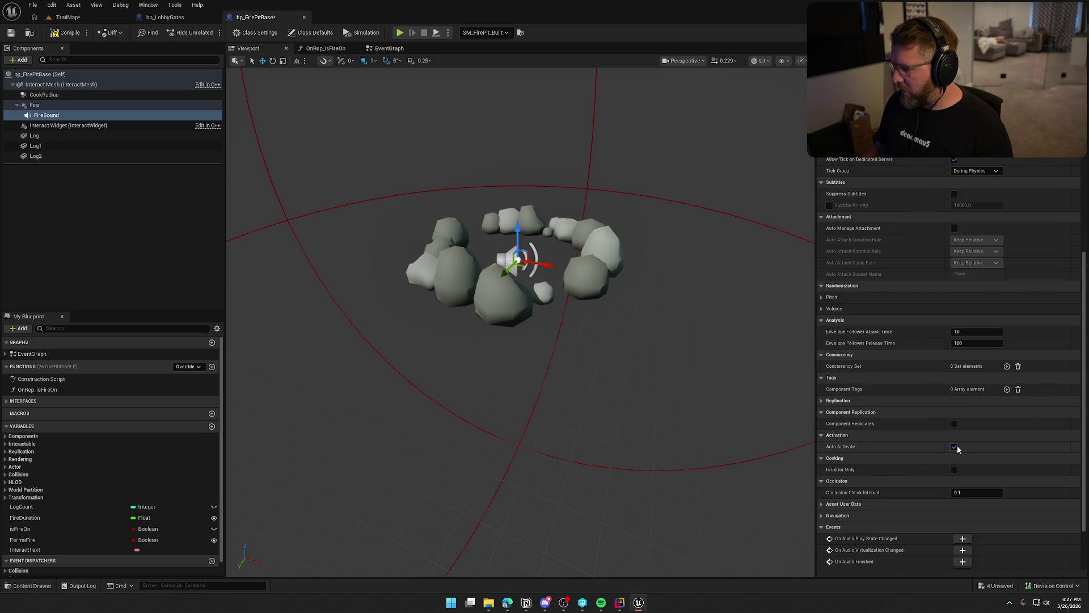
scroll(965, 460, up, 8)
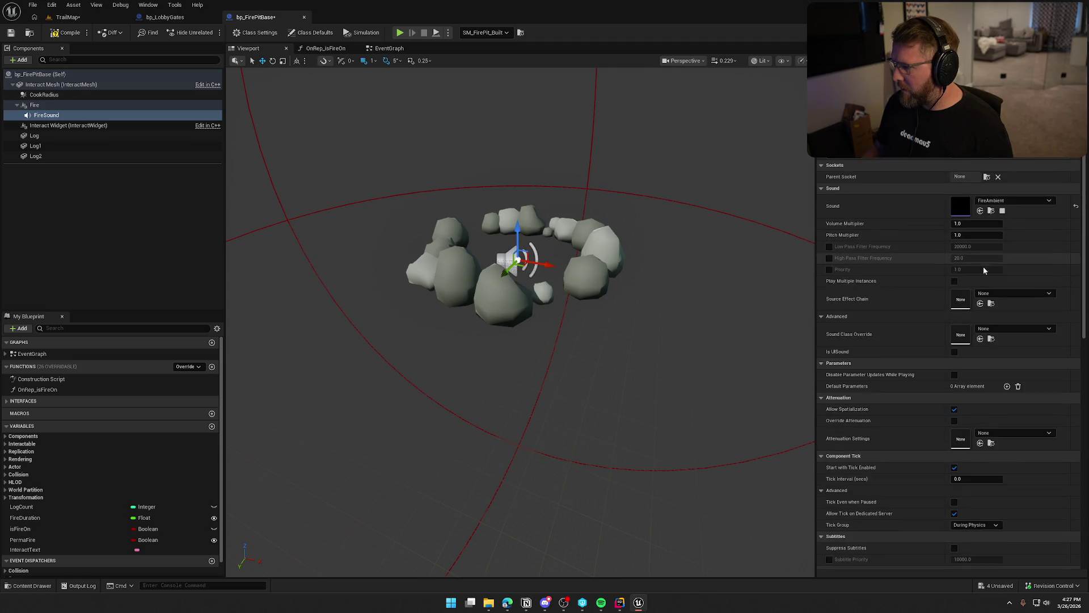
click(991, 211)
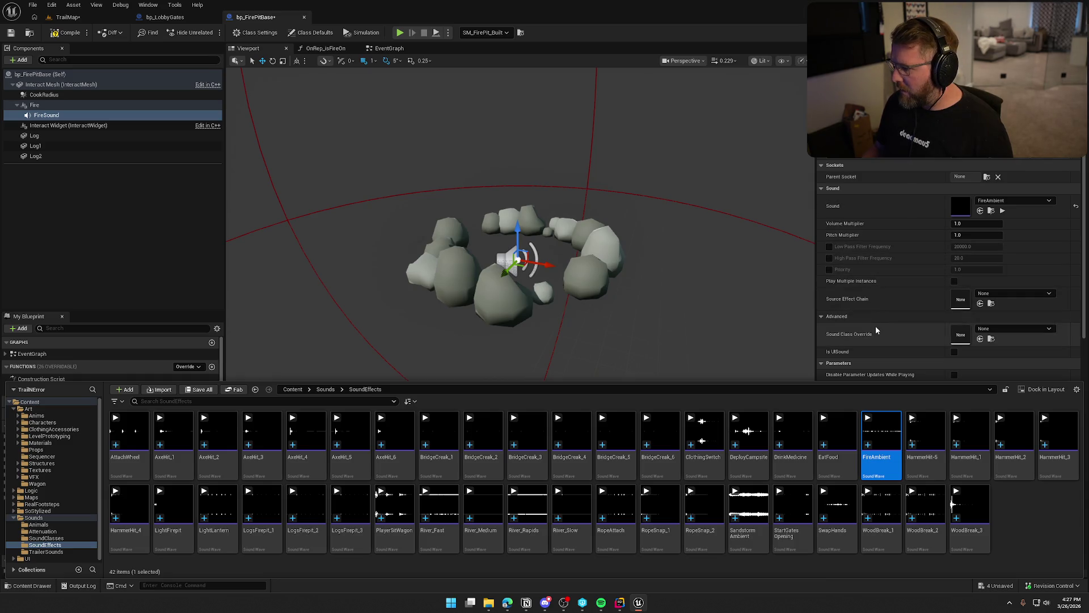
click(883, 289)
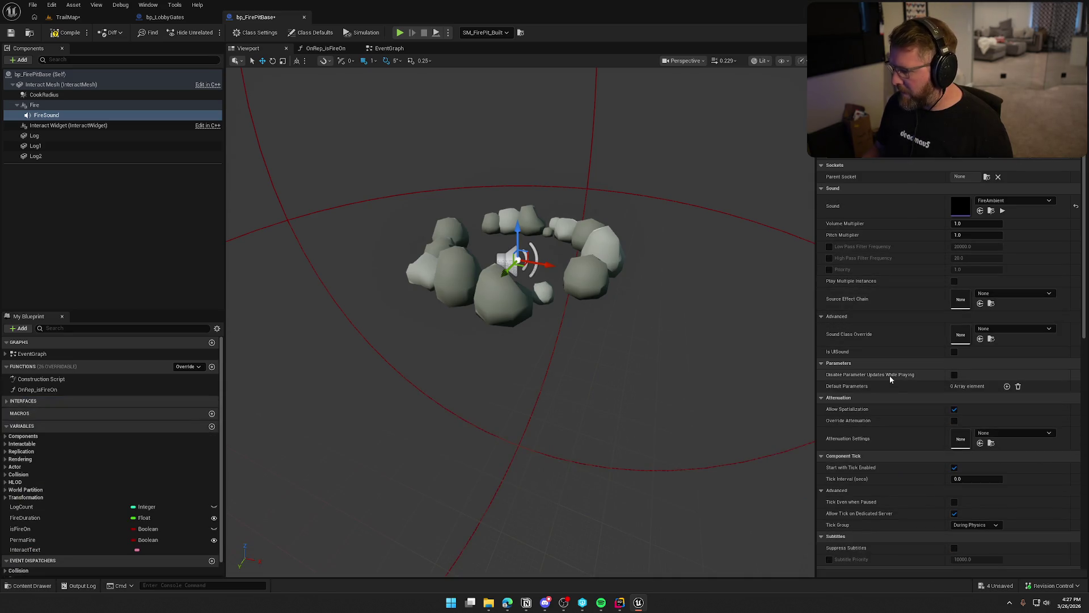
click(1021, 433)
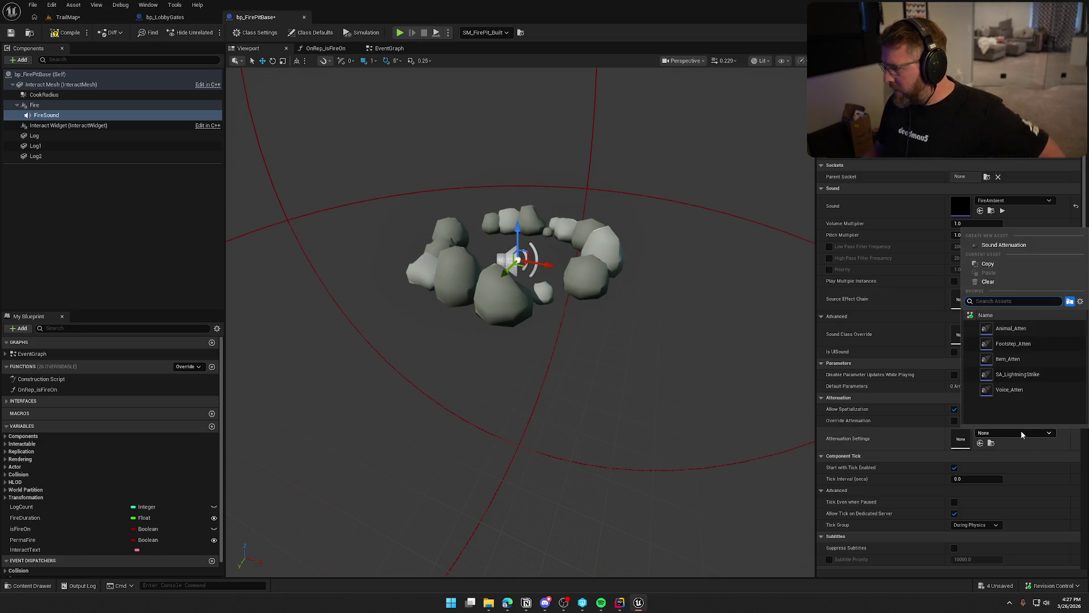
click(1019, 359)
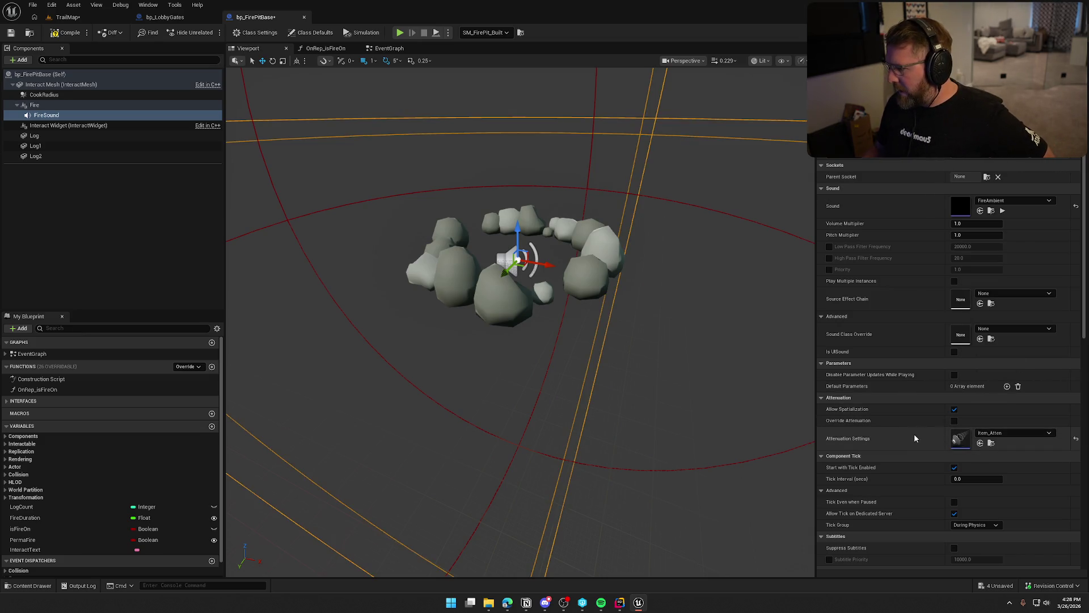
Step: Review FireSound's pitch and volume randomization settings in the Details panel
scroll(914, 435, down, 1)
scroll(914, 436, down, 5)
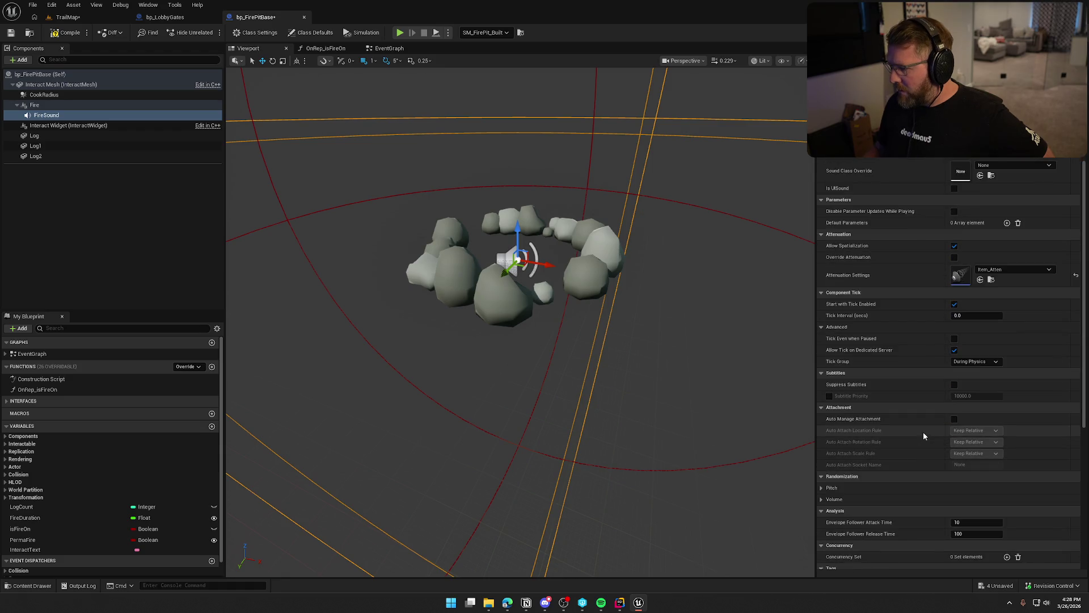
scroll(923, 435, down, 5)
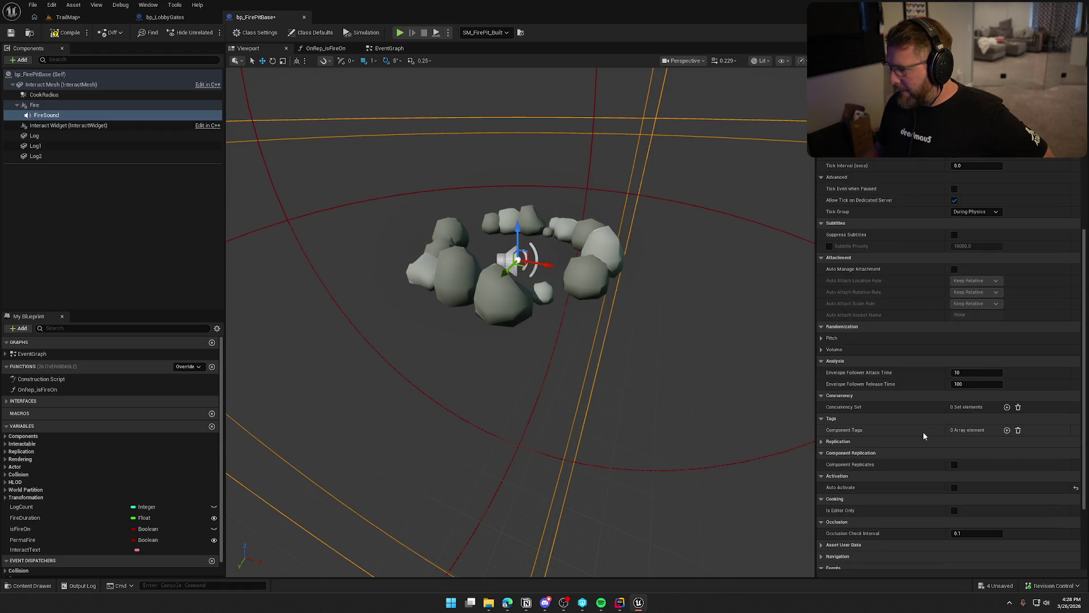
click(821, 338)
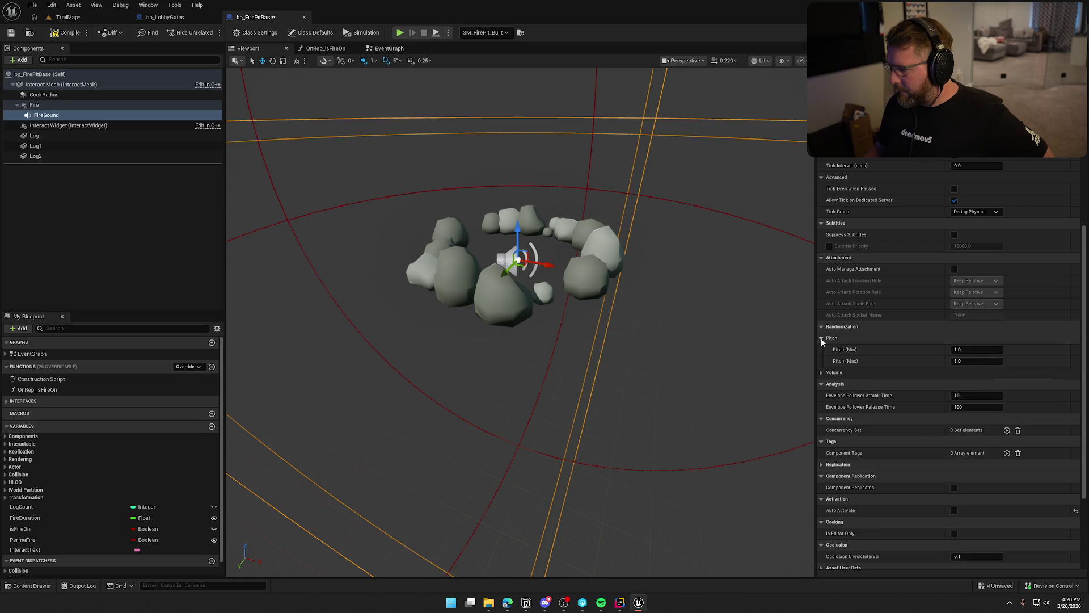
click(820, 337)
click(821, 349)
click(820, 349)
scroll(878, 436, down, 4)
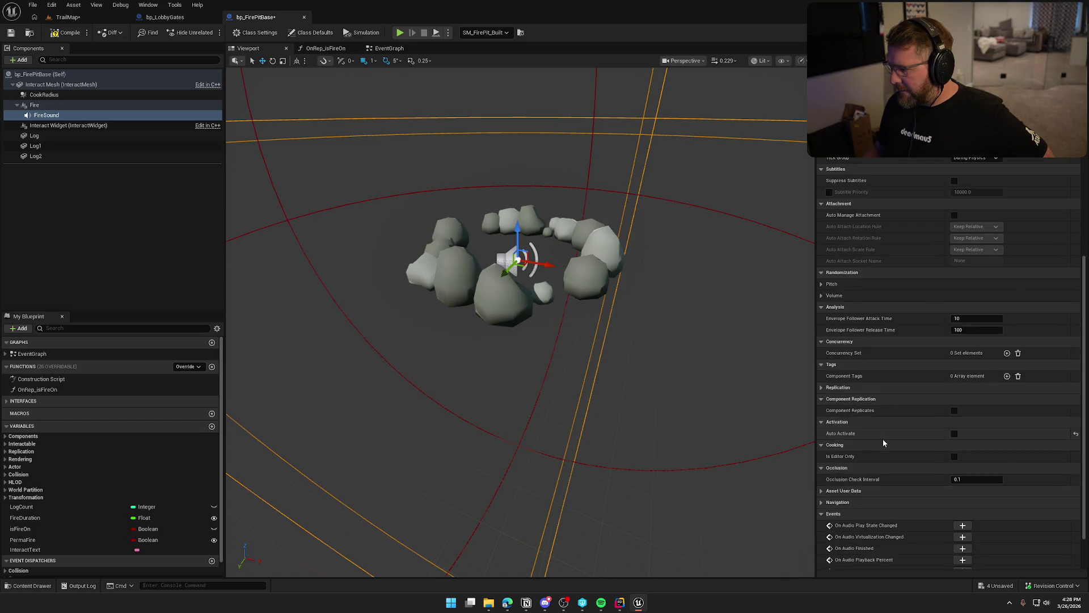
scroll(914, 458, up, 4)
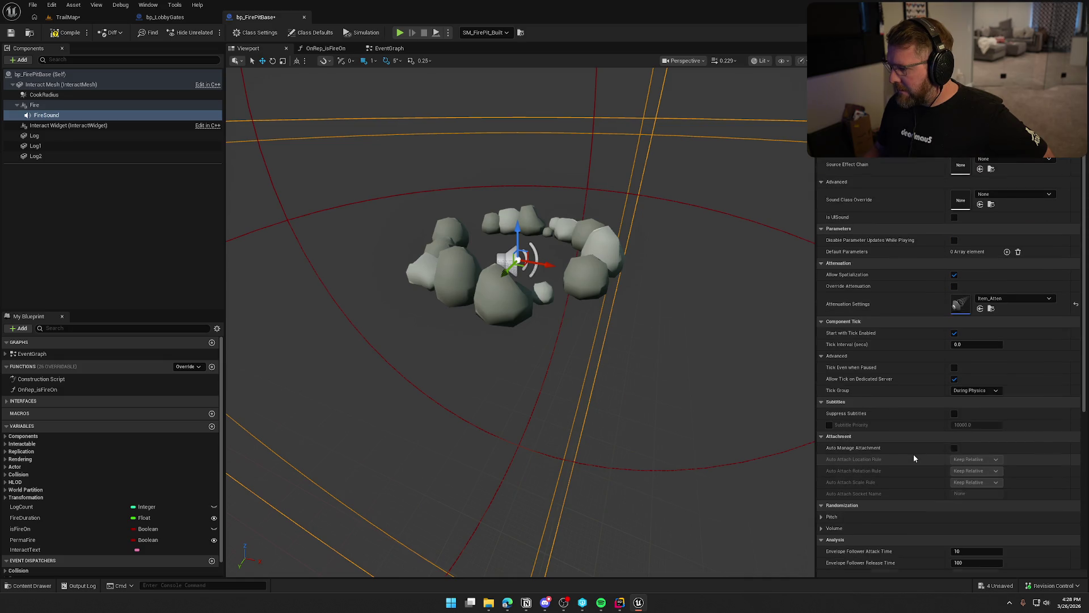
scroll(919, 458, down, 4)
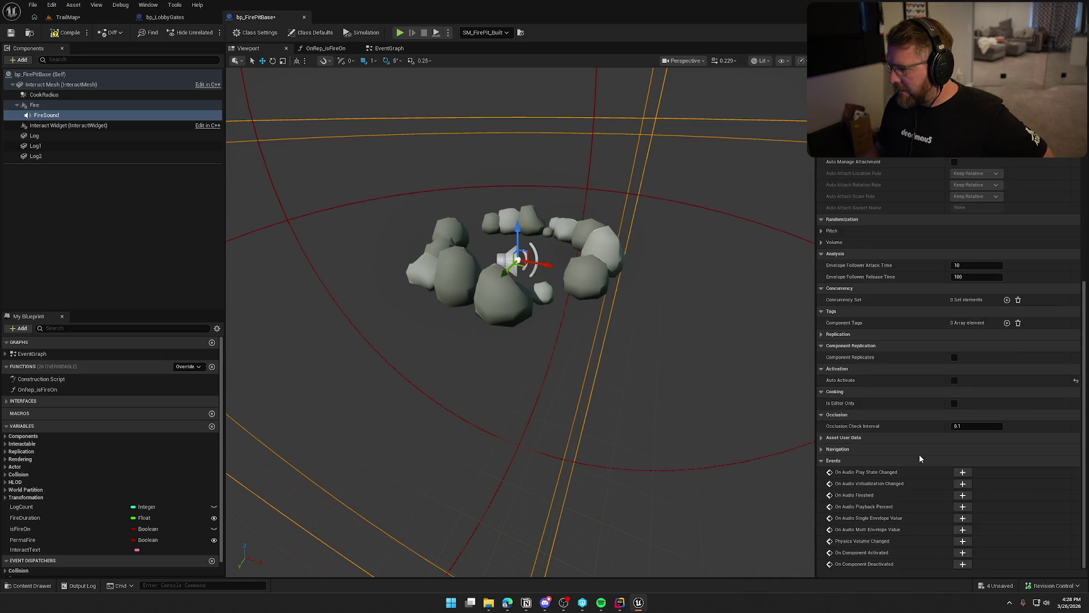
scroll(919, 458, up, 18)
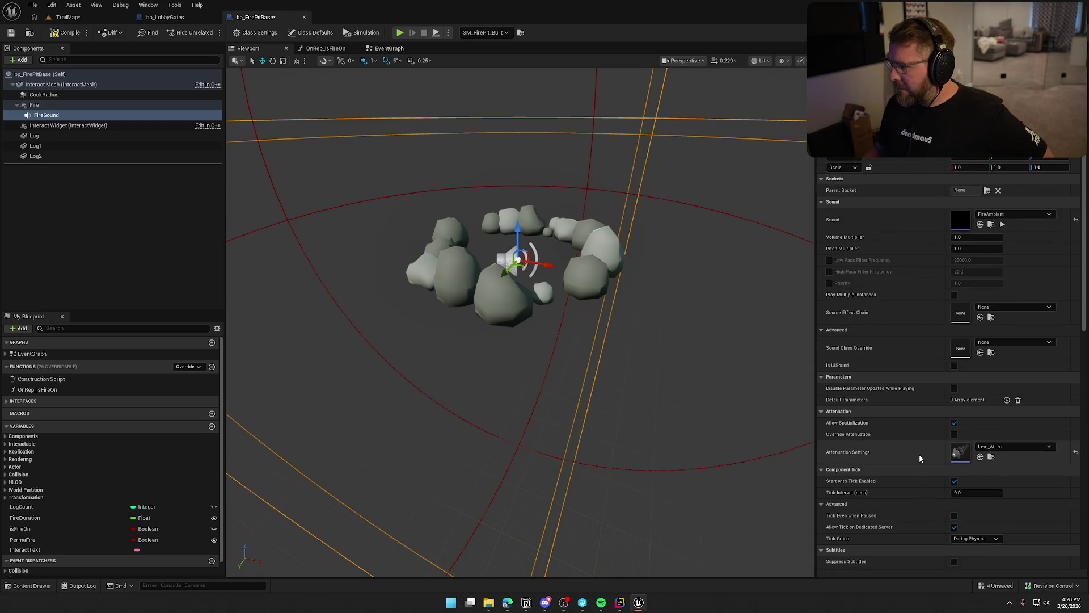
Step: Set FireSound's Sound Class Override to SFX
click(1020, 343)
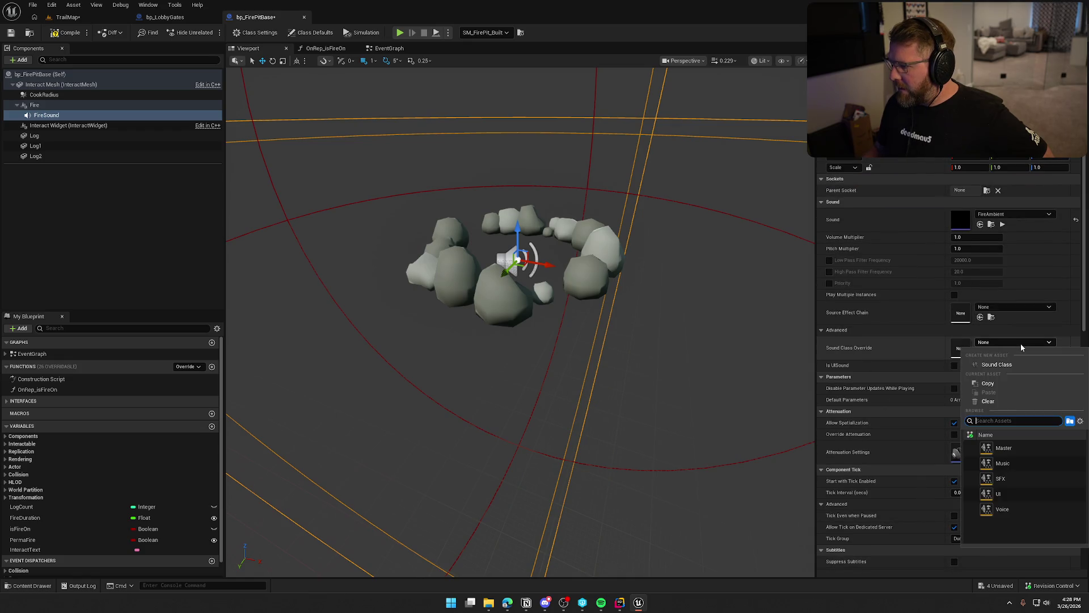
click(1029, 478)
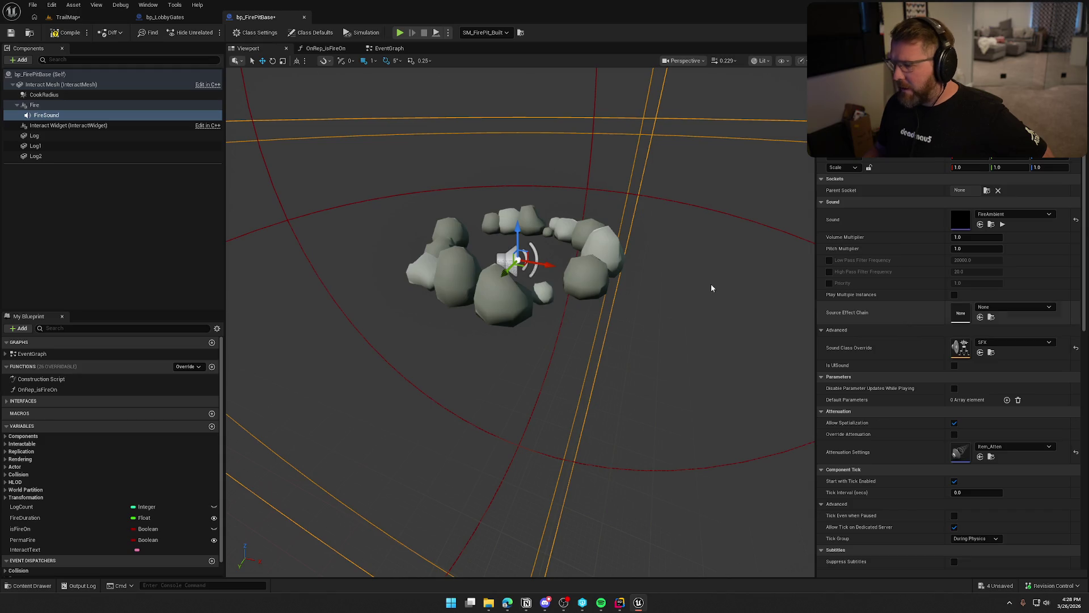
click(165, 17)
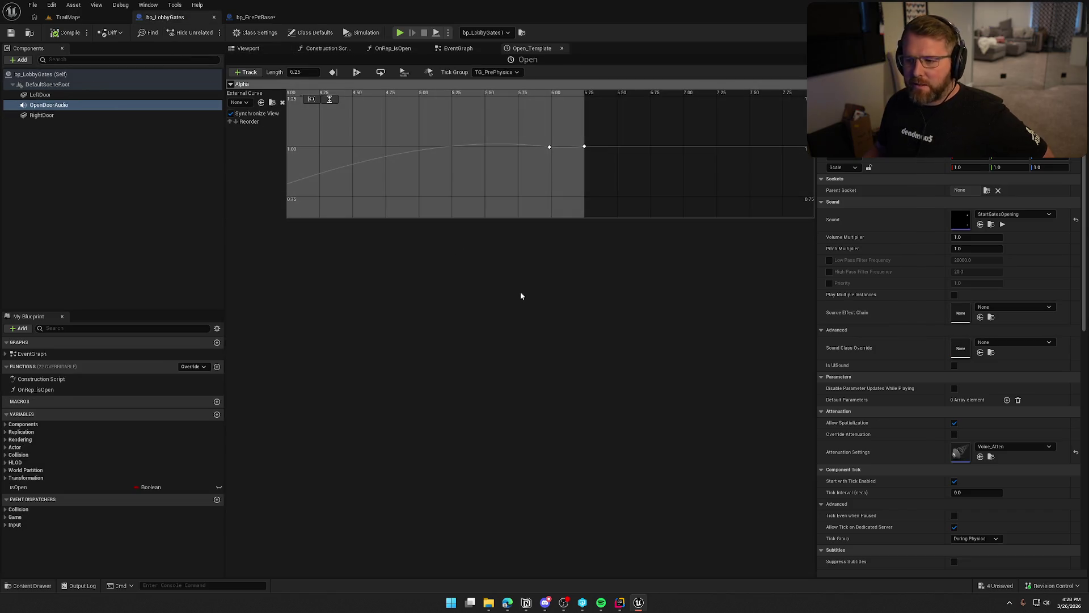
Step: Set OpenDoorAudio's Sound Class Override to SFX, then compile, save and close bp_LobbyGates
click(1014, 342)
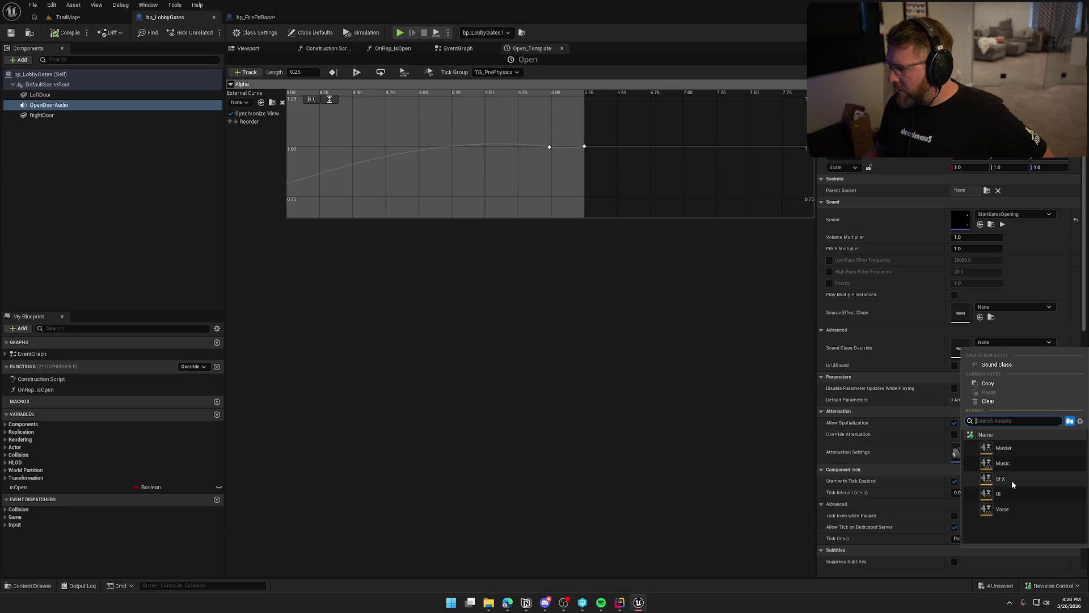
click(1012, 480)
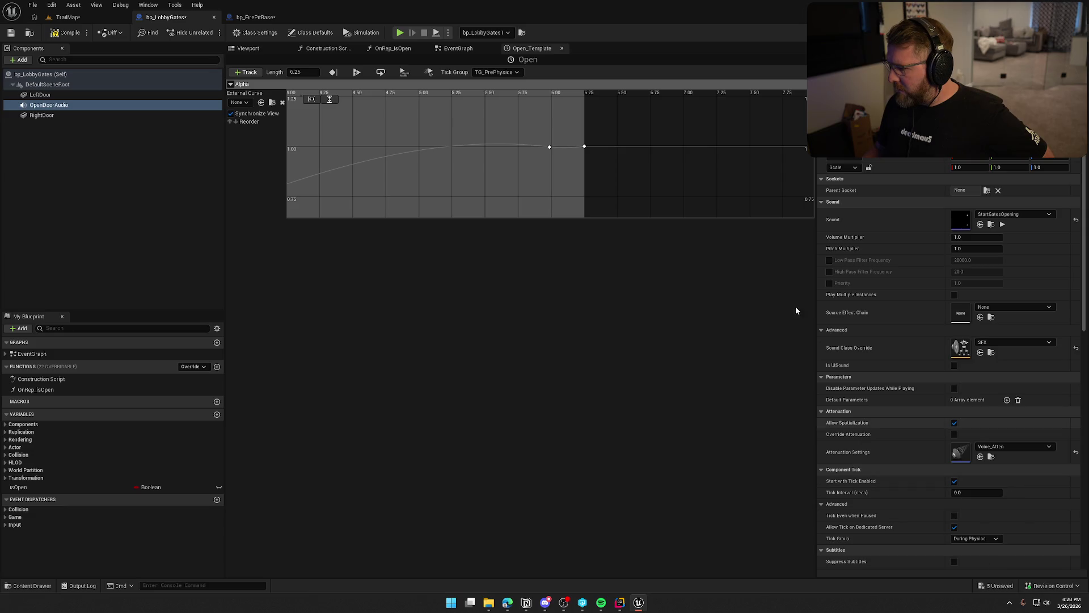
click(66, 32)
click(214, 17)
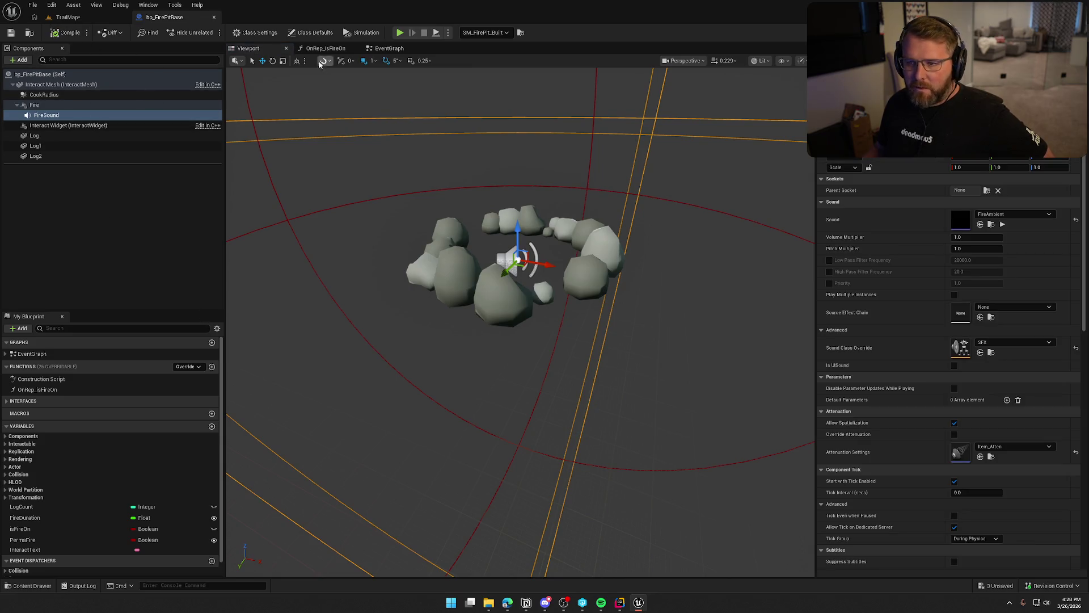
Step: Find the Is Fire On SET w/ Notify in the fire pit's event graph and open OnRep_isFireOn
click(380, 51)
scroll(575, 295, down, 3)
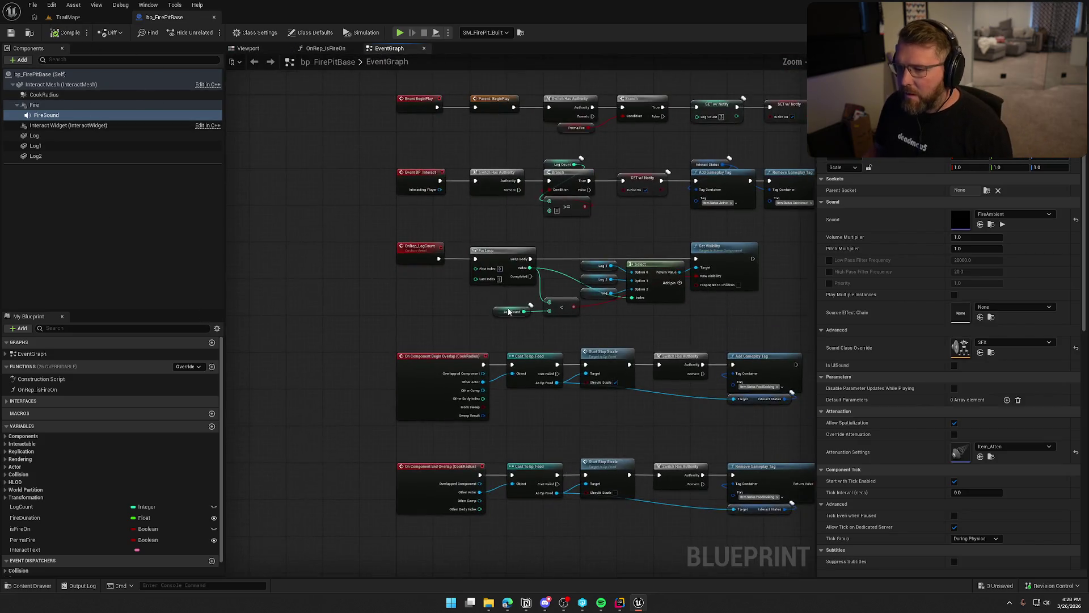
mouse_move(446, 296)
mouse_down()
mouse_move(414, 372)
mouse_move(289, 343)
mouse_up()
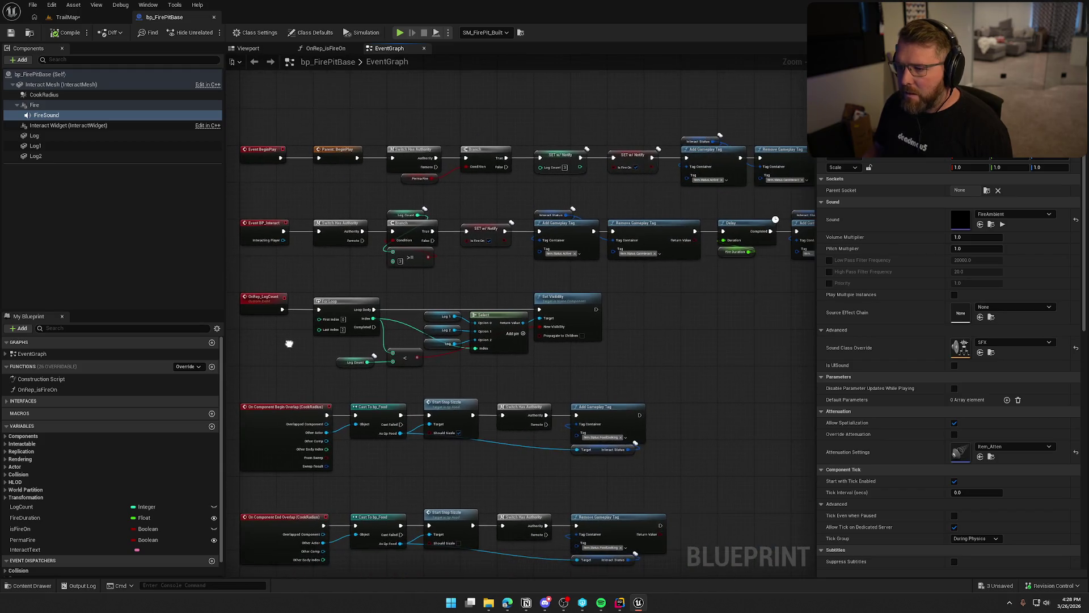
scroll(488, 283, up, 1)
scroll(514, 283, up, 1)
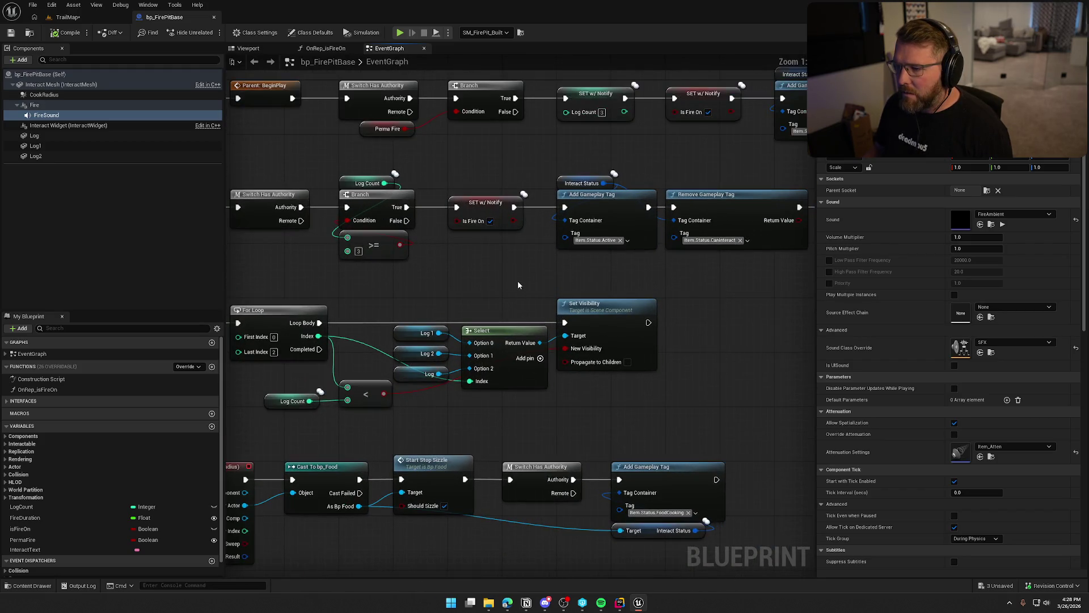
click(472, 205)
double_click(114, 389)
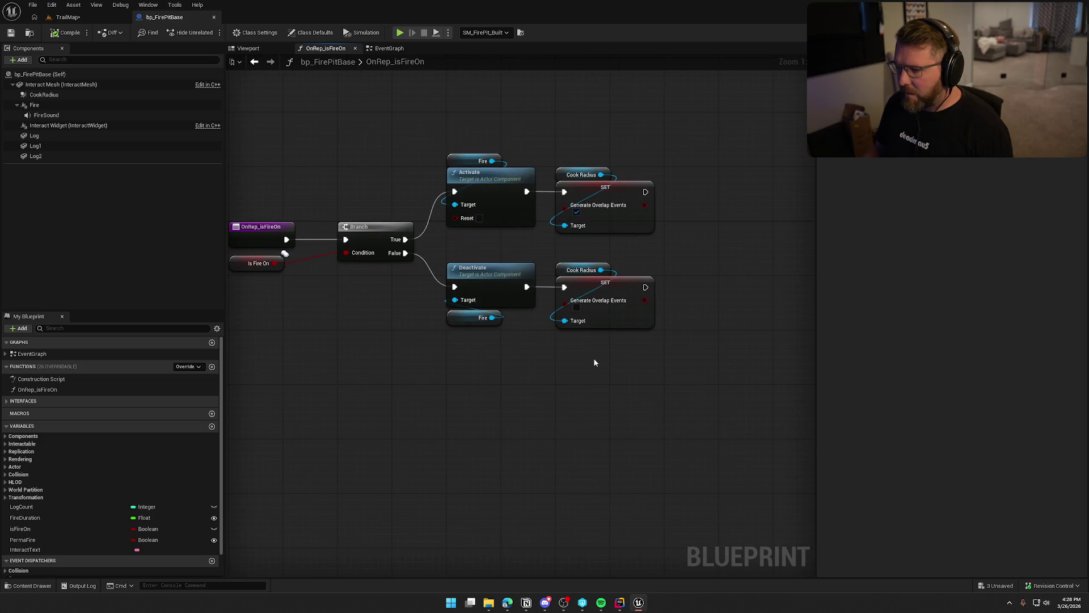
Step: Add a Fire Sound getter and a Play node wired after the activation SET
mouse_move(46, 115)
mouse_down()
mouse_move(718, 153)
mouse_move(741, 181)
mouse_up()
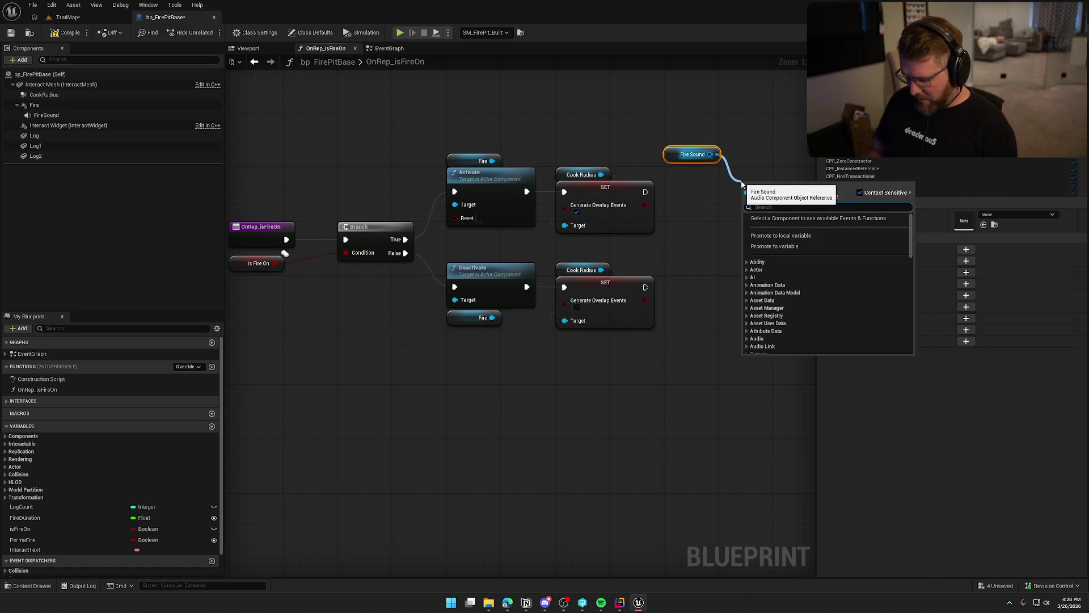
text(play)
click(776, 228)
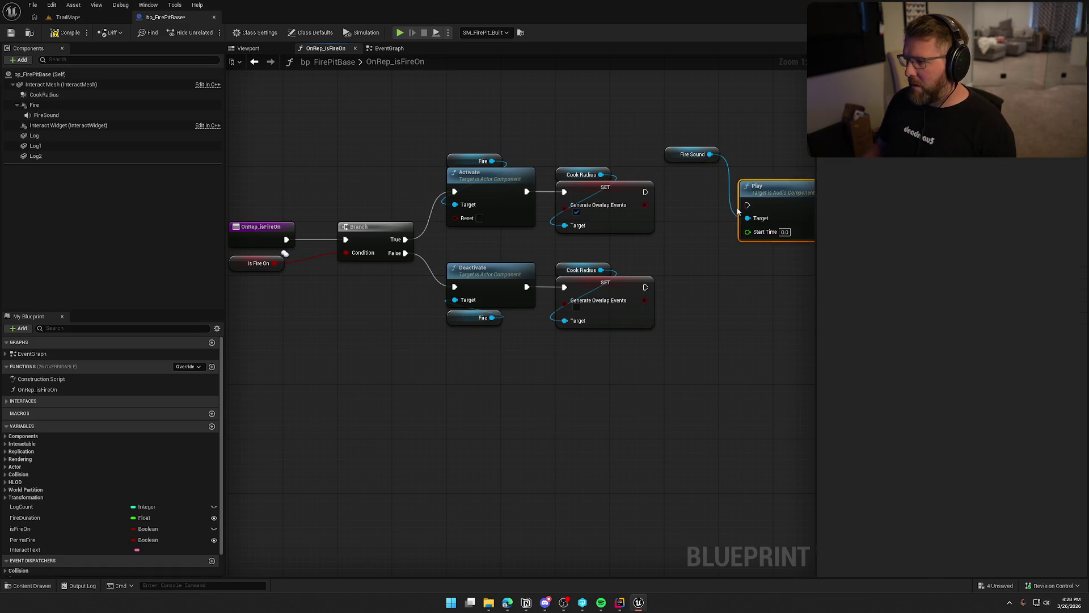
drag(646, 191, 747, 205)
mouse_move(771, 187)
mouse_down()
mouse_move(698, 174)
mouse_move(673, 245)
mouse_move(603, 223)
mouse_move(589, 258)
mouse_up()
Step: Add a Stop on Fire Sound after the deactivation SET, then return to TrailMap
click(681, 168)
text(stop)
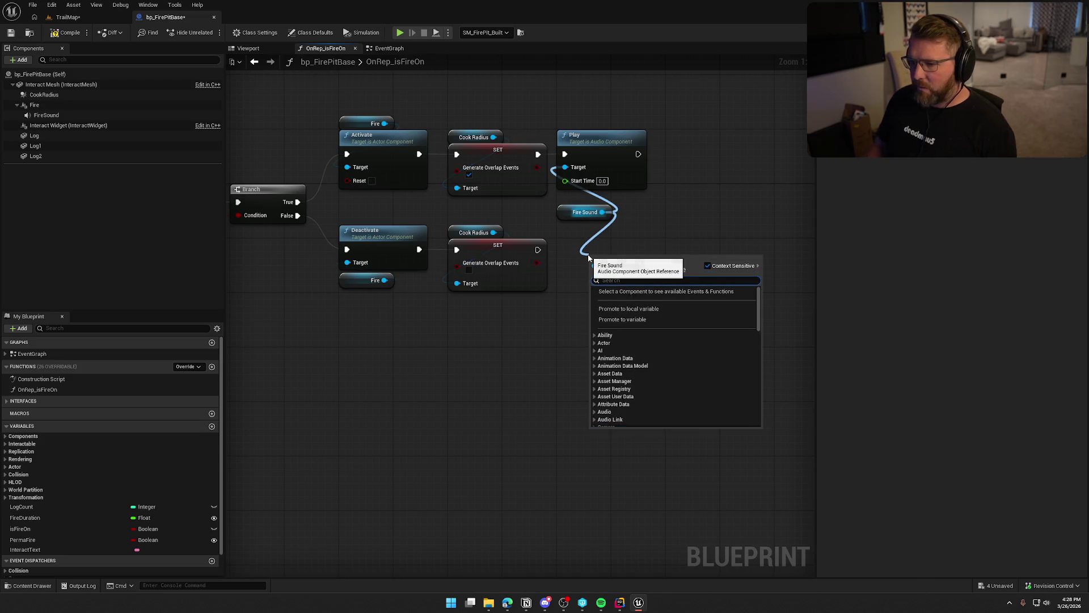
key(Return)
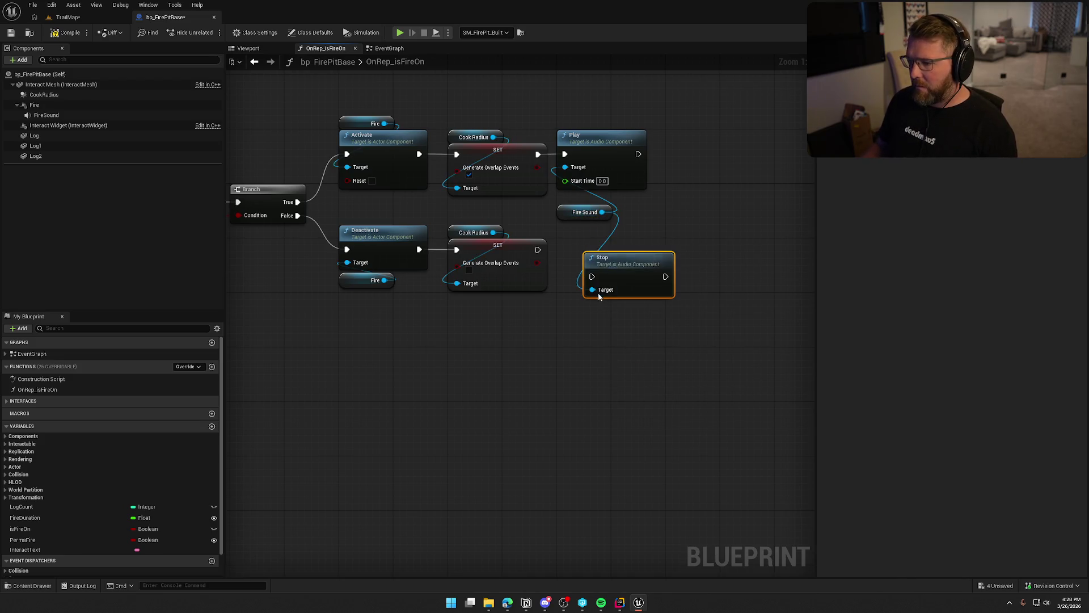
mouse_move(592, 278)
mouse_down()
mouse_move(537, 249)
mouse_move(582, 248)
mouse_up()
click(670, 316)
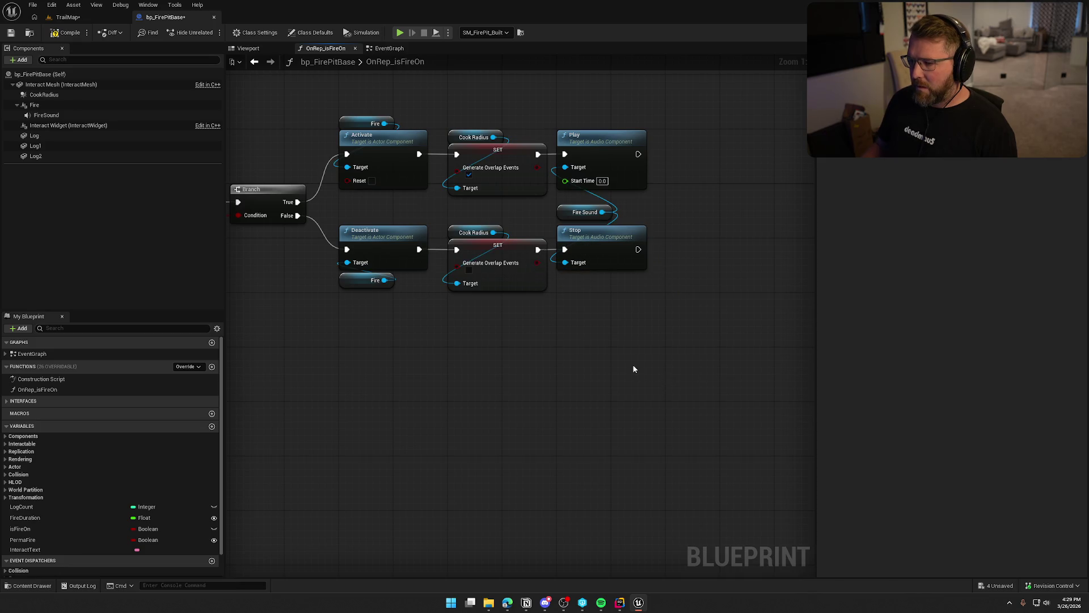
drag(632, 364, 690, 363)
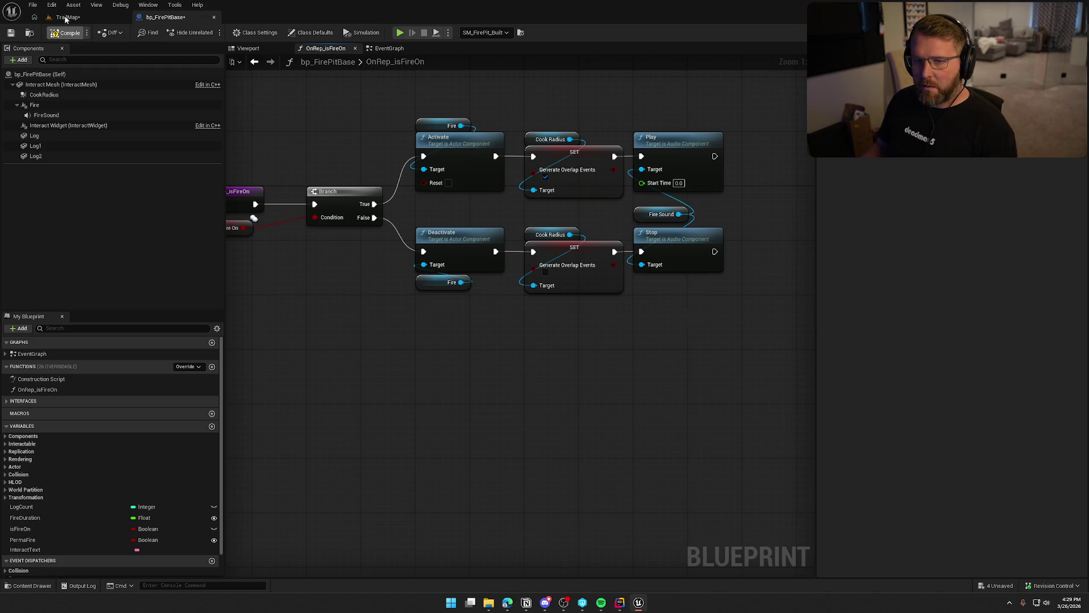
click(67, 17)
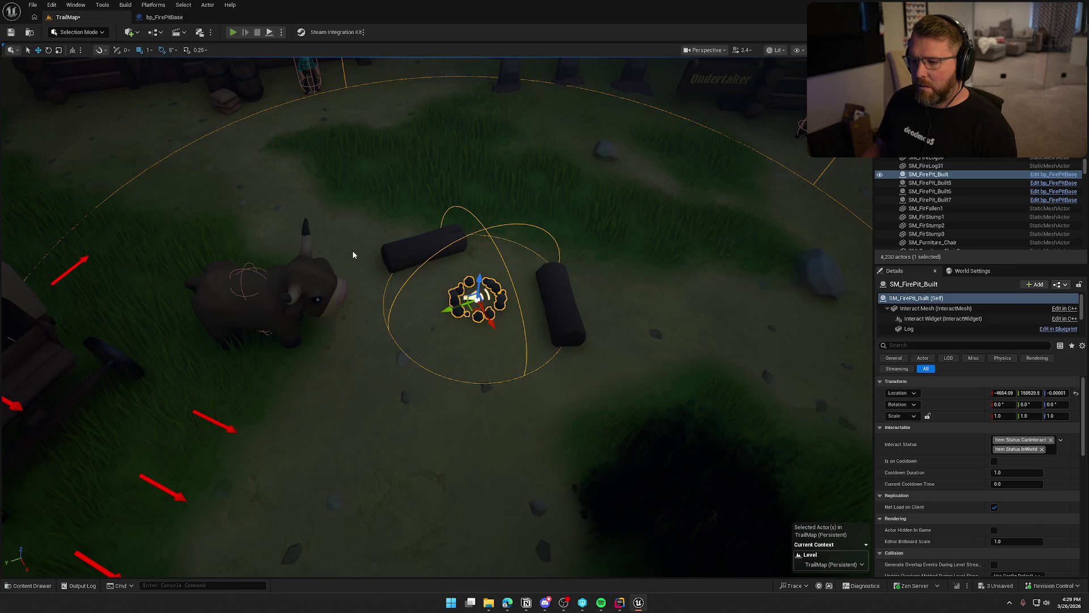
key(alt+p)
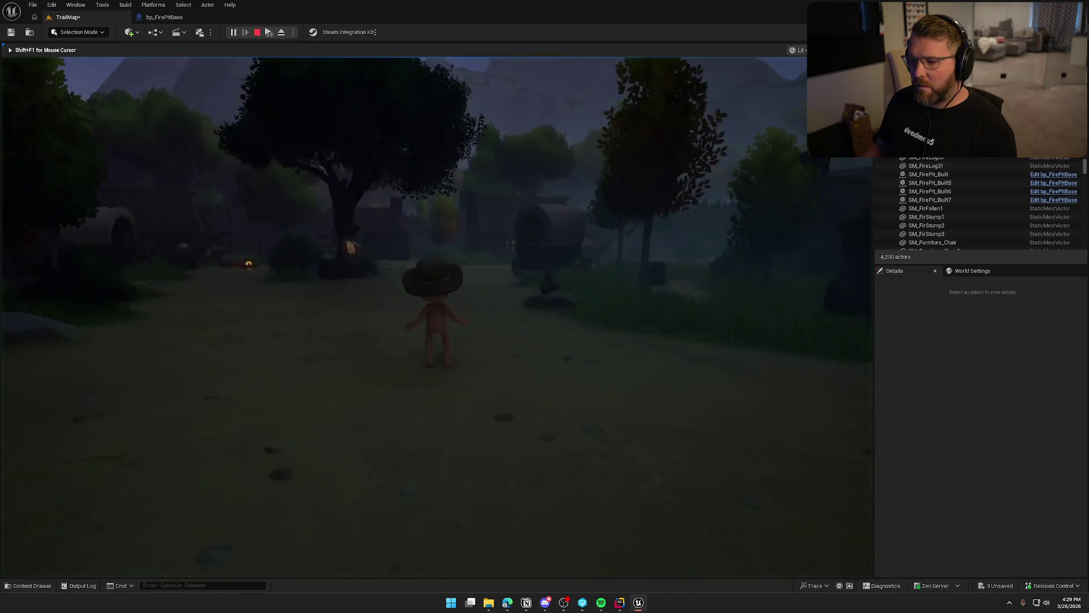
key(shift+w)
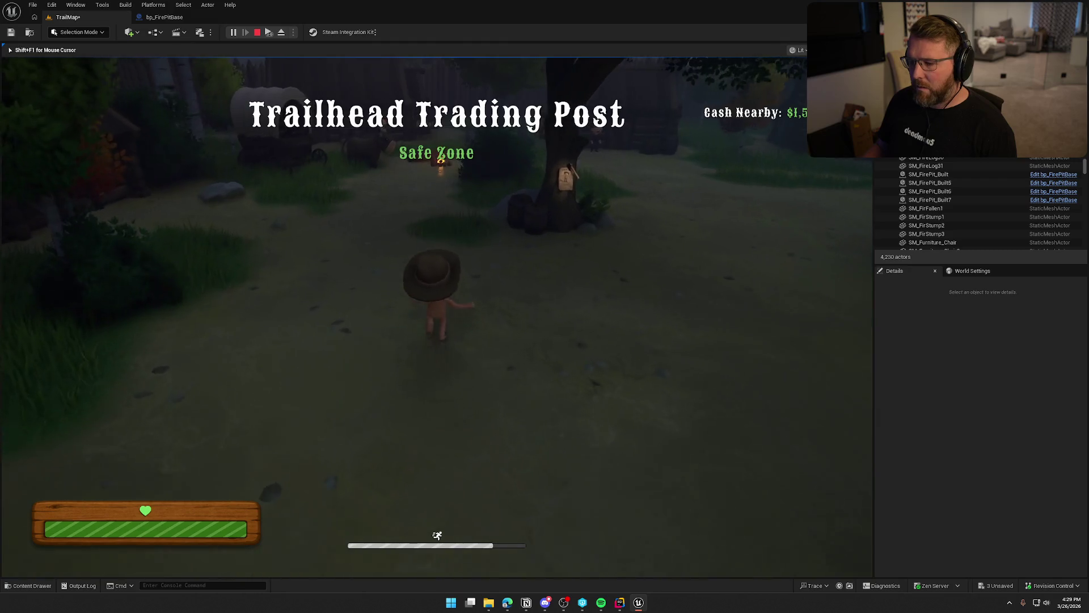
key(shift+w)
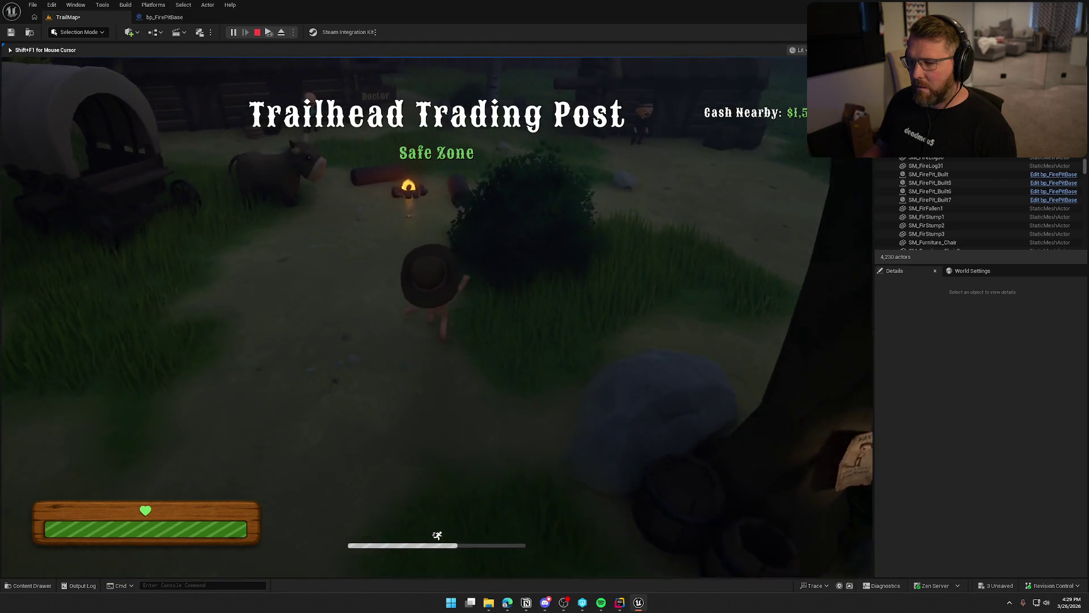
key(w)
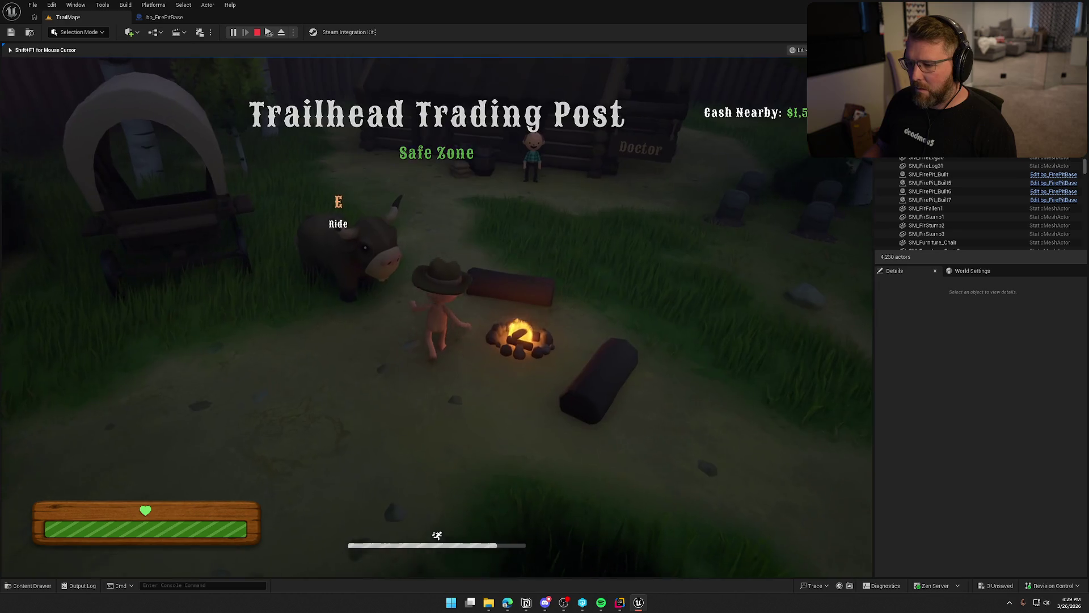
key(w)
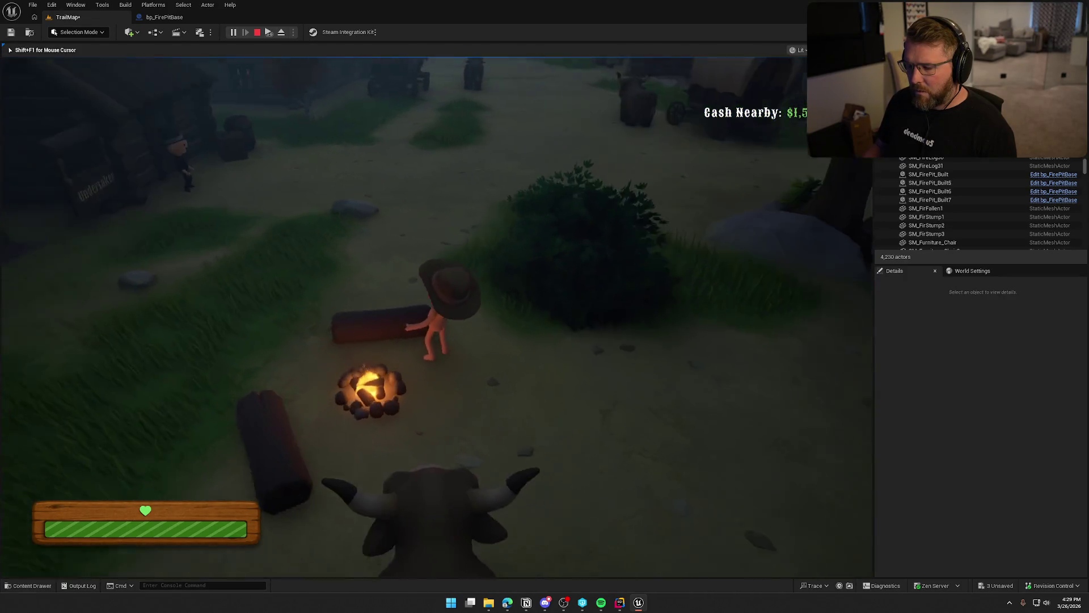
key(shift+w)
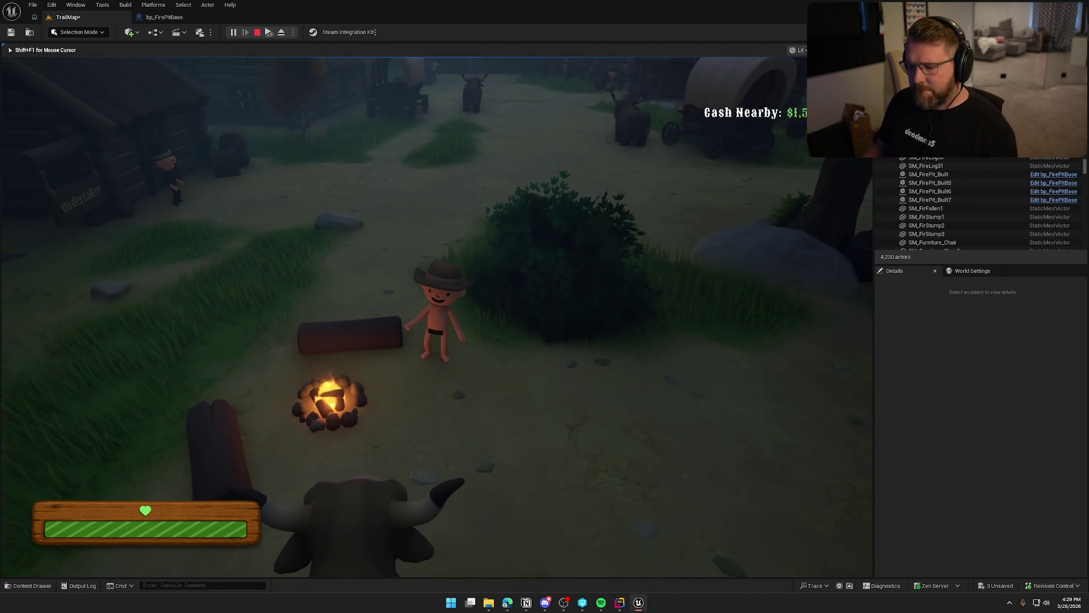
Step: End the play session and move OnRep_isFireOn's Is Fire On getter beneath the Branch
key(F8)
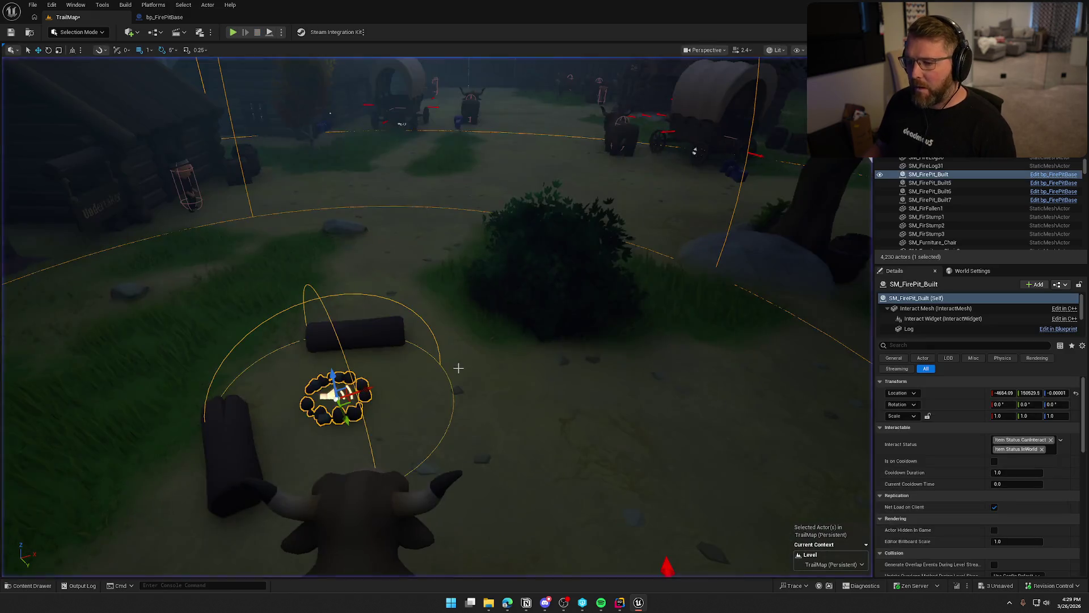
click(164, 17)
mouse_move(386, 336)
mouse_down()
mouse_move(545, 401)
mouse_move(514, 401)
mouse_up()
mouse_move(355, 296)
mouse_down()
mouse_move(463, 312)
mouse_move(464, 303)
mouse_up()
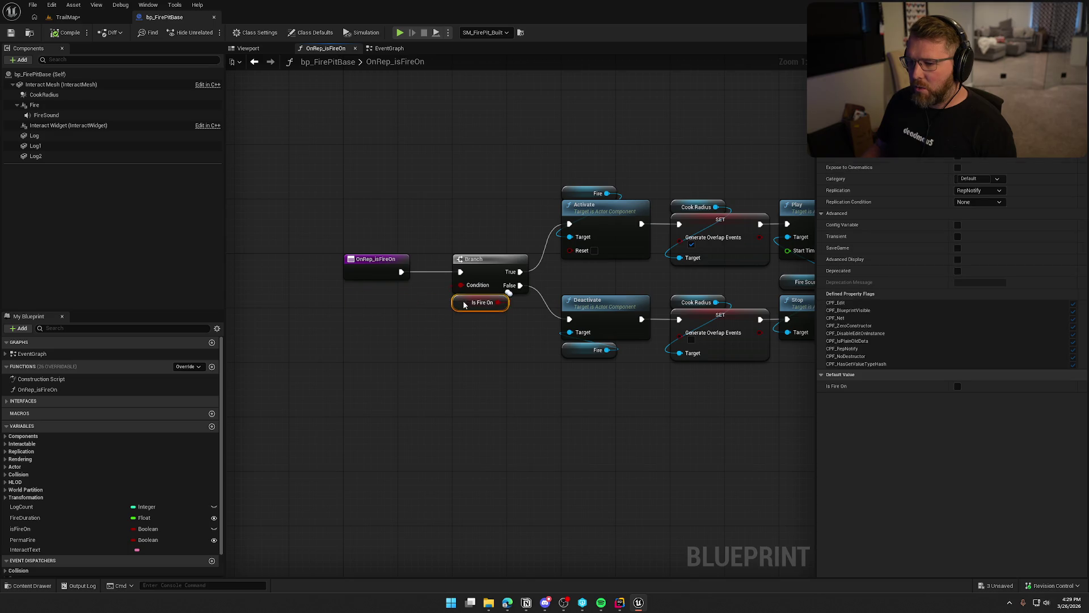
mouse_move(453, 157)
mouse_down()
mouse_move(424, 181)
mouse_move(436, 252)
mouse_up()
Step: Browse the EventGraph along the gameplay tag, Delay and extinguish chain
click(399, 49)
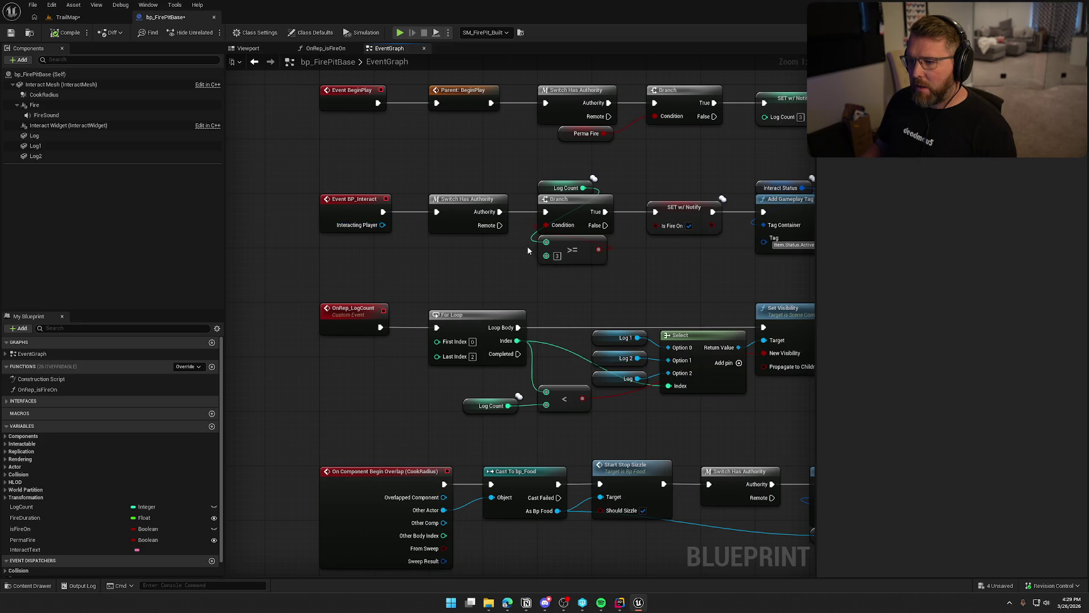
drag(624, 276, 433, 289)
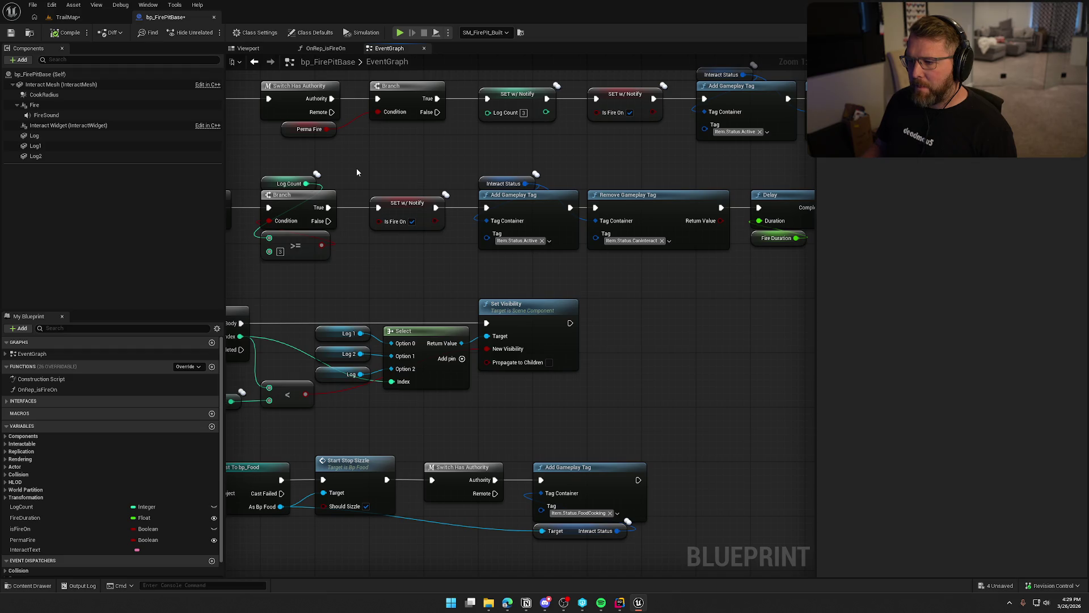
mouse_move(614, 264)
mouse_down()
mouse_move(357, 287)
mouse_move(111, 287)
mouse_up()
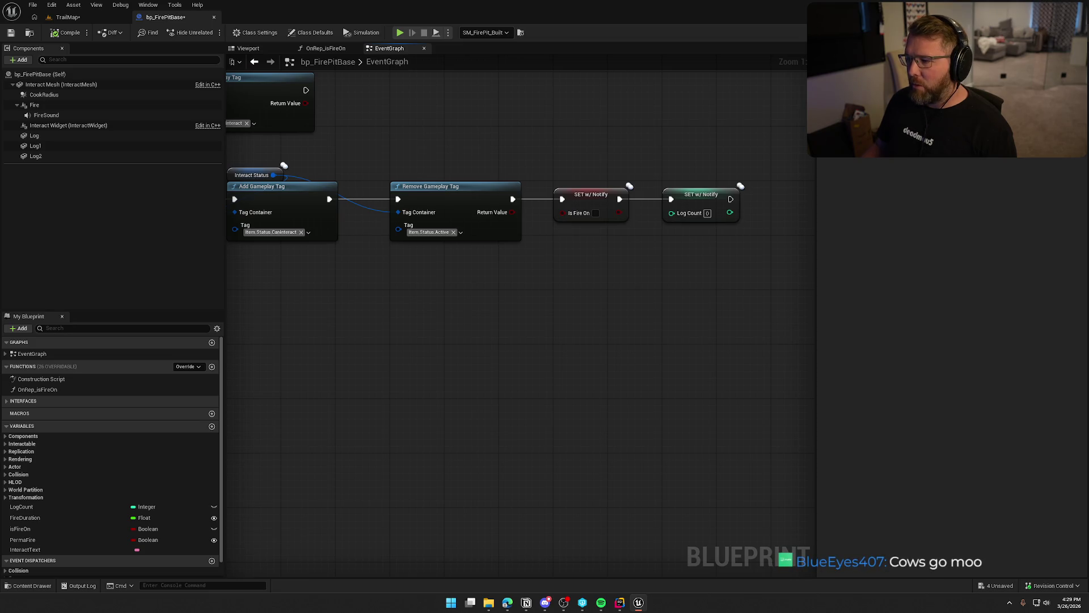
drag(40, 301, 547, 329)
Step: Make room after the Branch and add Play Sound at Location on its True output
click(326, 48)
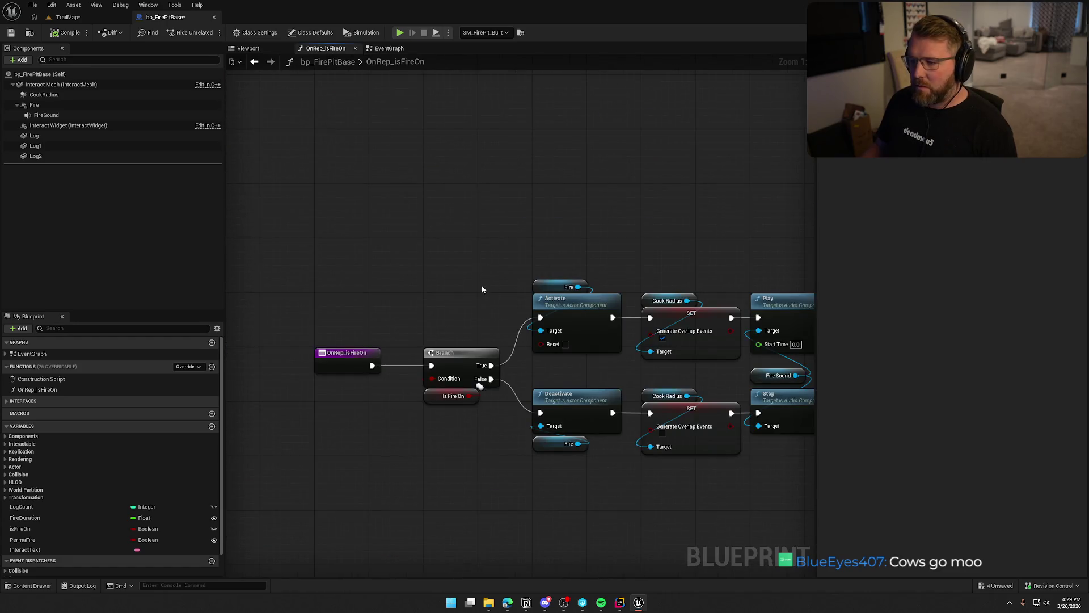
mouse_move(481, 287)
mouse_down()
mouse_move(358, 172)
mouse_move(698, 394)
mouse_up()
drag(389, 189, 498, 188)
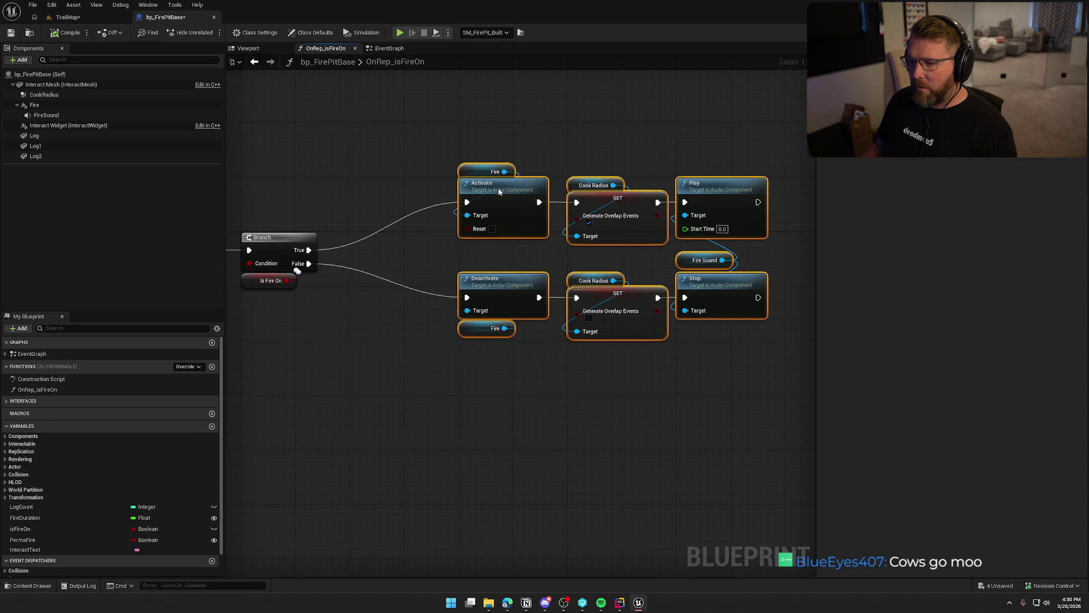
click(374, 216)
mouse_move(318, 247)
mouse_down()
mouse_move(398, 242)
mouse_move(410, 176)
mouse_up()
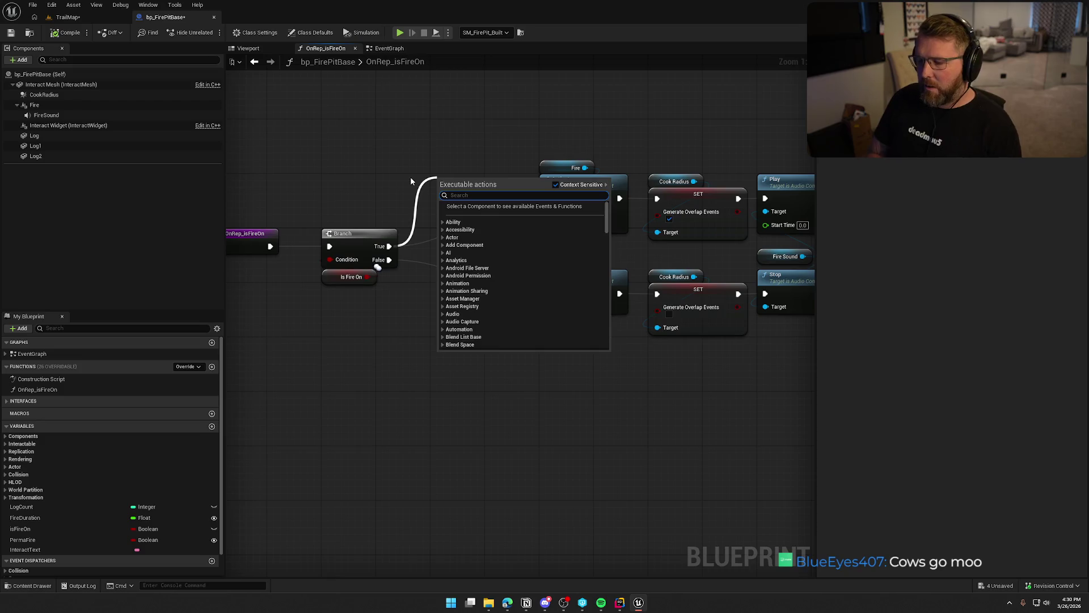
text(play sound)
key(Down)
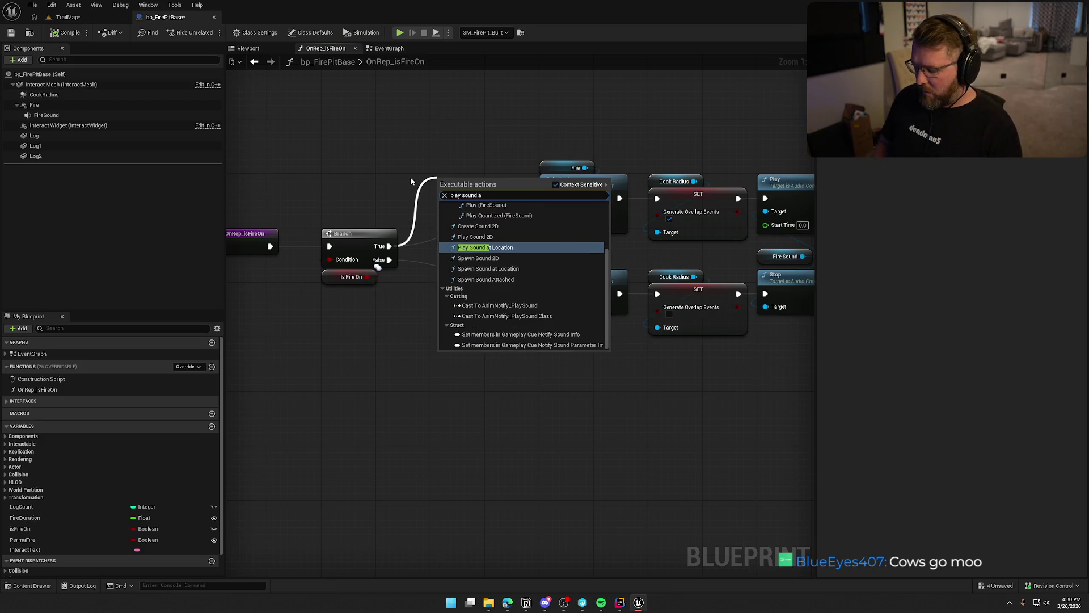
key(Return)
drag(466, 194, 466, 201)
click(301, 199)
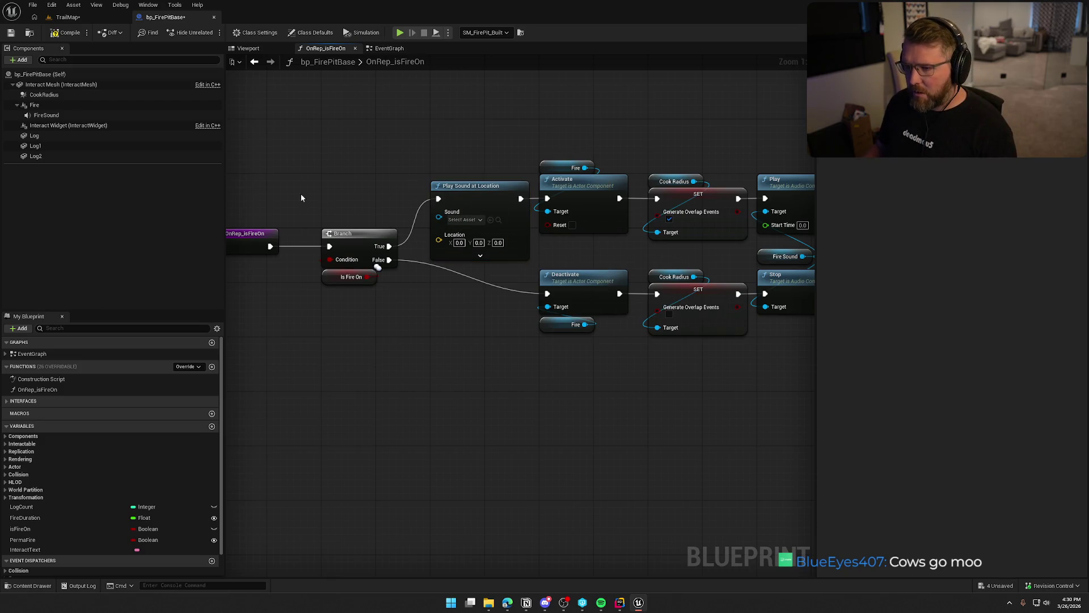
Step: Wire a Get Actor Location node into the sound node's Location input
right_click(424, 284)
text(get actor loca)
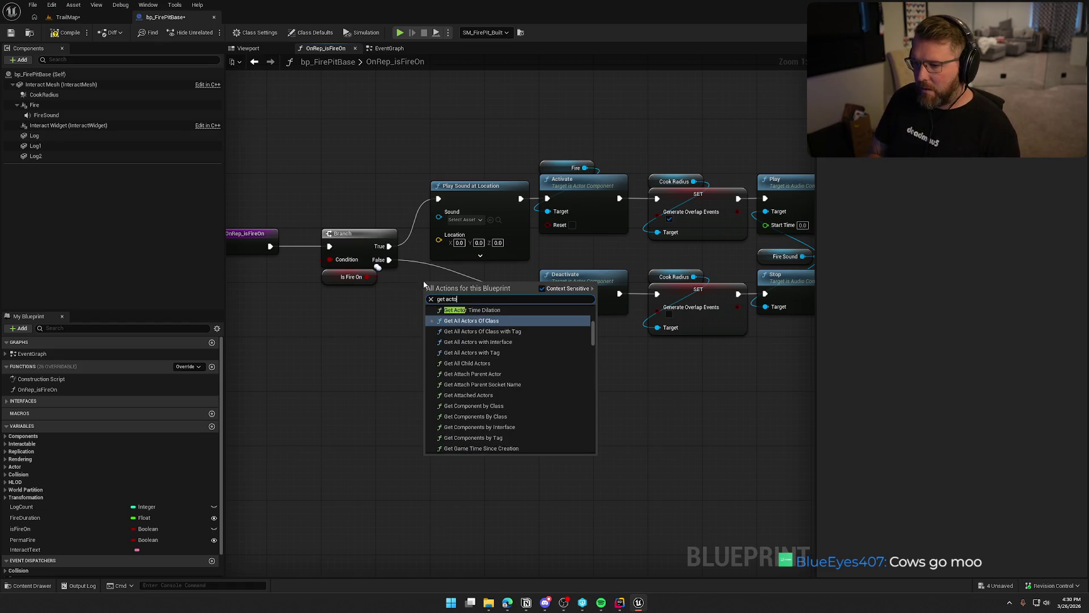
click(486, 355)
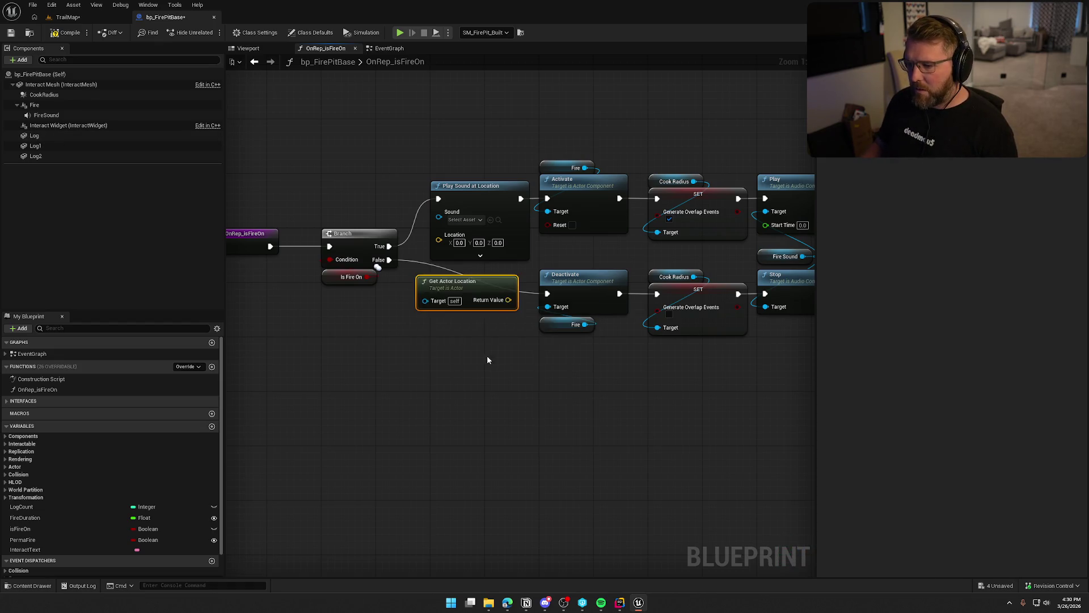
mouse_move(508, 300)
mouse_down()
mouse_move(528, 312)
mouse_move(448, 245)
mouse_up()
mouse_move(453, 283)
mouse_down()
mouse_move(465, 142)
mouse_move(468, 153)
mouse_up()
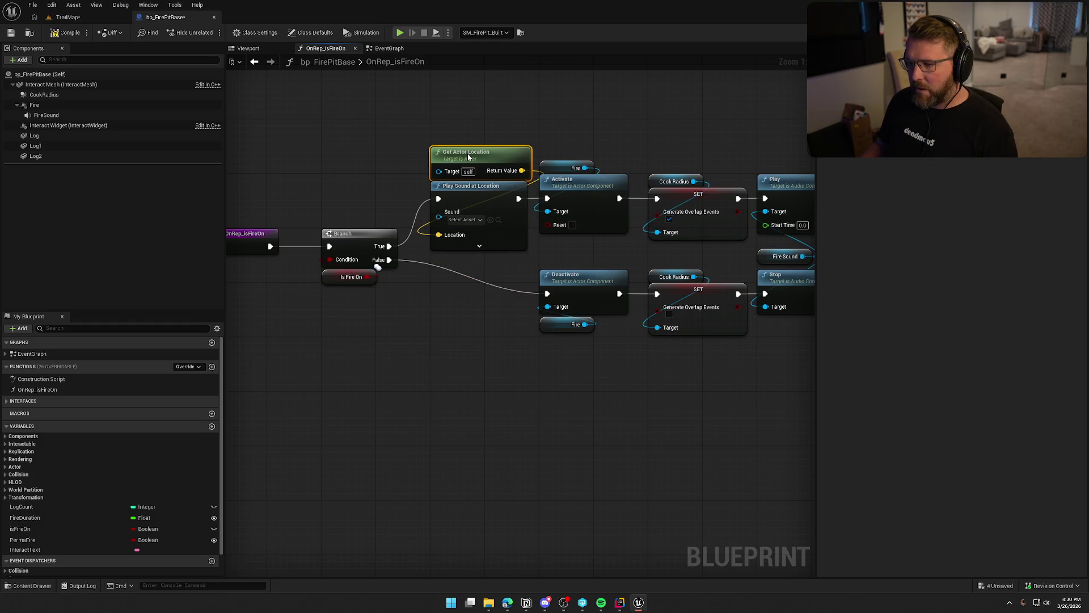
Step: Set the node's Sound to LightFirepit and Attenuation Settings to Item_Atten
click(475, 220)
text(re)
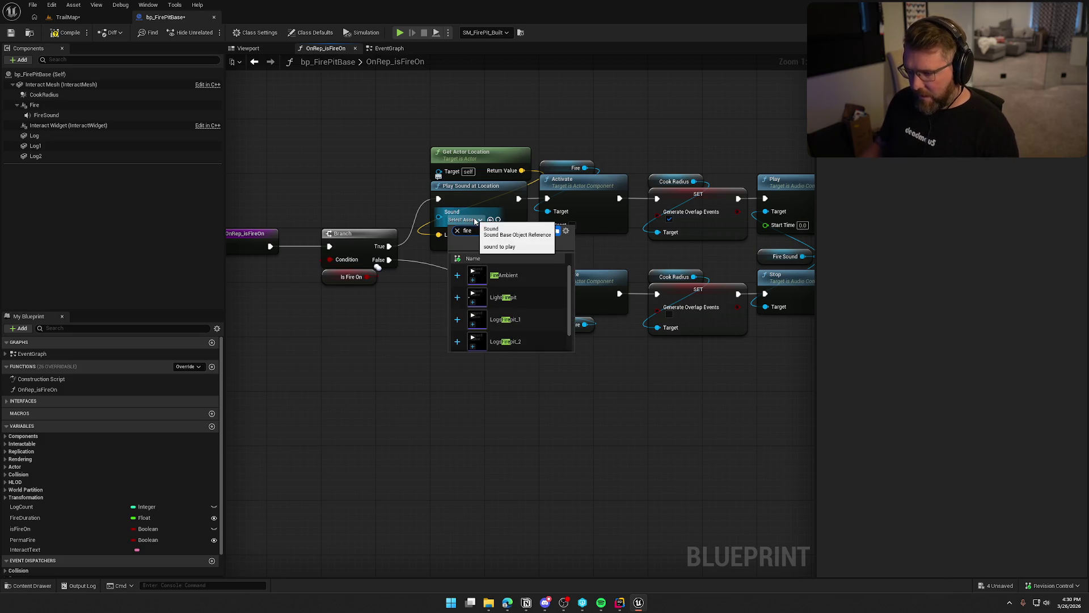
click(509, 287)
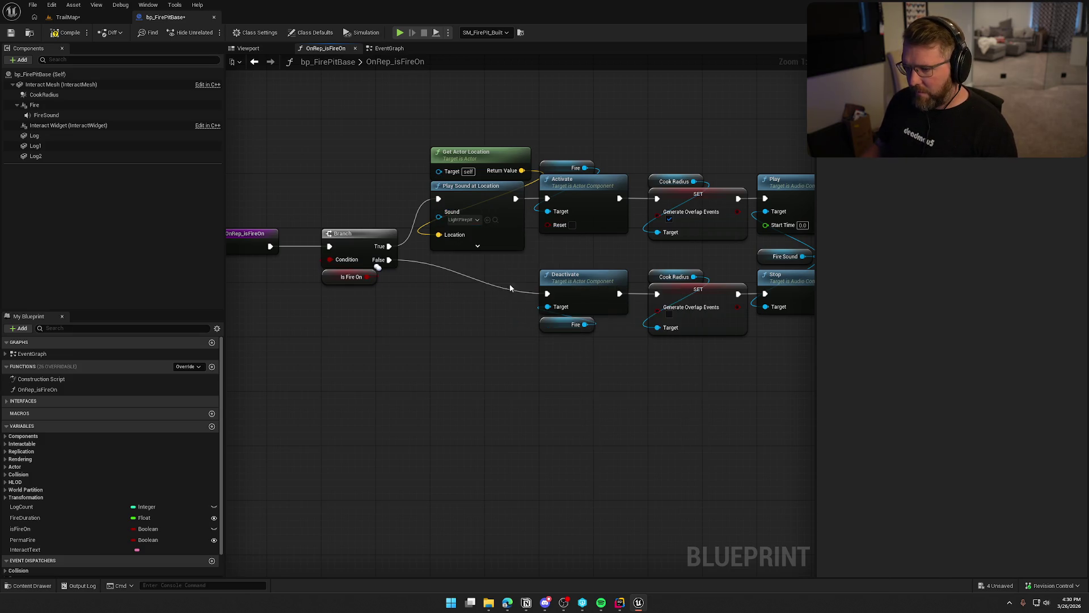
click(478, 246)
click(464, 323)
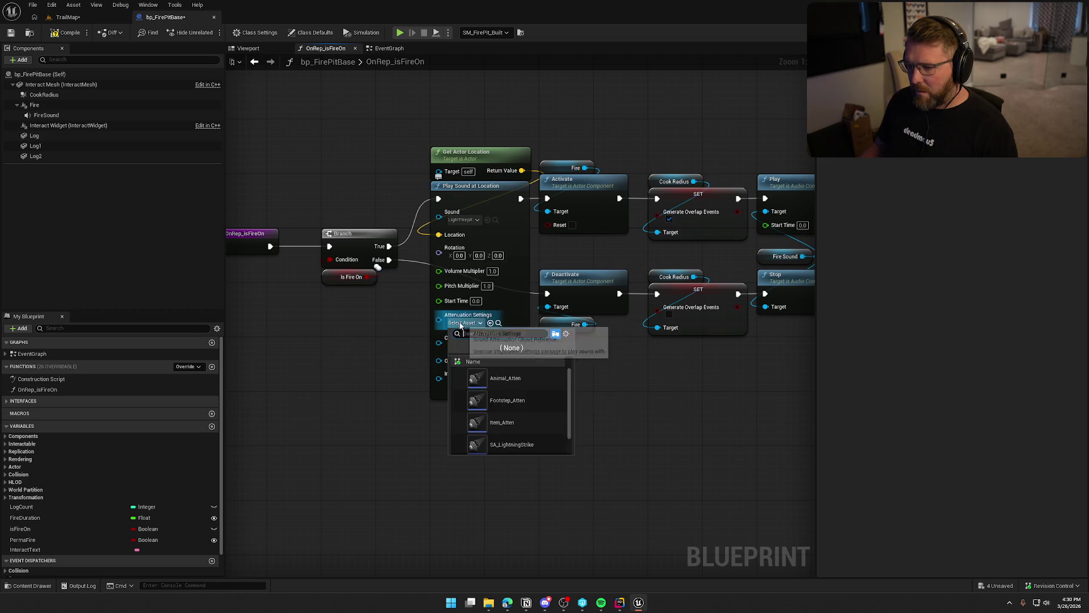
click(526, 418)
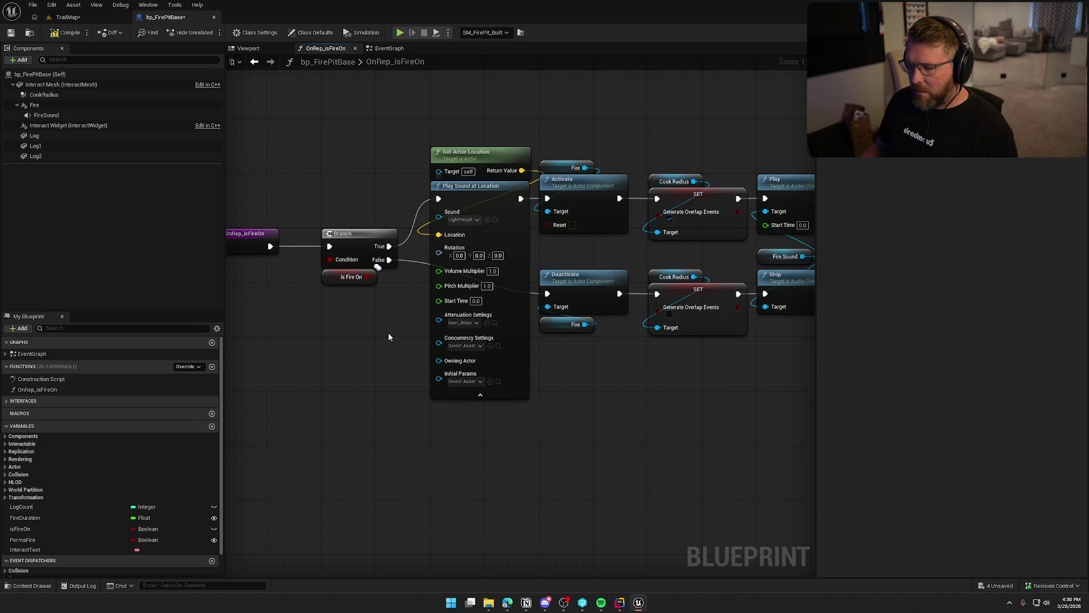
drag(514, 275, 456, 321)
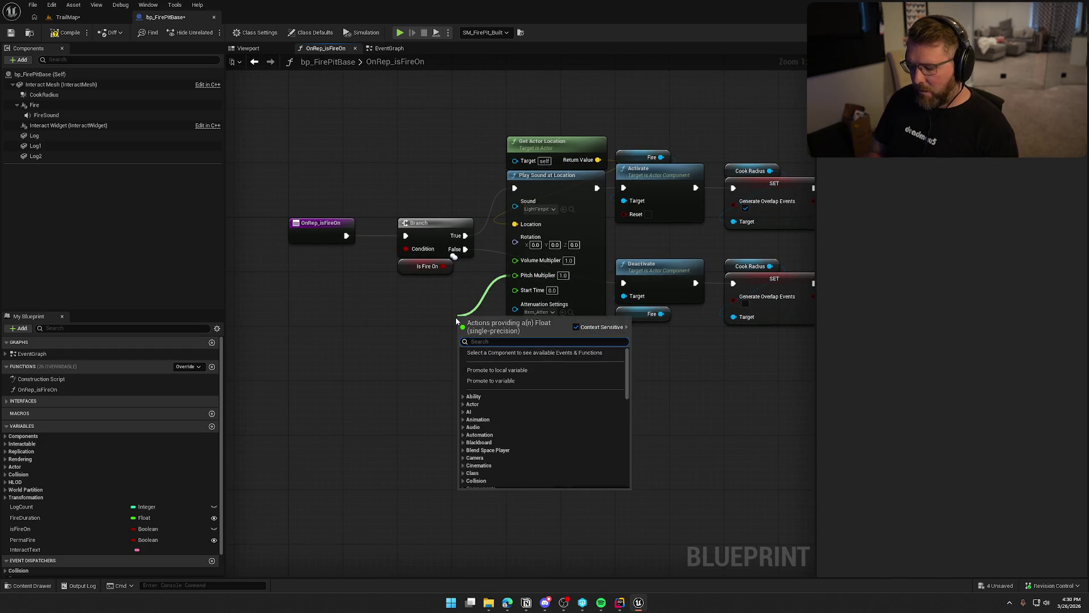
Step: Feed Pitch Multiplier from a Random Float in Range with Min 0.9 and Max 1.1
text(ranomd)
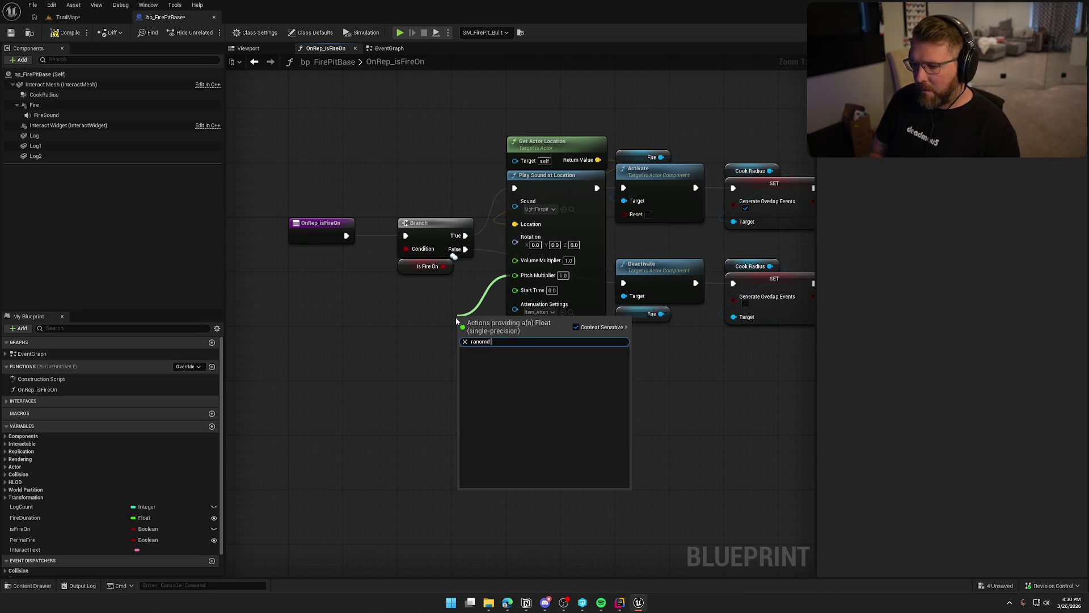
key(BackSpace)
key(BackSpace)
key(BackSpace)
key(BackSpace)
text(ndom flo)
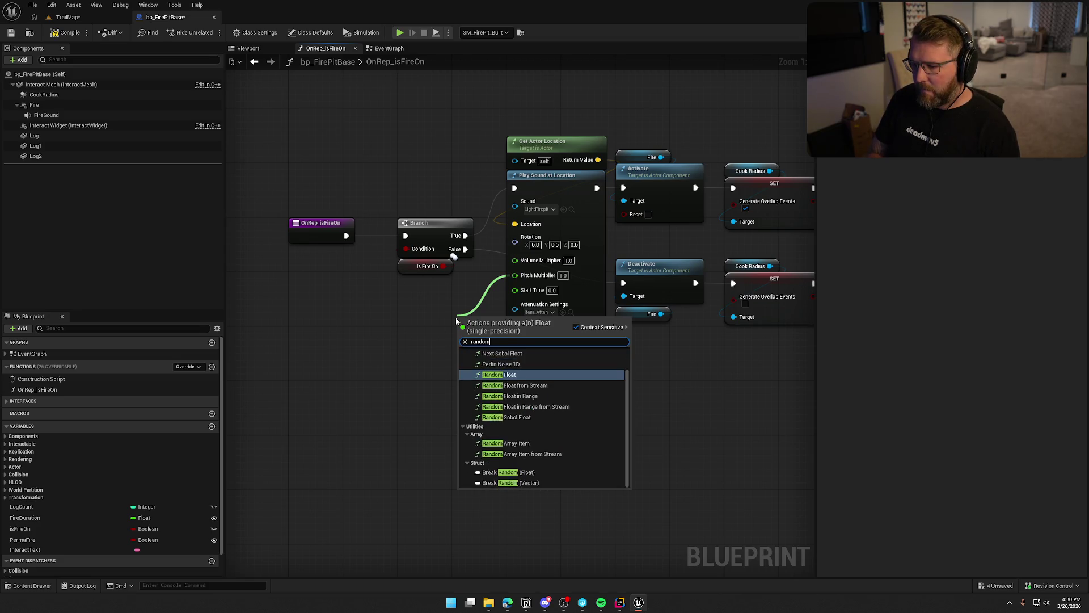
key(Down)
key(Down)
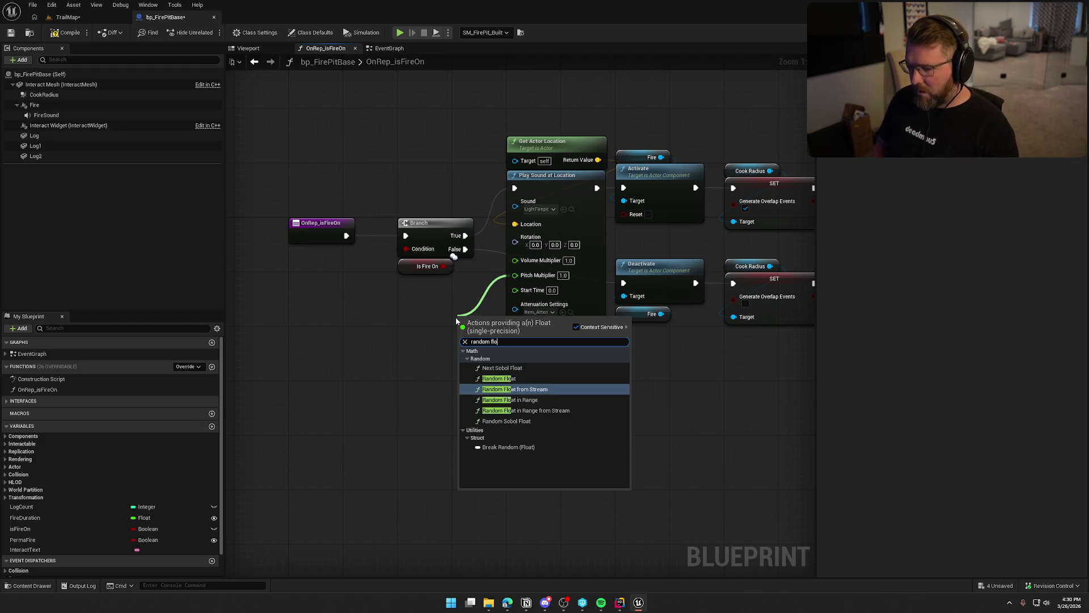
key(Return)
drag(485, 316, 431, 280)
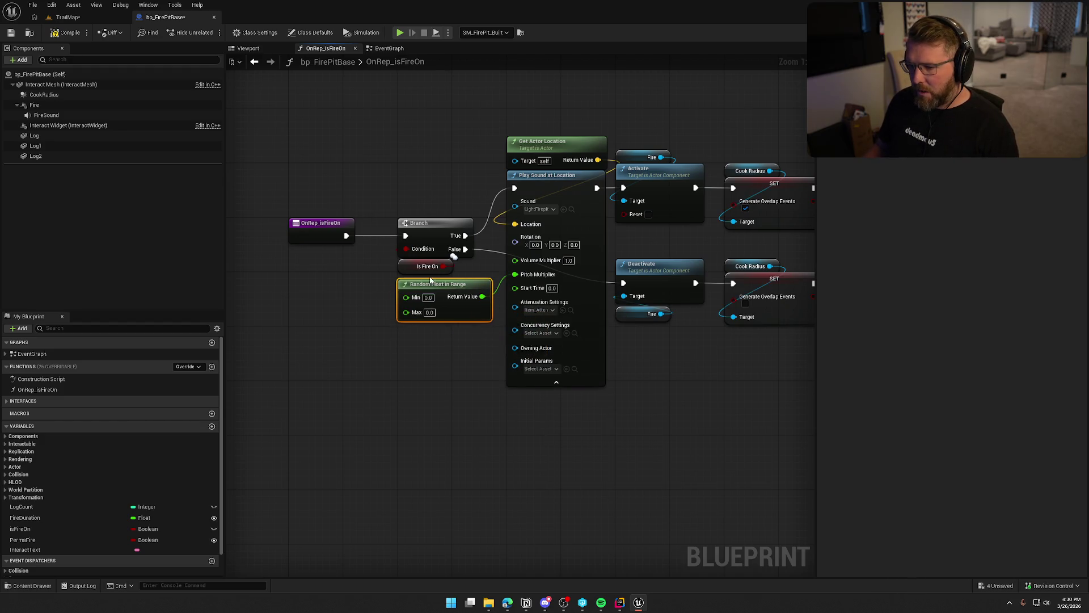
text(0.9)
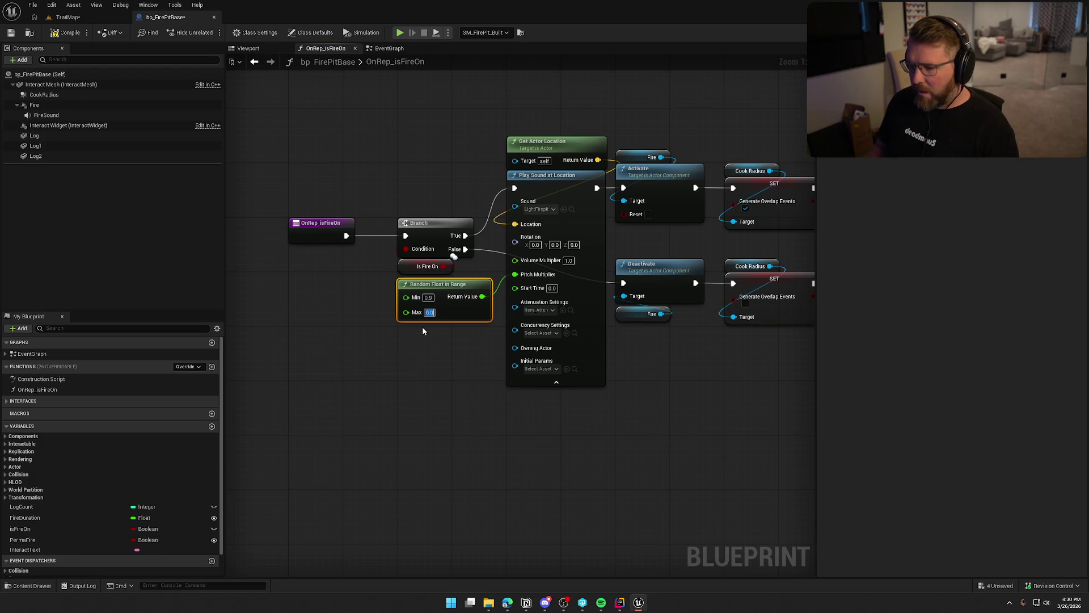
key(Tab)
text(1.1)
click(422, 330)
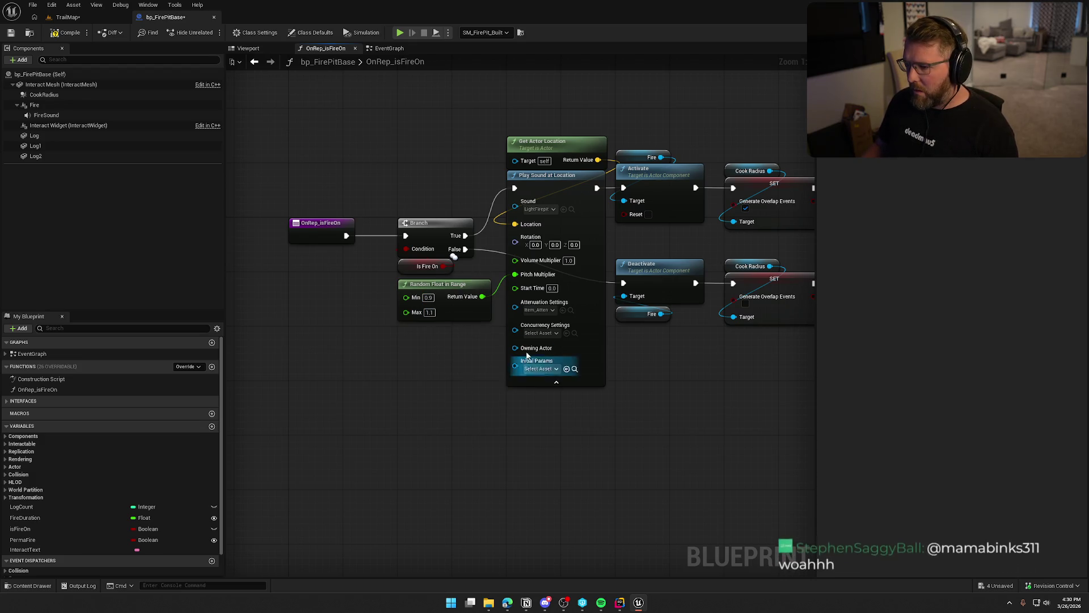
Step: Collapse the sound node's advanced inputs and save bp_FirePitBase
click(568, 382)
drag(531, 383, 527, 421)
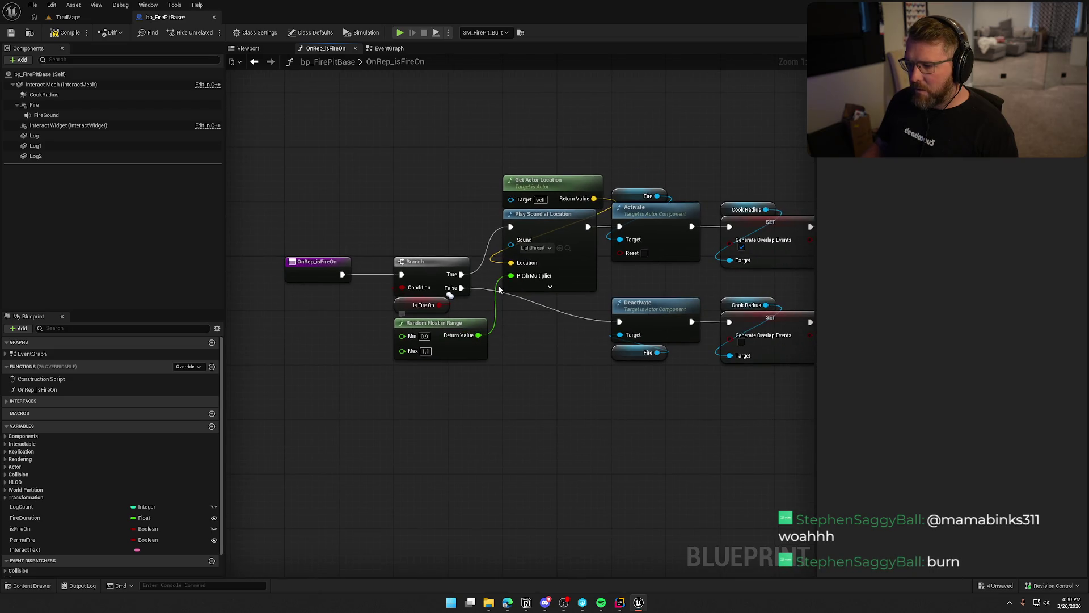
key(ctrl+s)
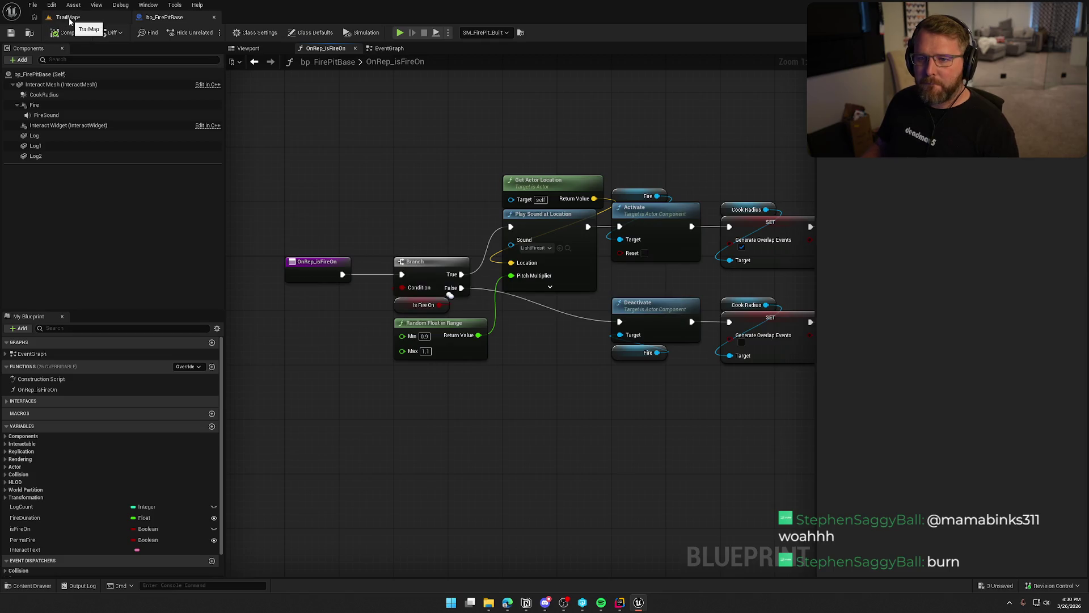
Step: Play TrailMap and run past the fire pit, wagons and General Store out the gate
click(67, 17)
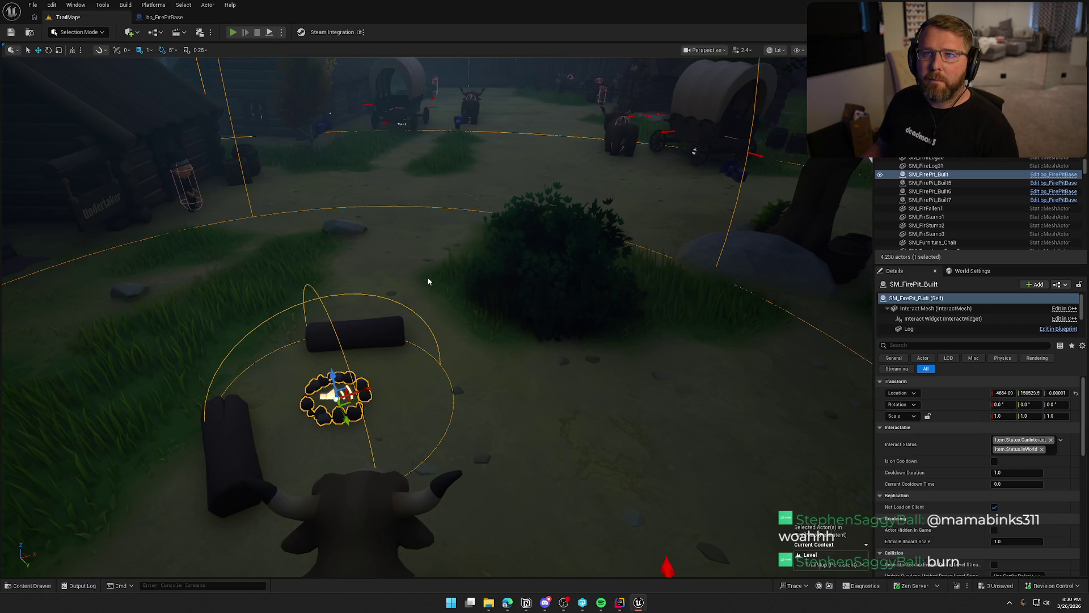
key(alt+p)
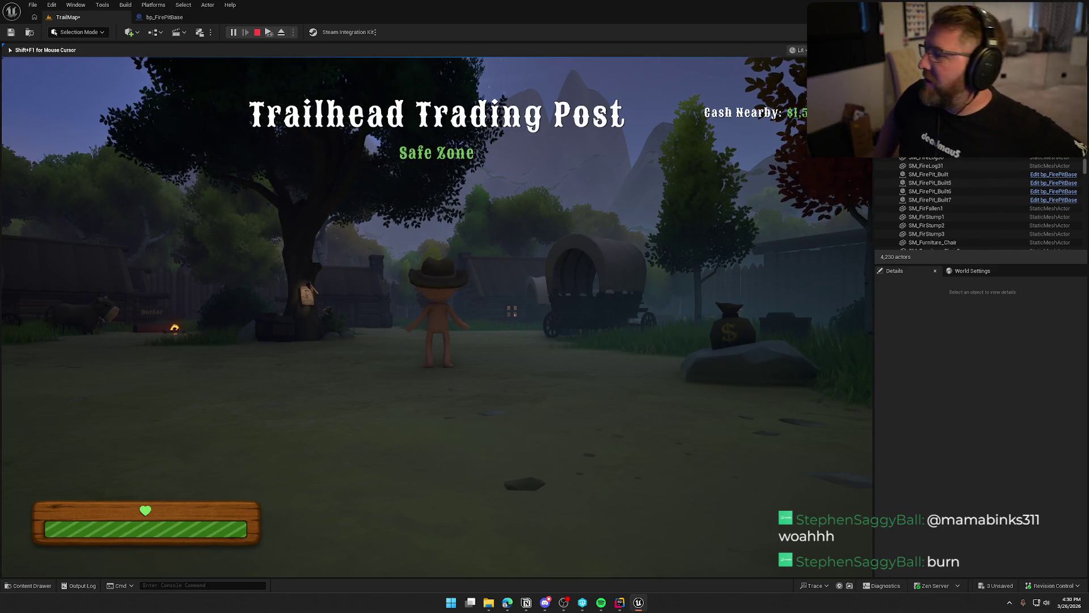
key(shift+w)
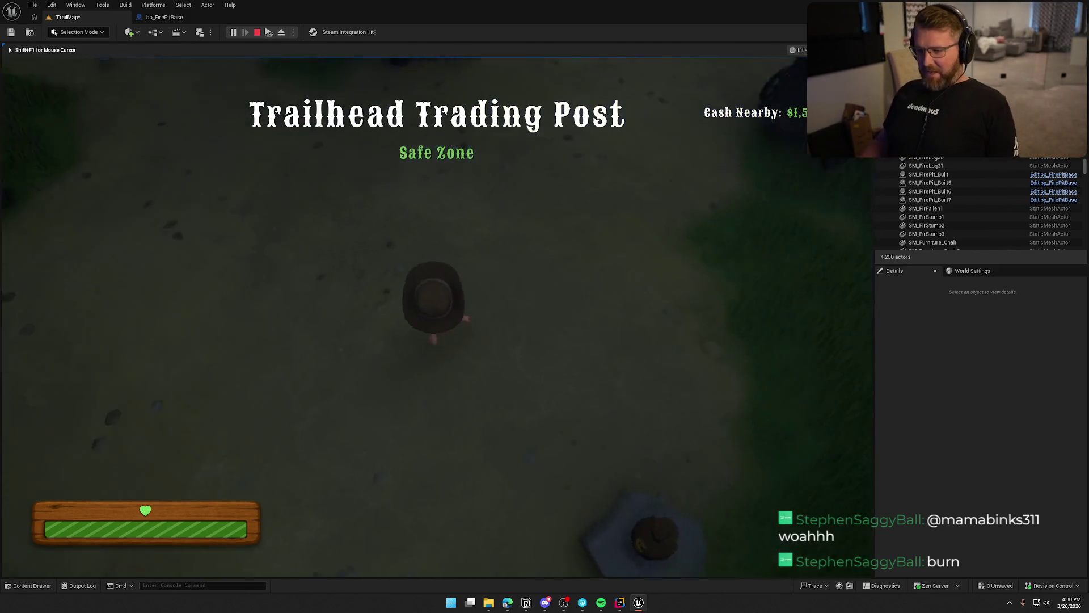
key(shift+w)
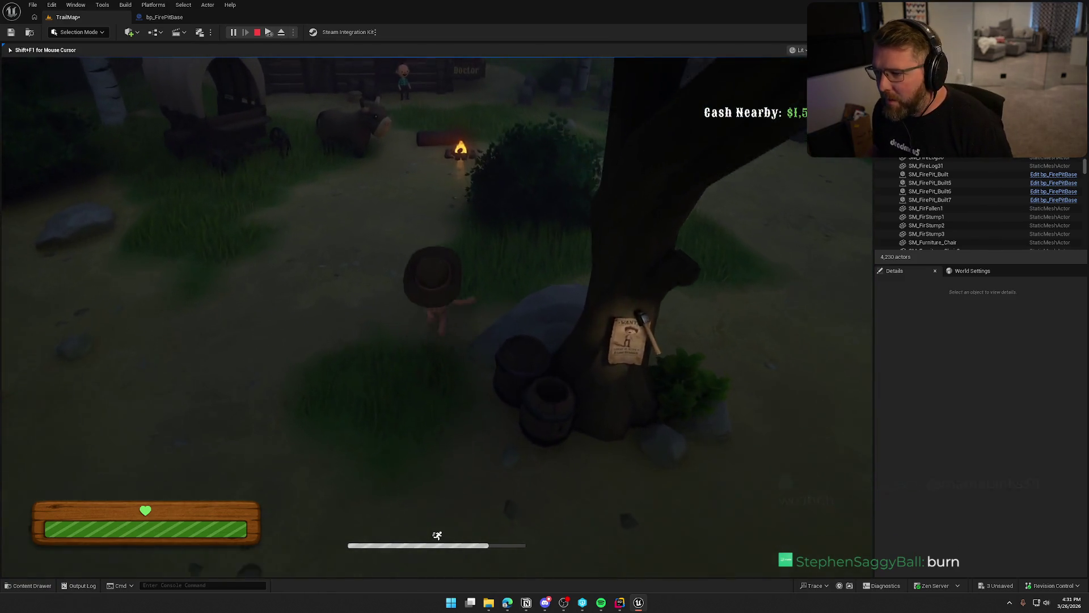
key(w)
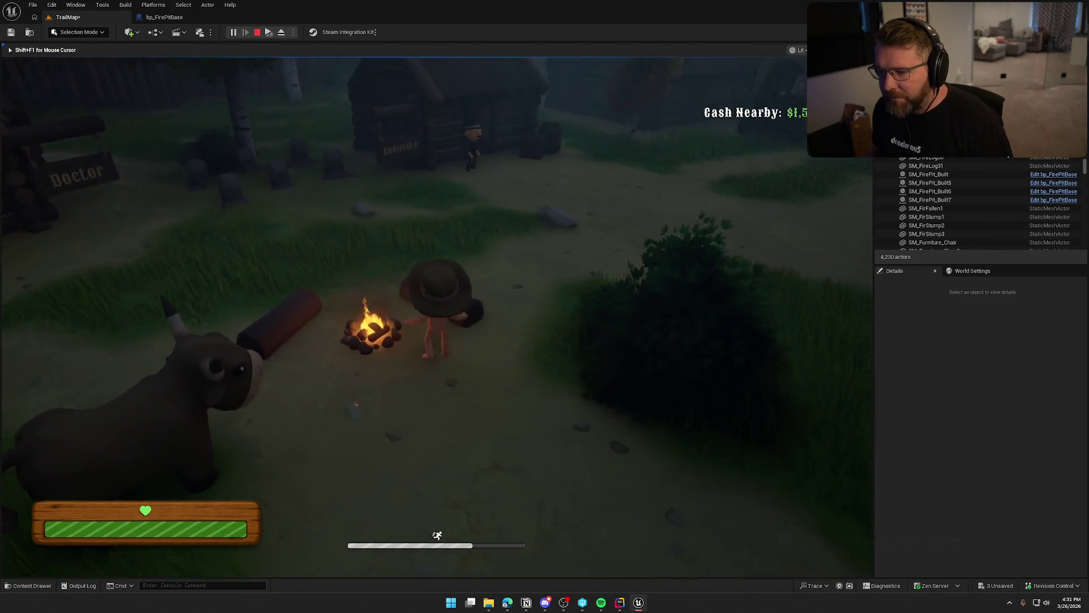
key(shift+w)
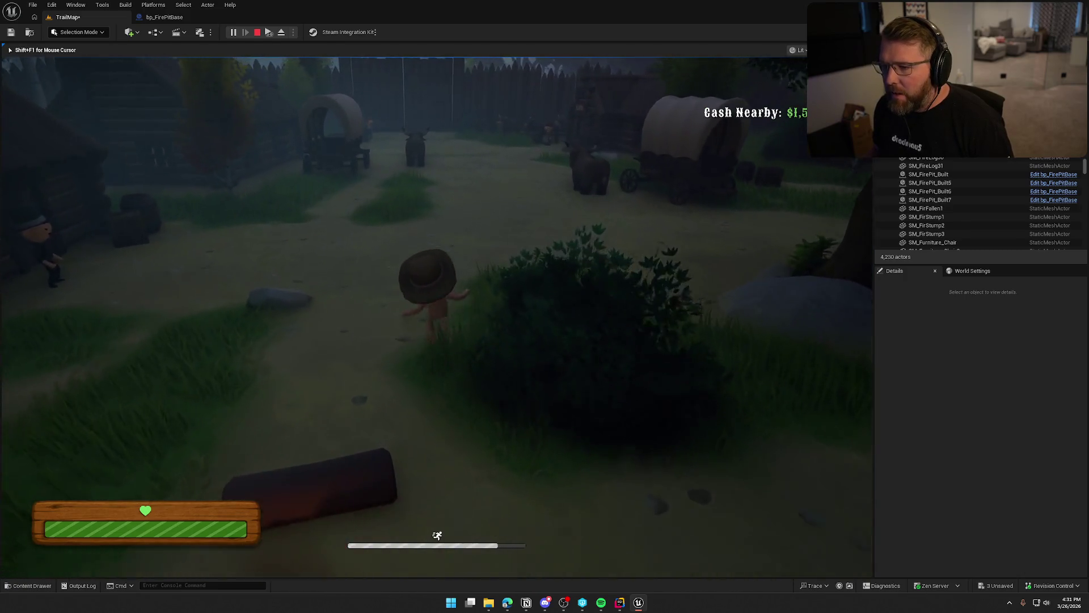
key(shift+w)
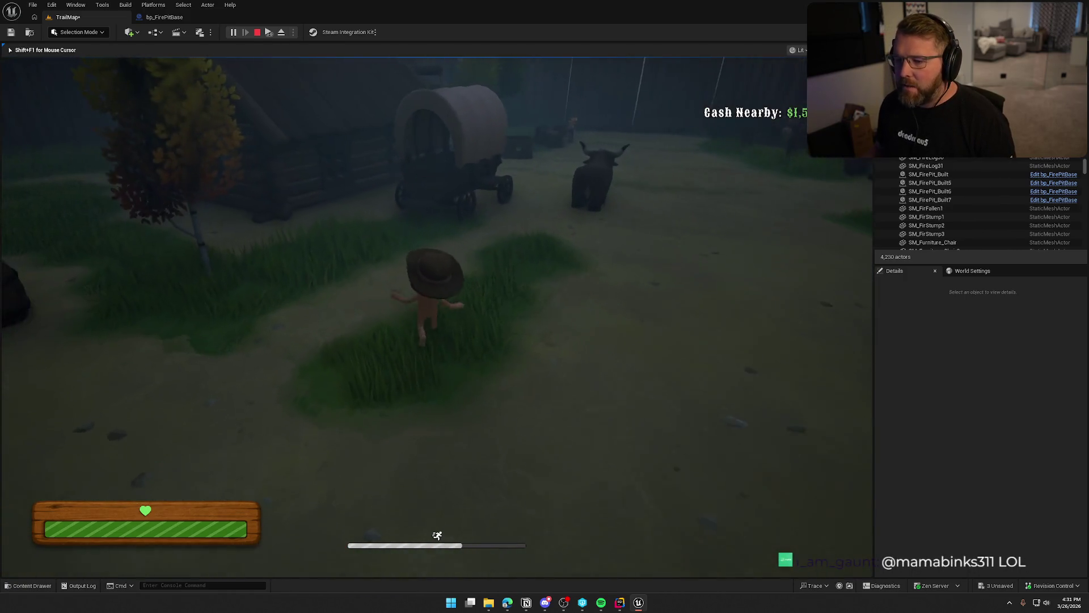
key(shift+w)
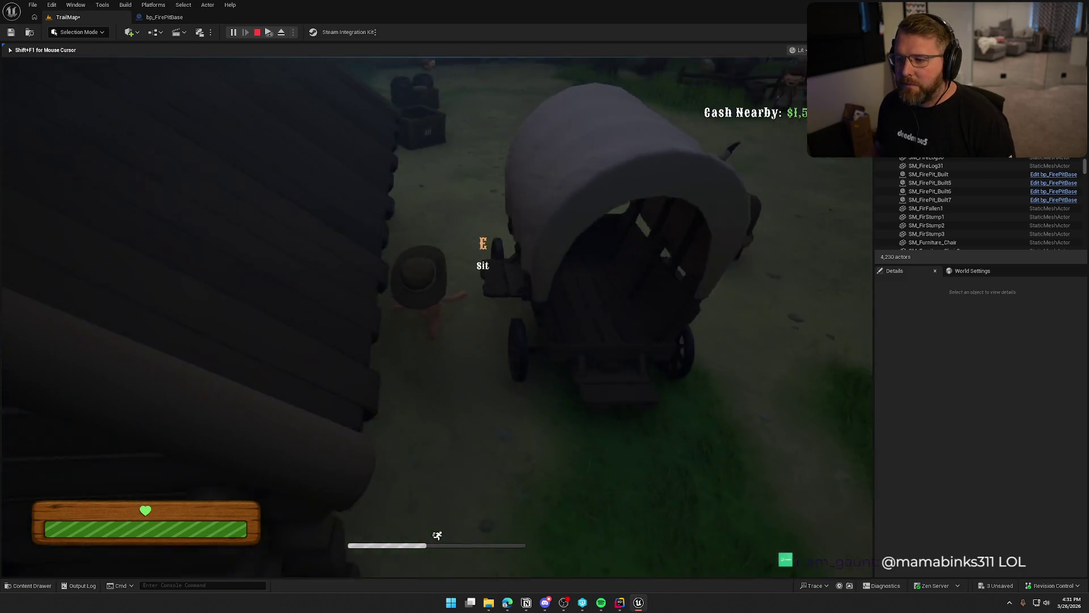
key(shift+w)
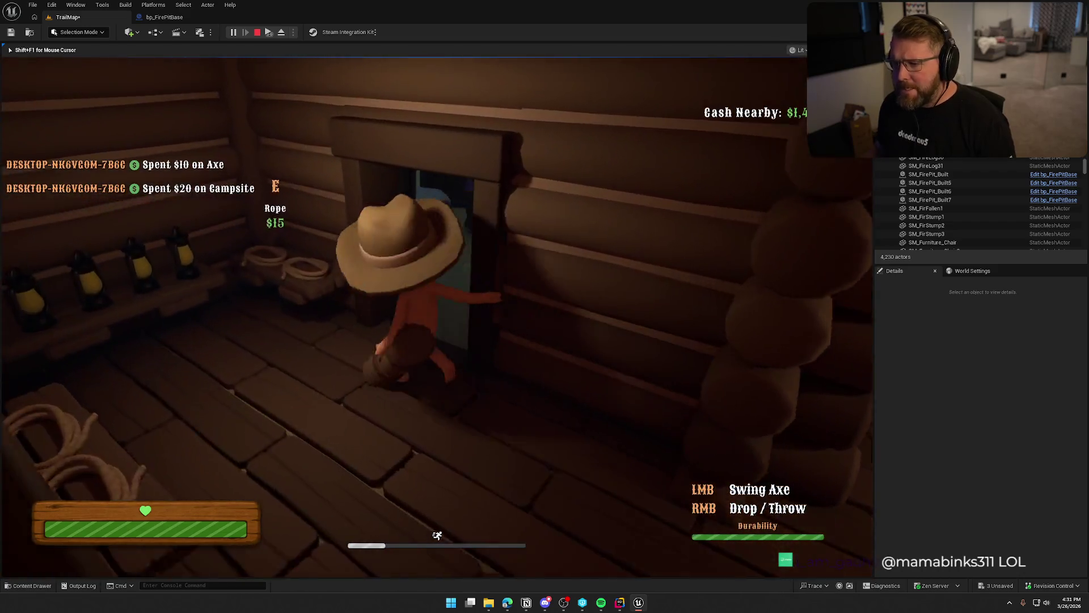
key(shift+w)
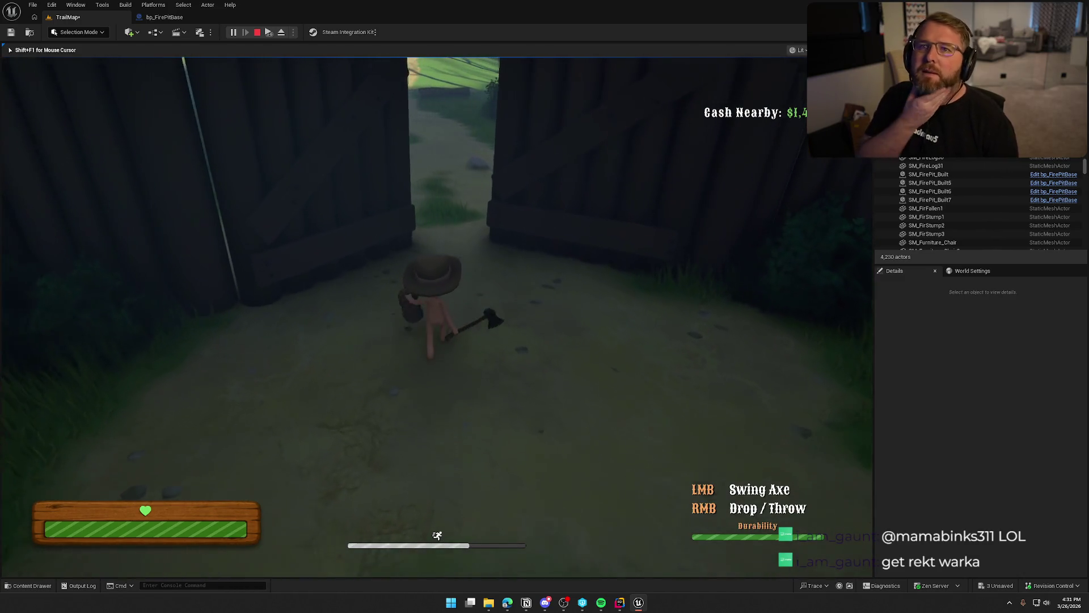
key(w)
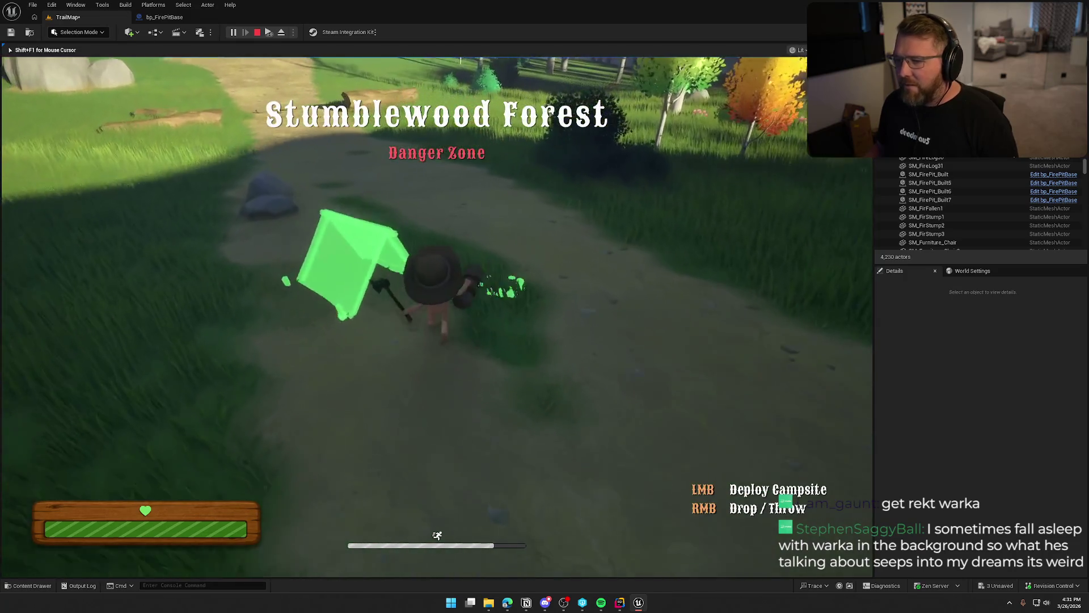
key(w)
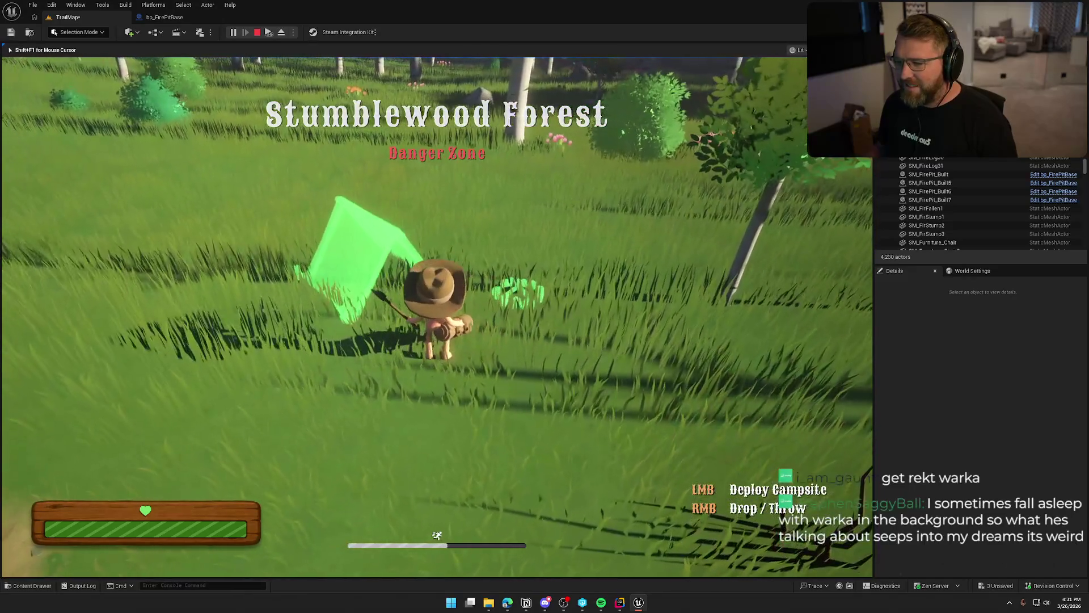
Step: Deploy the campsite tent, drop the log, and carry the axe to the tent
click(436, 318)
key(w)
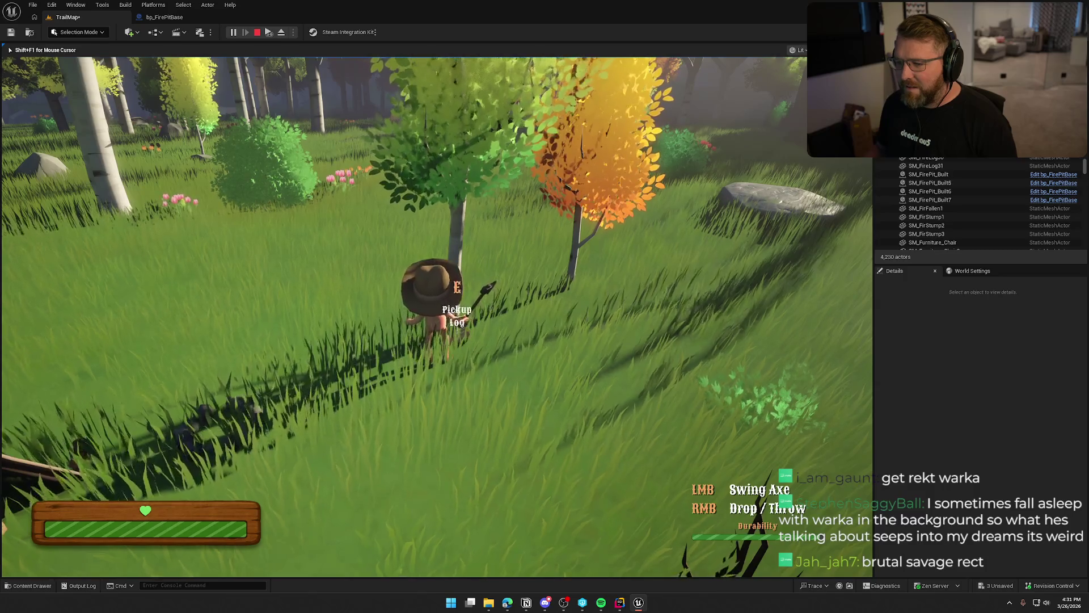
key(w)
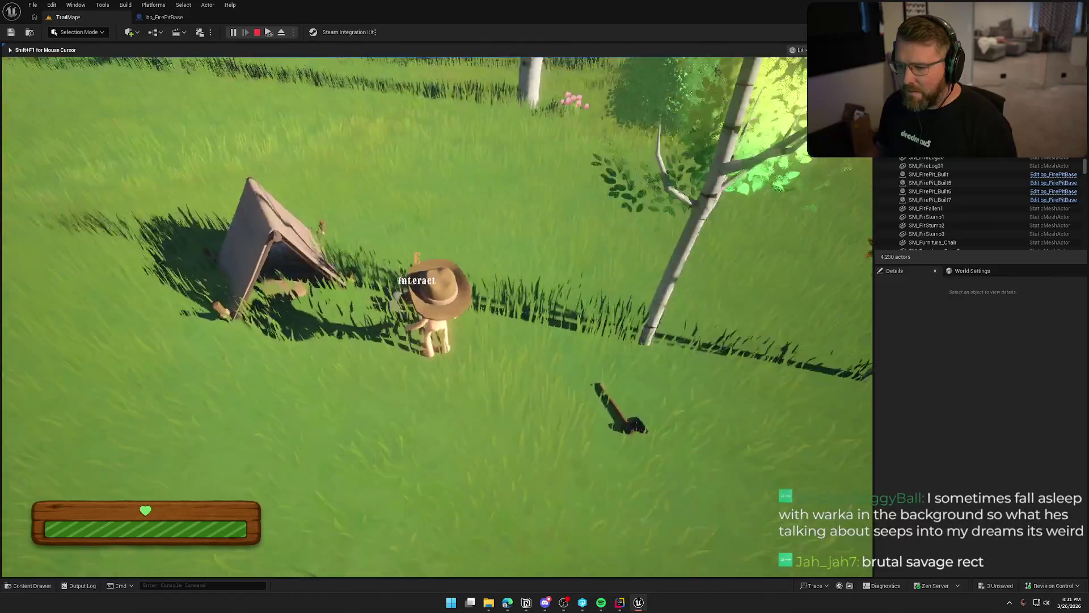
key(w)
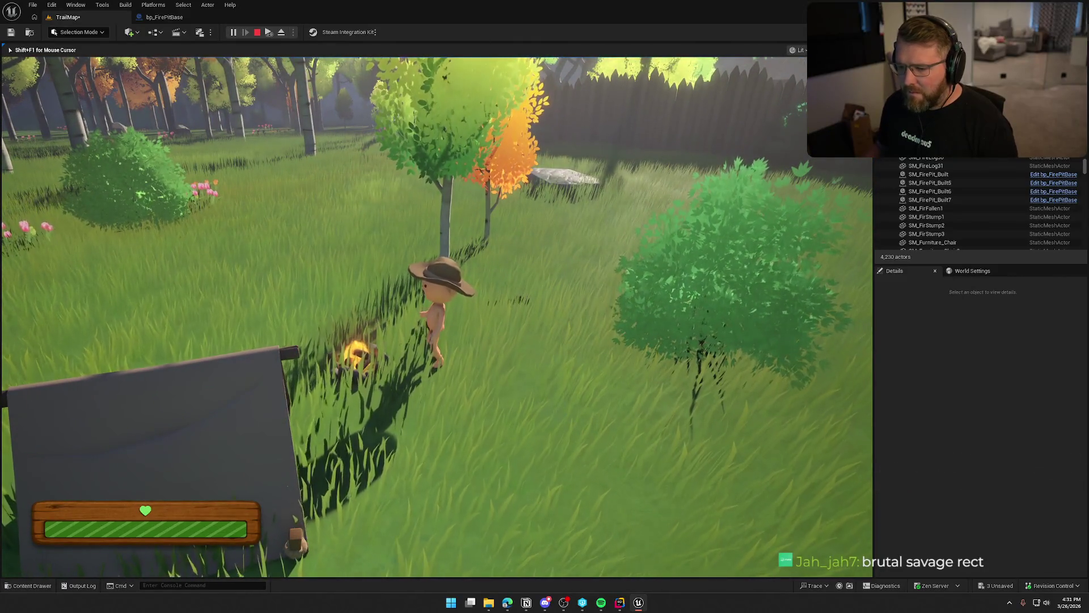
key(w)
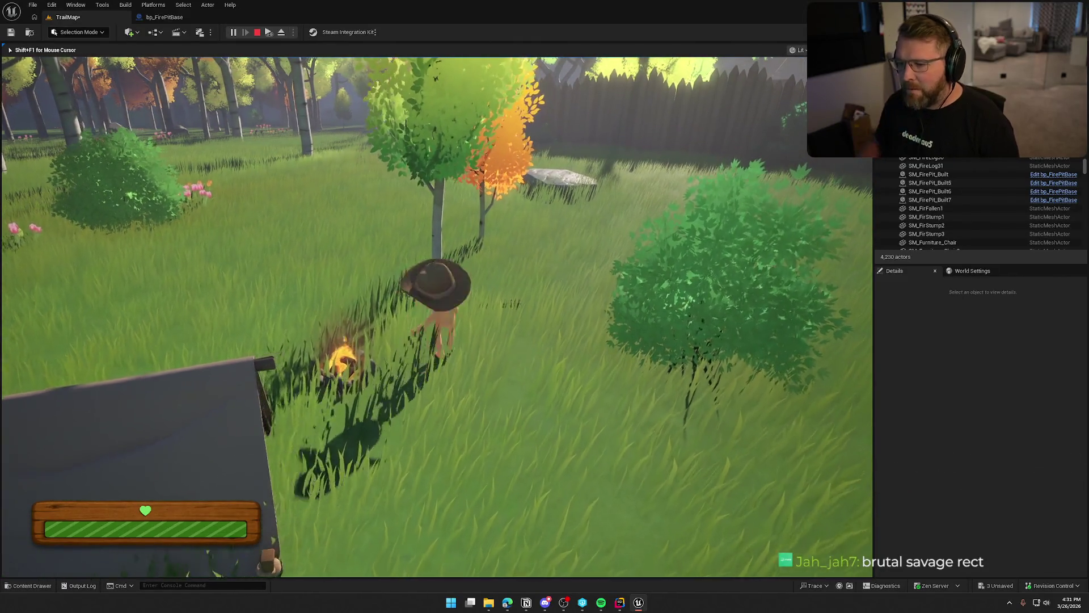
key(e)
key(w)
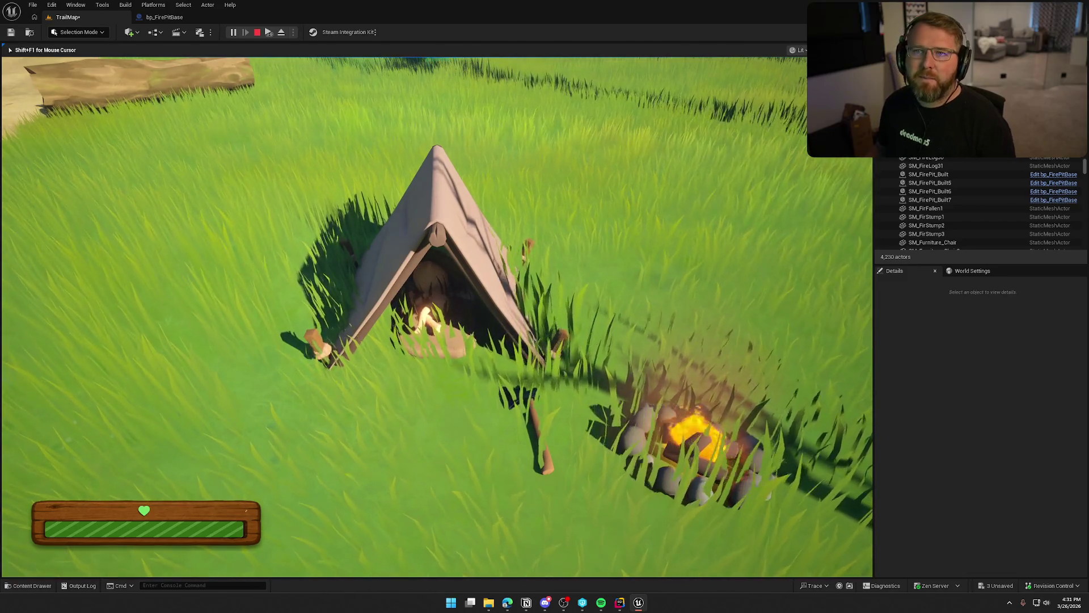
Step: Stop the play session and save the TrailMap level, accepting the save prompt
key(Escape)
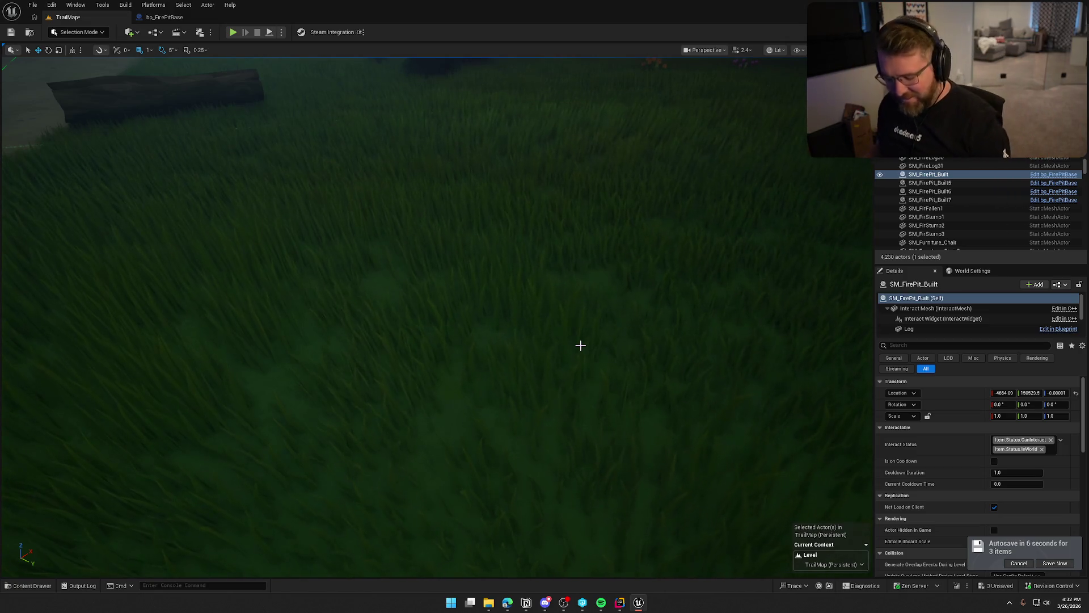
mouse_move(580, 345)
mouse_down()
mouse_move(580, 323)
mouse_move(515, 309)
mouse_up()
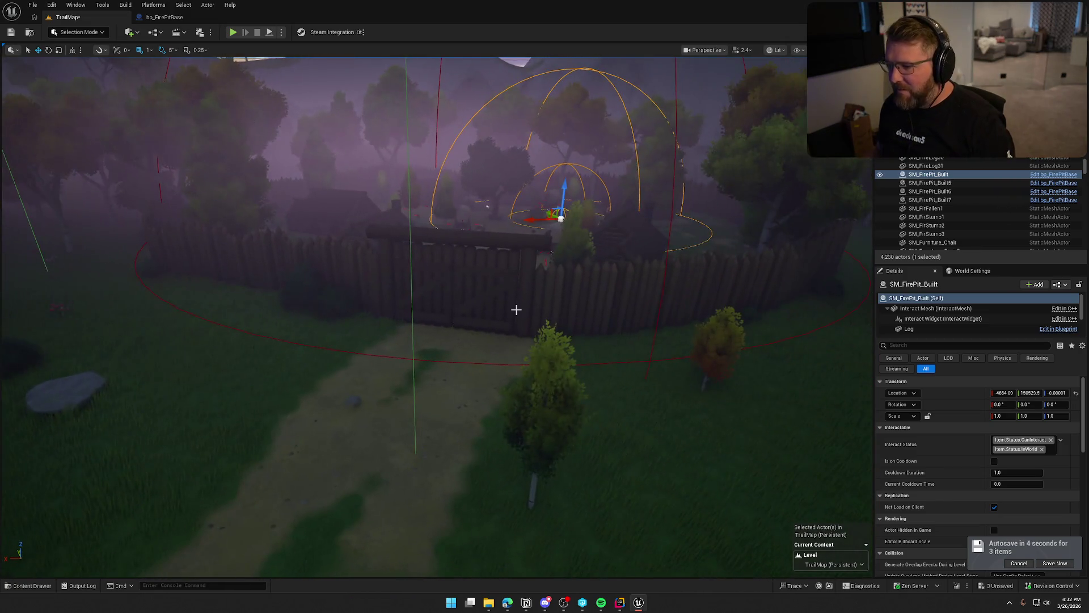
key(ctrl+s)
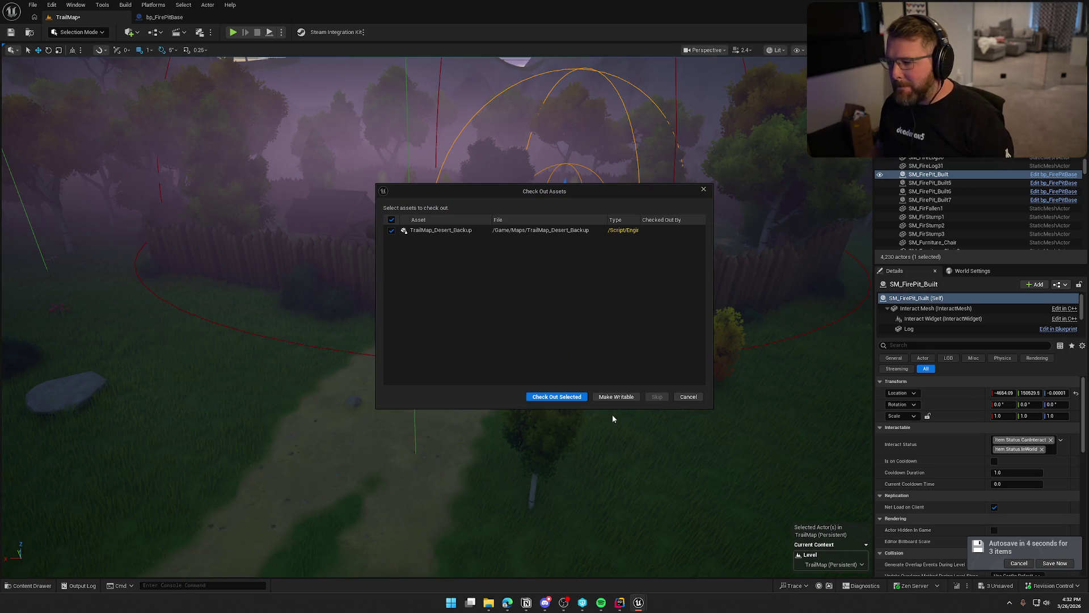
click(616, 397)
Step: Tick Fire, Burning and Igniting on Notion's Sound Pass checklist, then switch back to Unreal
key(alt+Tab)
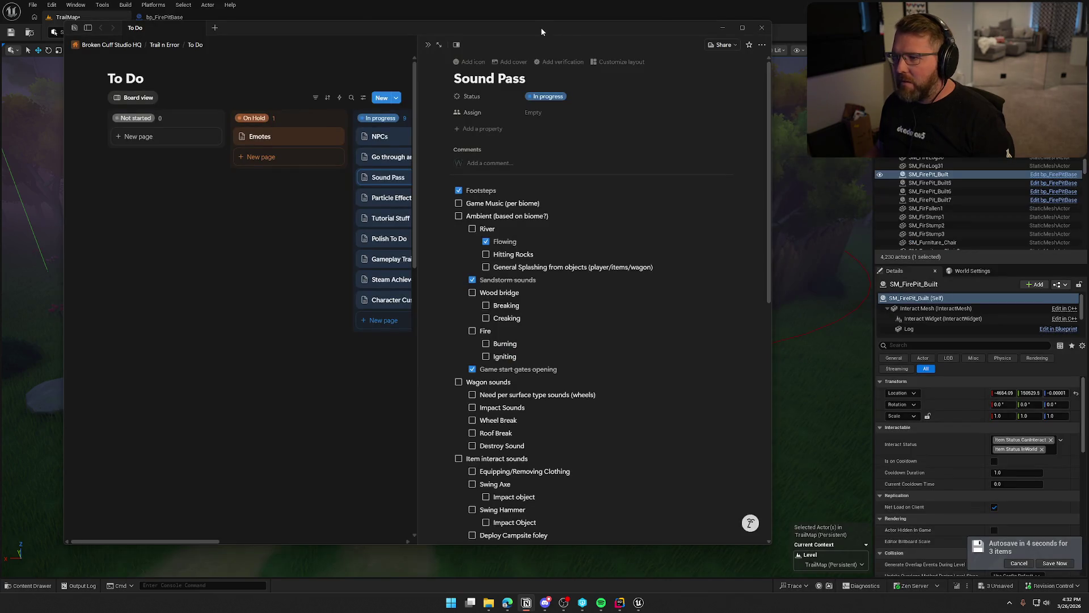
drag(540, 27, 528, 32)
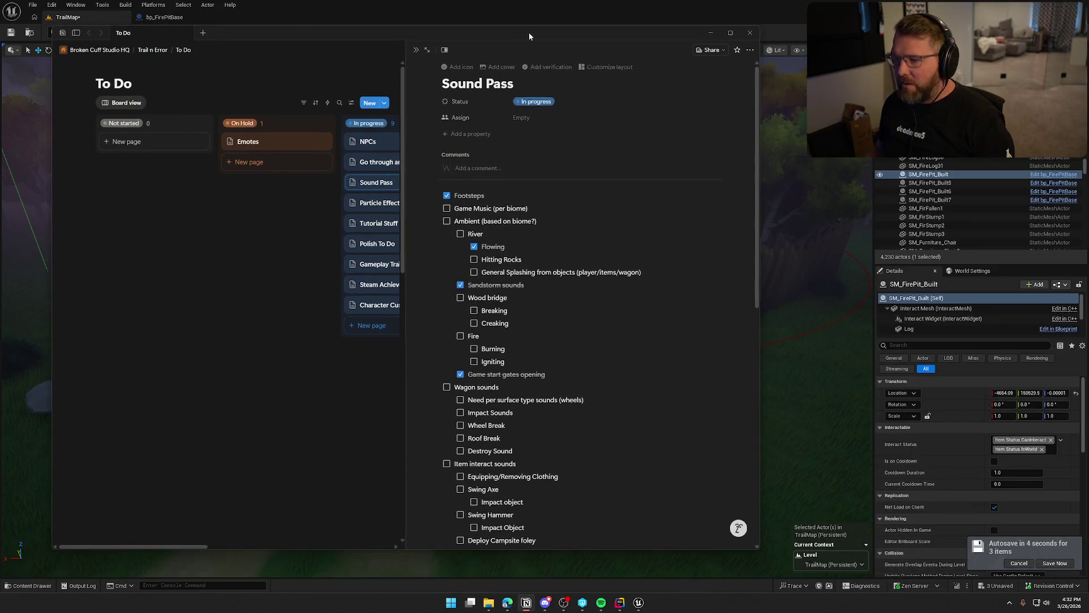
scroll(542, 369, down, 2)
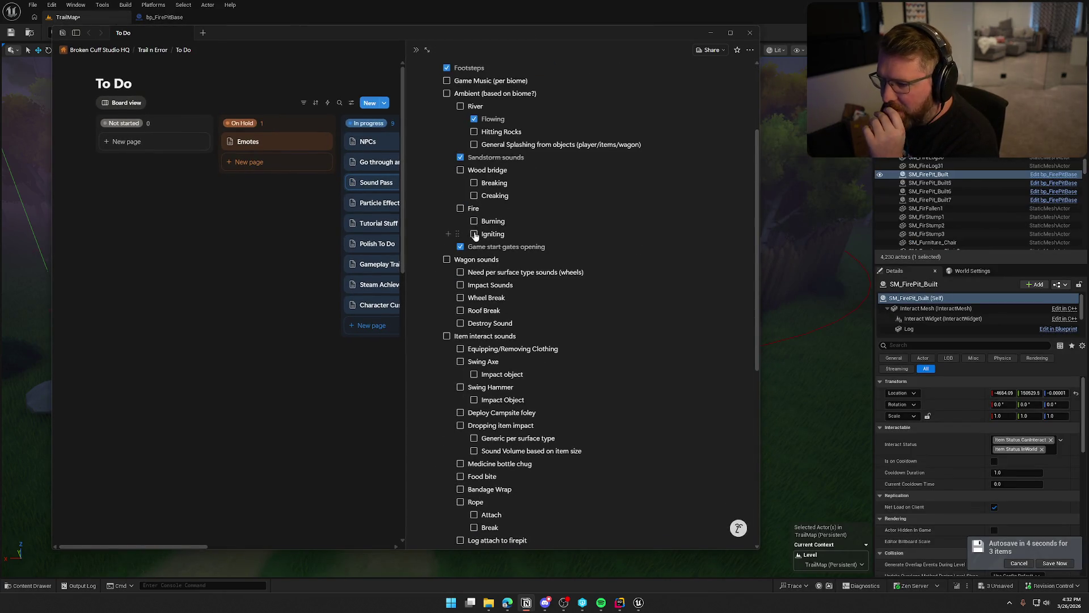
scroll(455, 213, up, 1)
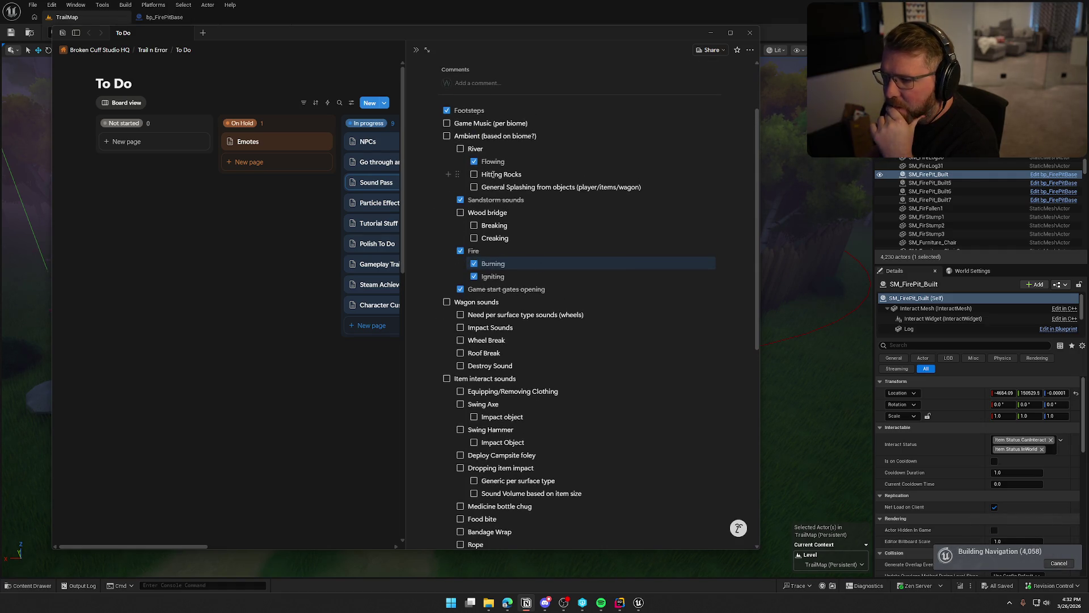
scroll(516, 255, down, 3)
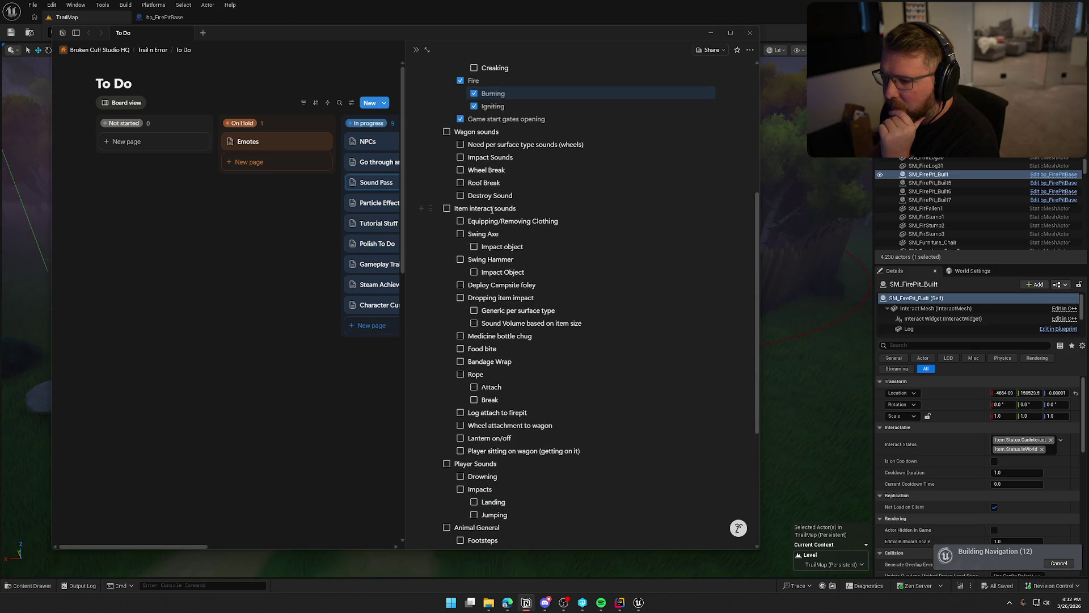
scroll(491, 209, down, 2)
scroll(502, 178, up, 1)
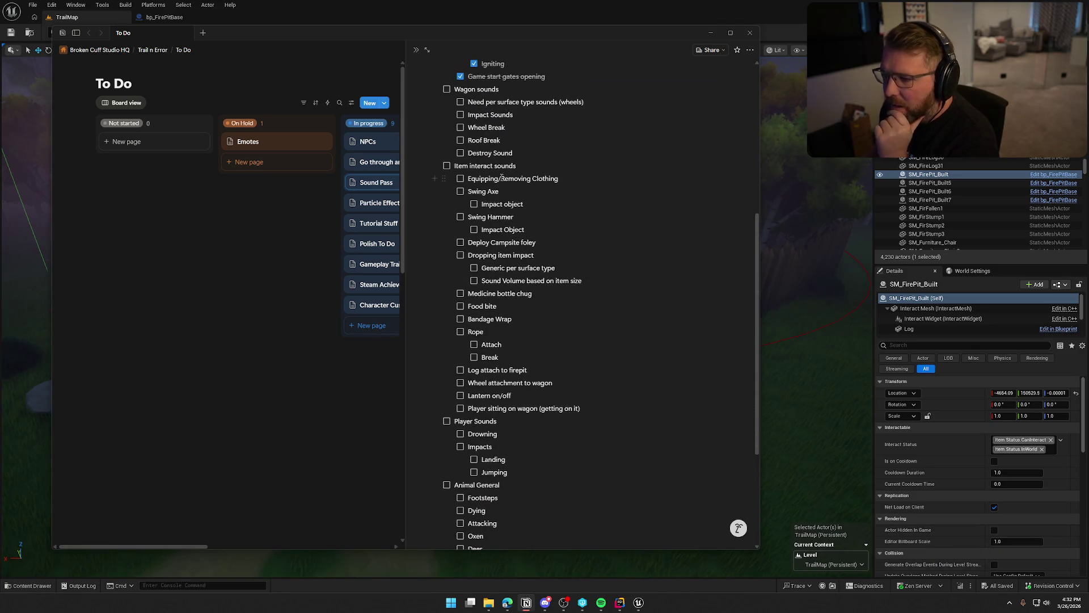
key(alt+Tab)
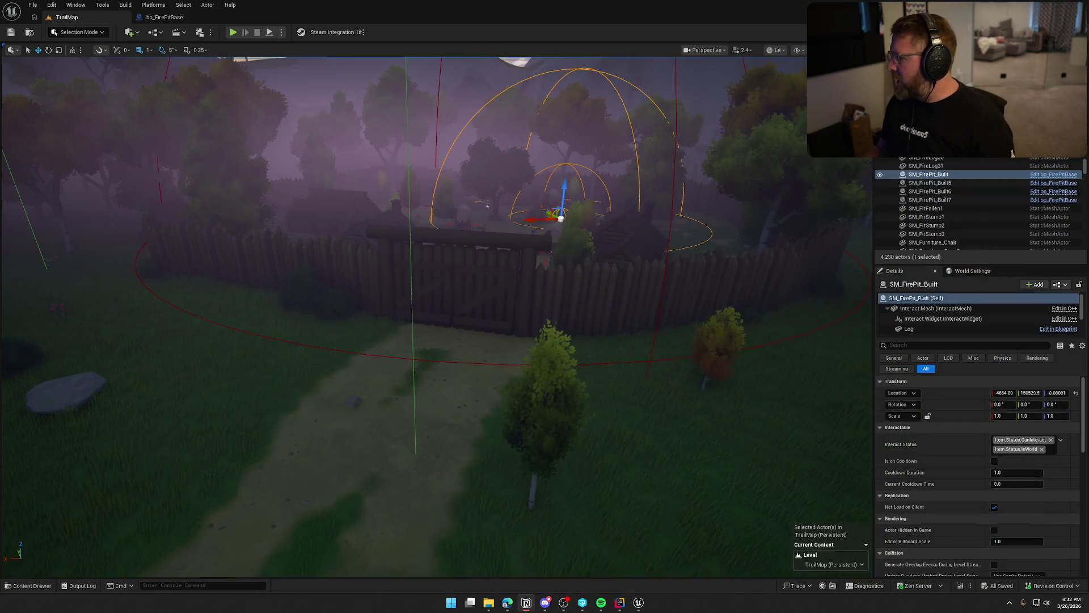
Step: Deselect SM_FirePit_Built and open bp_Player from the Content Drawer's Logic/Player folder
drag(562, 337, 554, 335)
key(Escape)
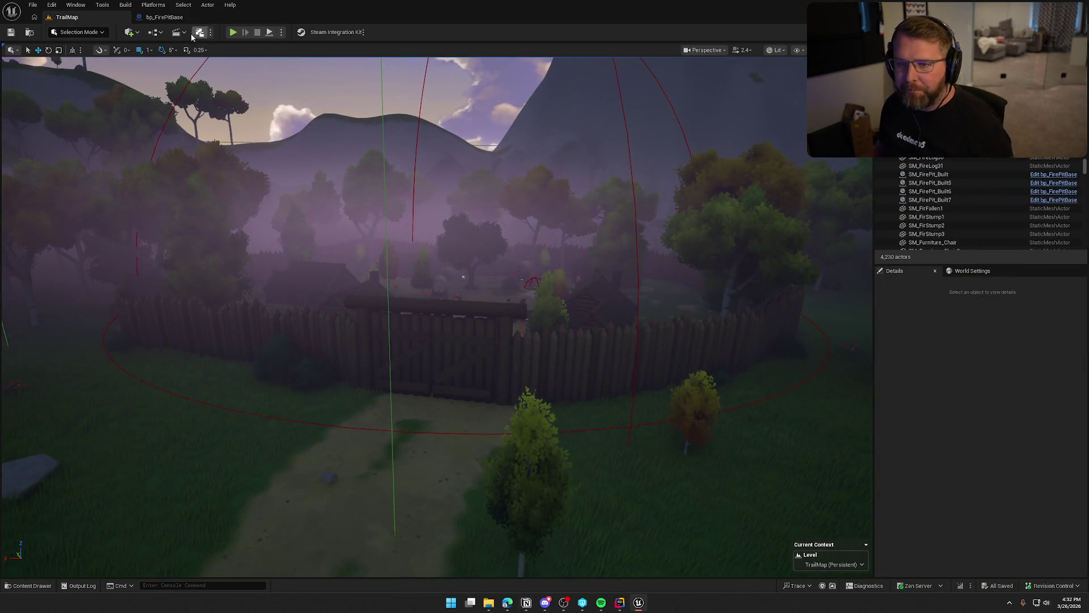
key(ctrl+space)
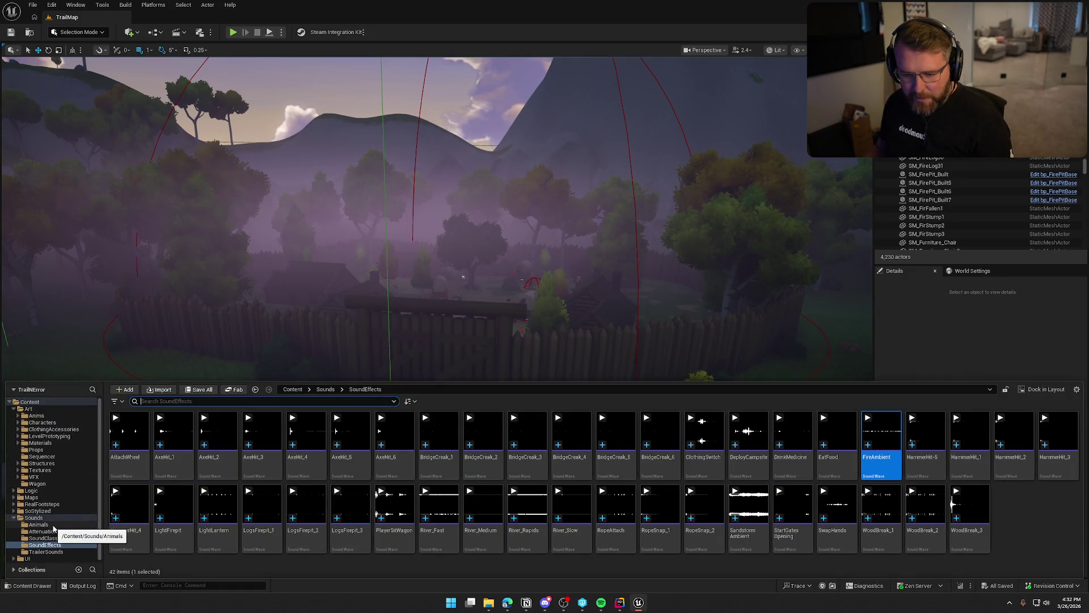
click(41, 492)
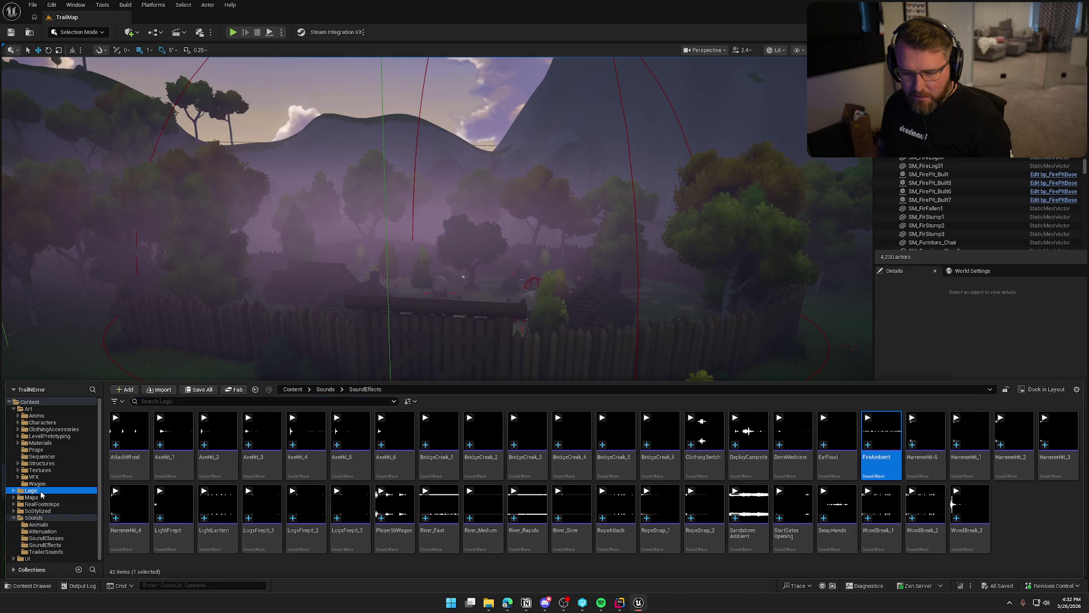
double_click(526, 442)
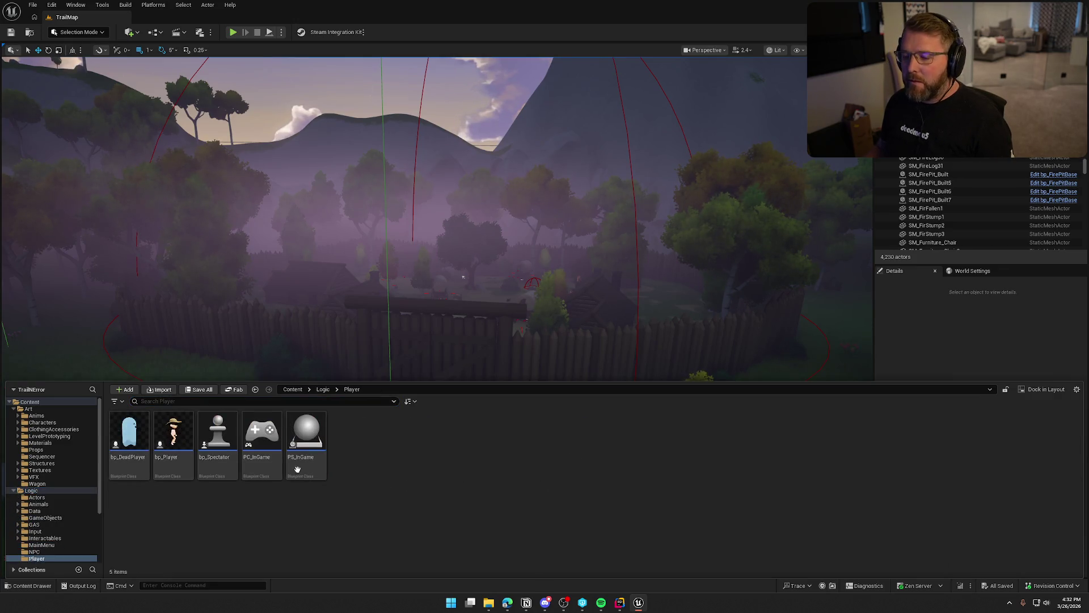
double_click(173, 434)
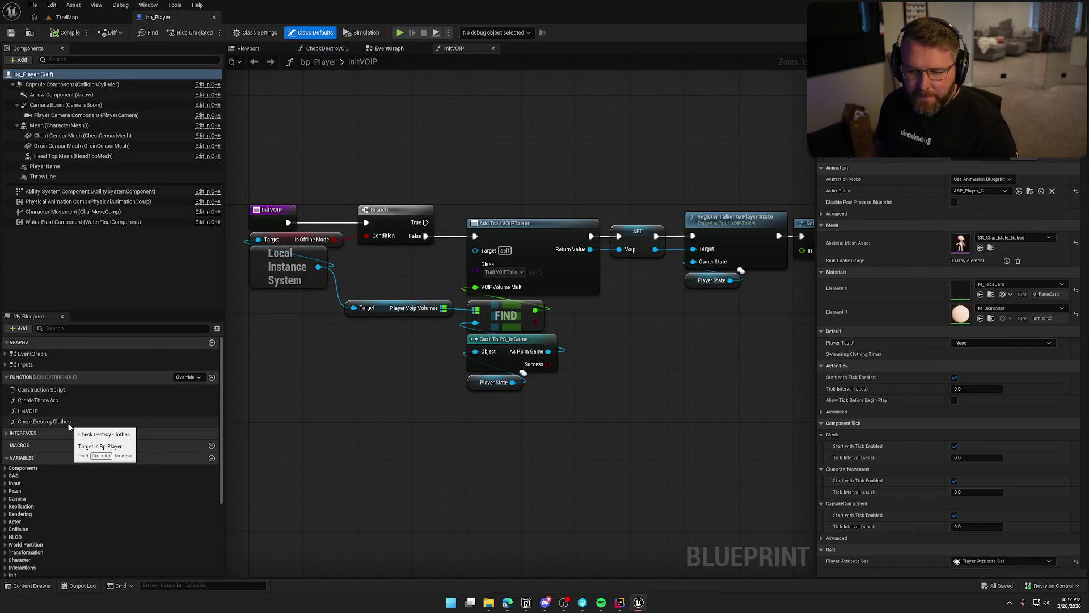
Step: Open CheckDestroyClothes and jump from Change Clothed State to PlayerCharacterMain.cpp
click(44, 422)
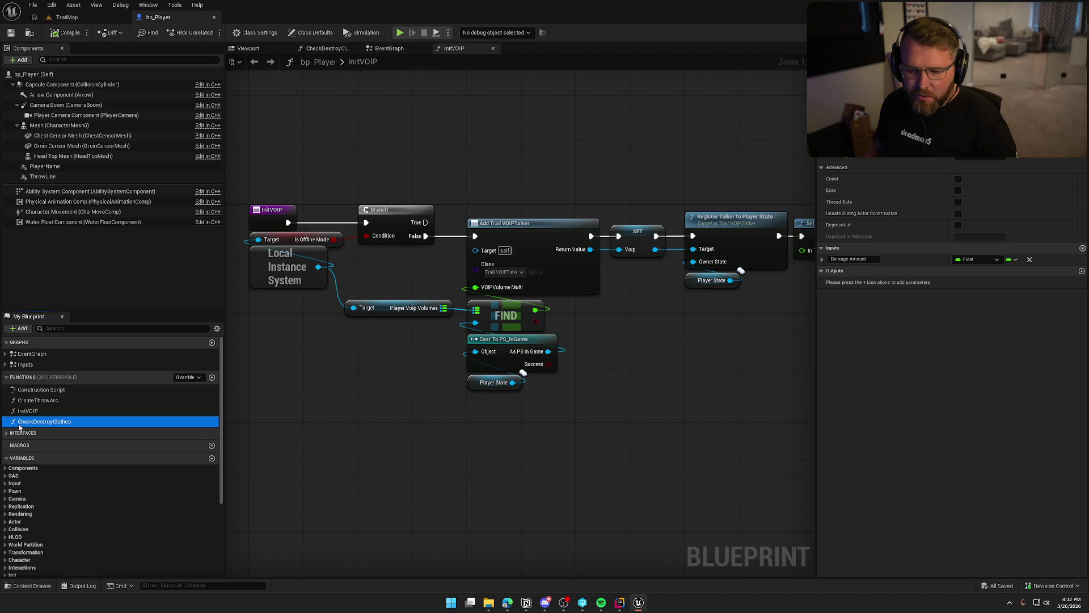
double_click(42, 421)
mouse_move(311, 396)
mouse_down()
mouse_move(428, 382)
mouse_move(646, 393)
mouse_up()
double_click(682, 197)
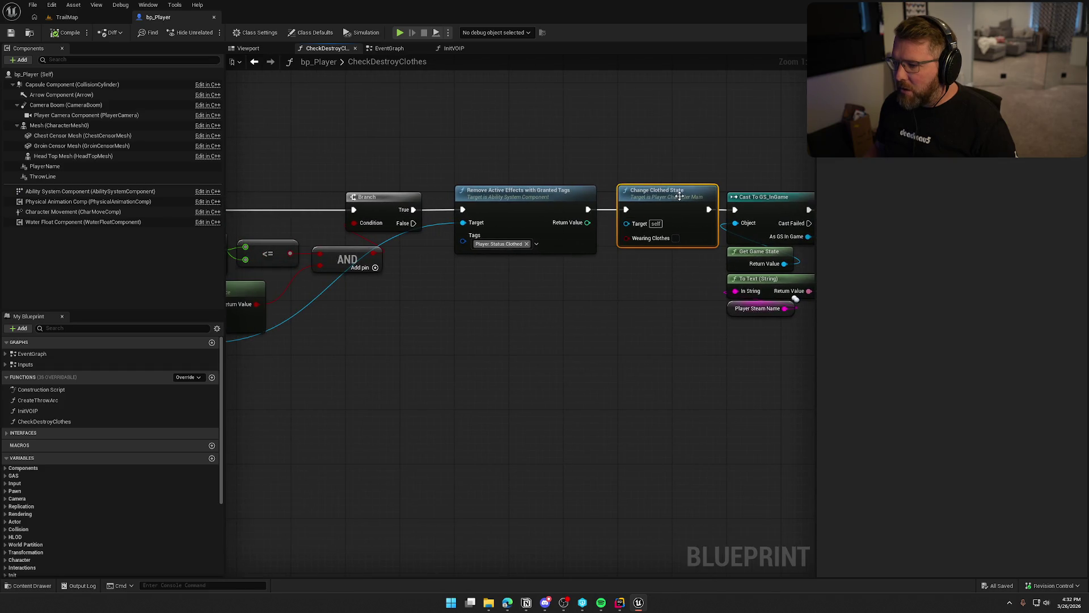
scroll(376, 404, up, 2)
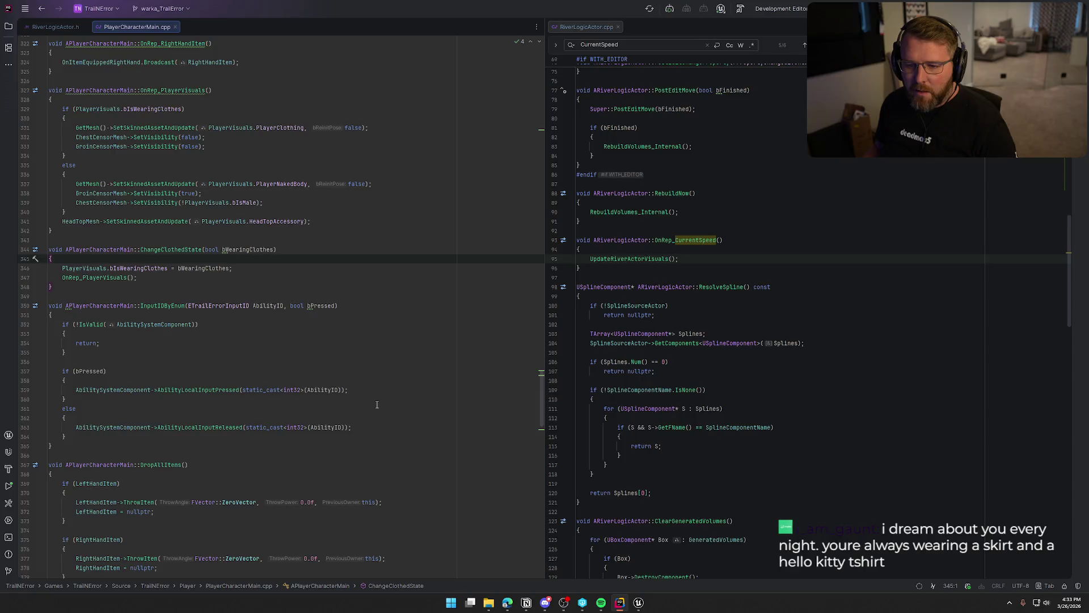
Step: Jump to OnRep_PlayerVisuals and add an empty line after the HeadTopMesh line
click(91, 278)
key(ctrl+b)
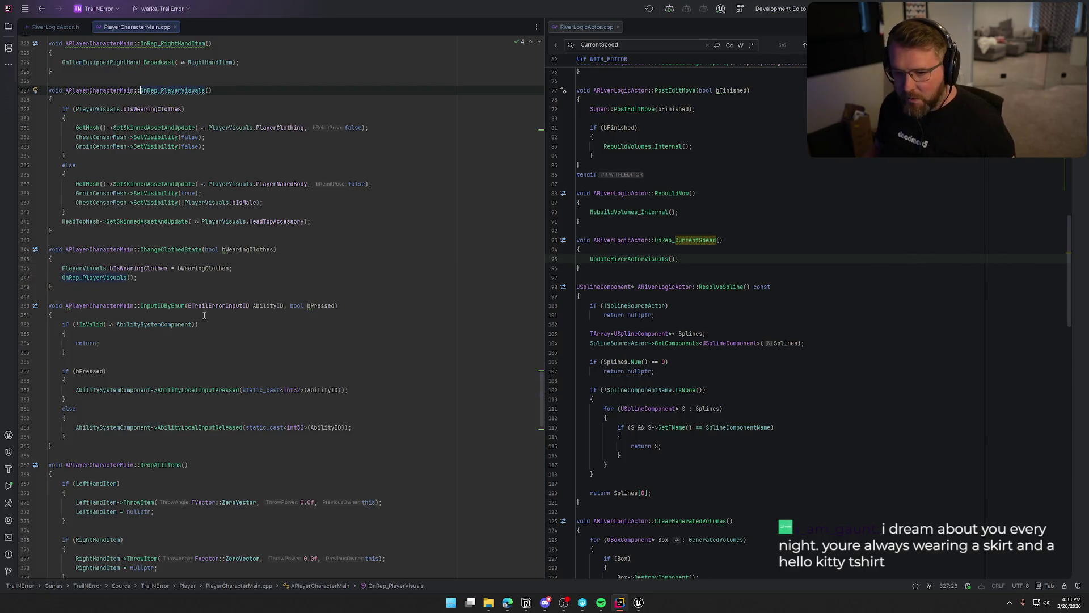
scroll(282, 283, up, 2)
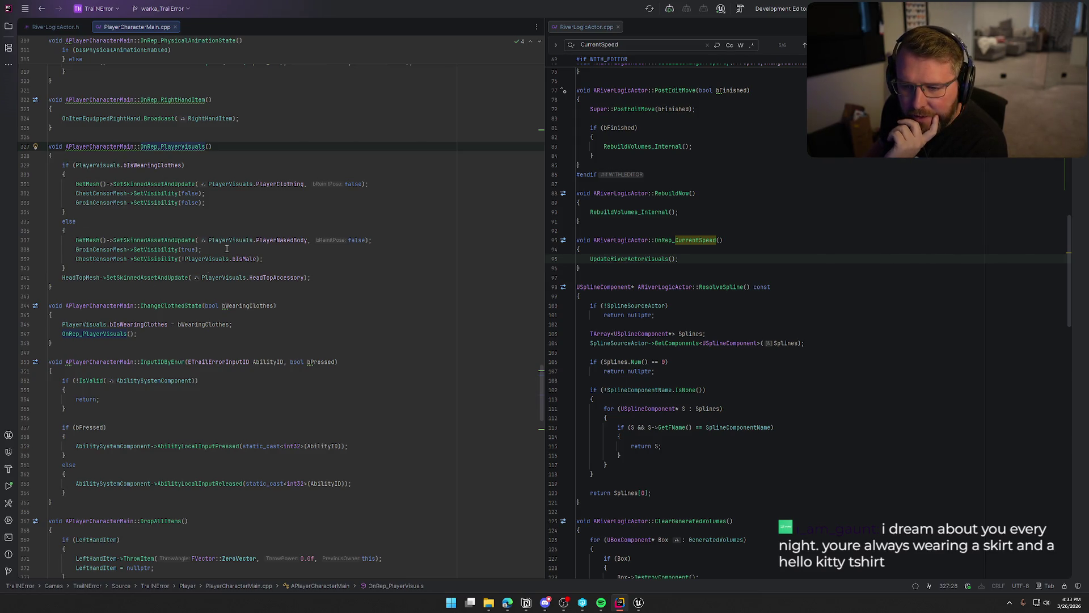
click(327, 277)
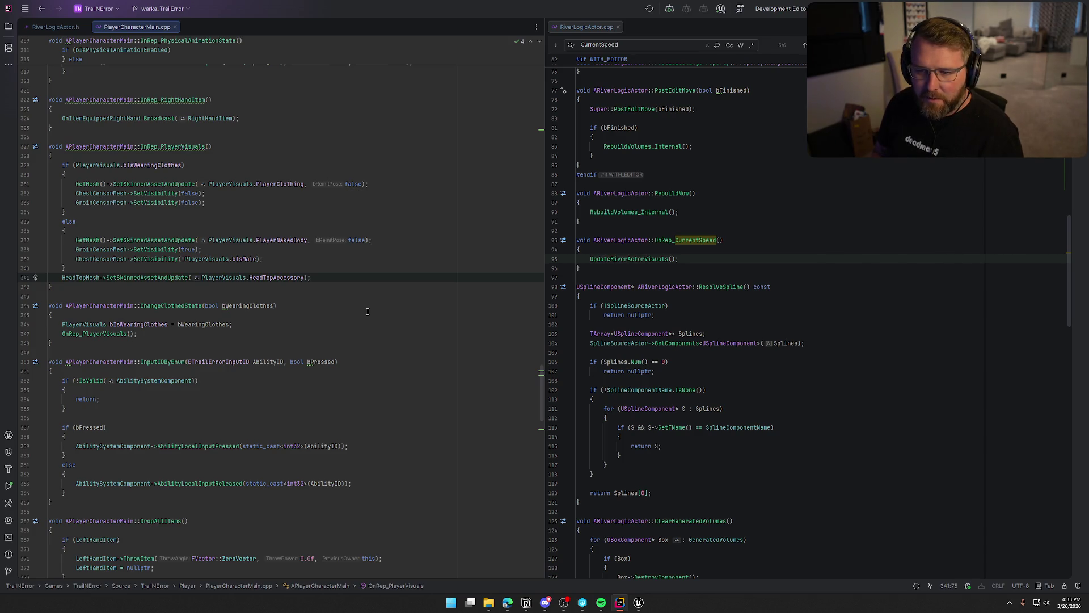
key(Return)
key(Return)
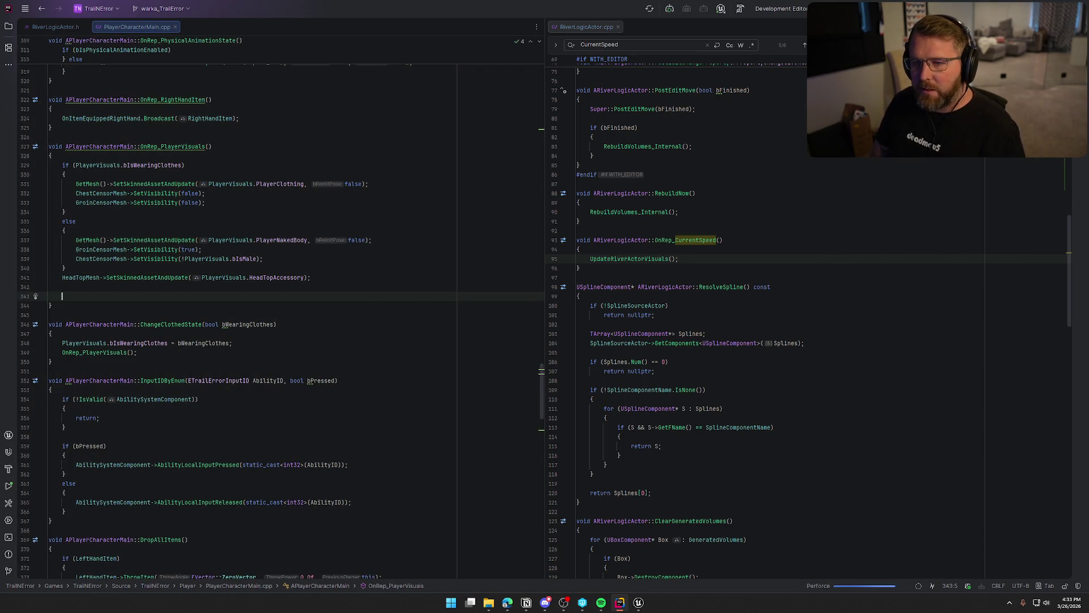
Step: Close the RiverLogicActor split and open PlayerCharacterMain.h beside the .cpp
drag(53, 28, 170, 51)
mouse_move(1083, 204)
mouse_down()
mouse_move(990, 207)
mouse_move(836, 245)
mouse_move(584, 145)
mouse_move(123, 115)
mouse_up()
click(170, 146)
key(ctrl+b)
mouse_move(87, 28)
mouse_down()
mouse_move(515, 267)
mouse_move(907, 264)
mouse_up()
Step: Scroll the header to the component declarations, placing the cursor after WaterFloatComponent
click(605, 333)
scroll(279, 388, up, 5)
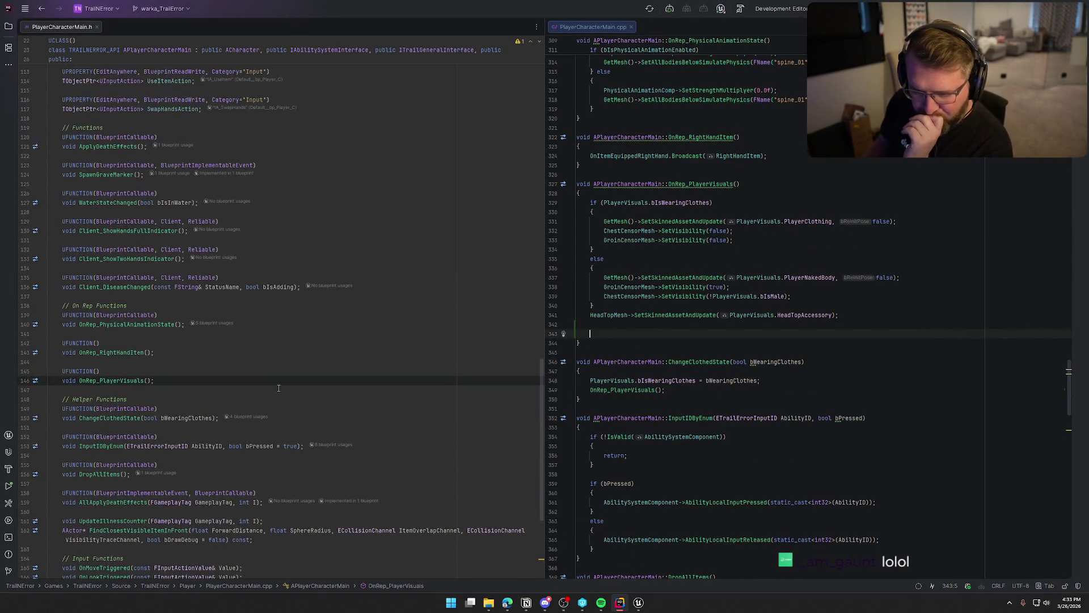
scroll(279, 388, up, 7)
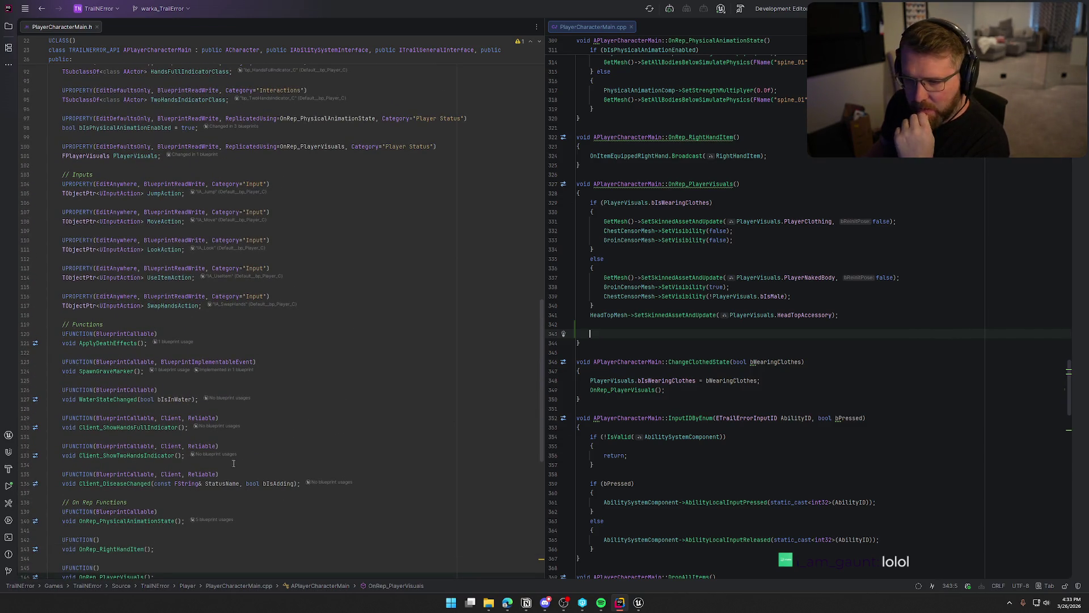
scroll(238, 462, up, 2)
scroll(238, 463, up, 1)
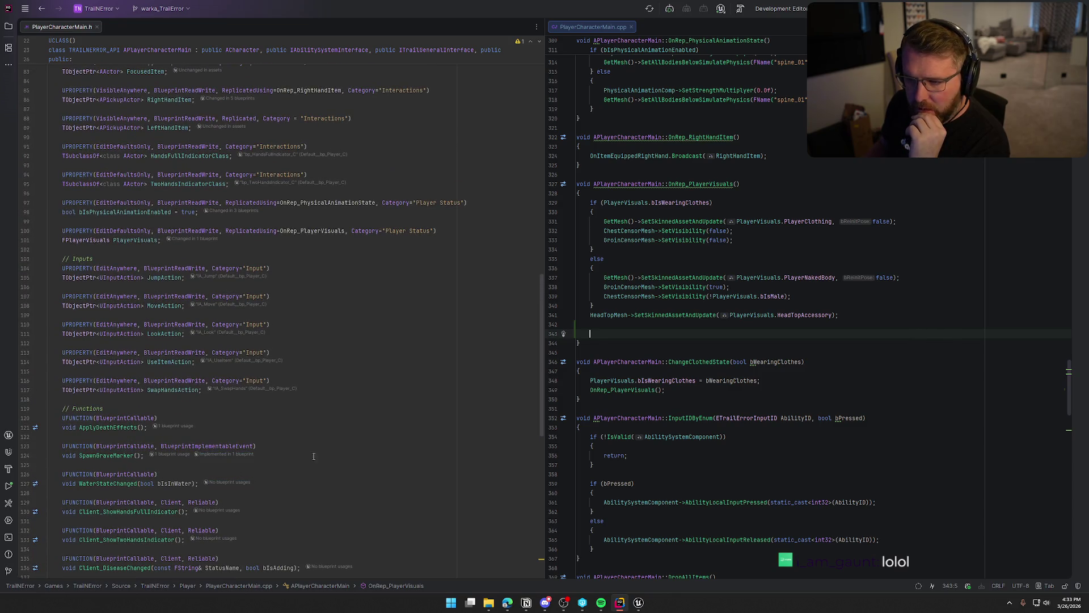
scroll(391, 435, up, 6)
scroll(391, 435, up, 12)
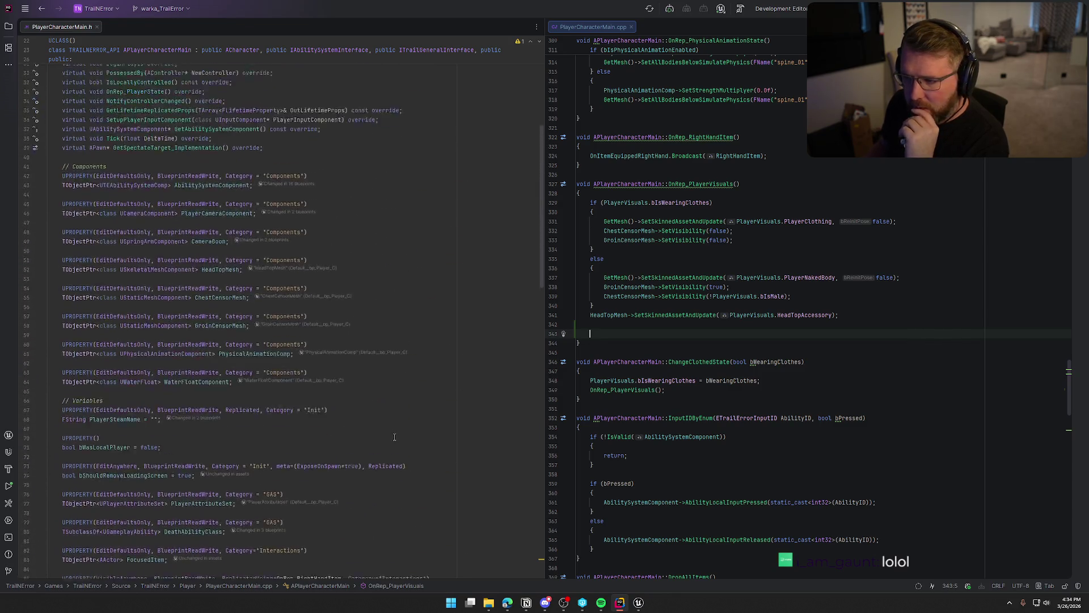
scroll(394, 437, down, 1)
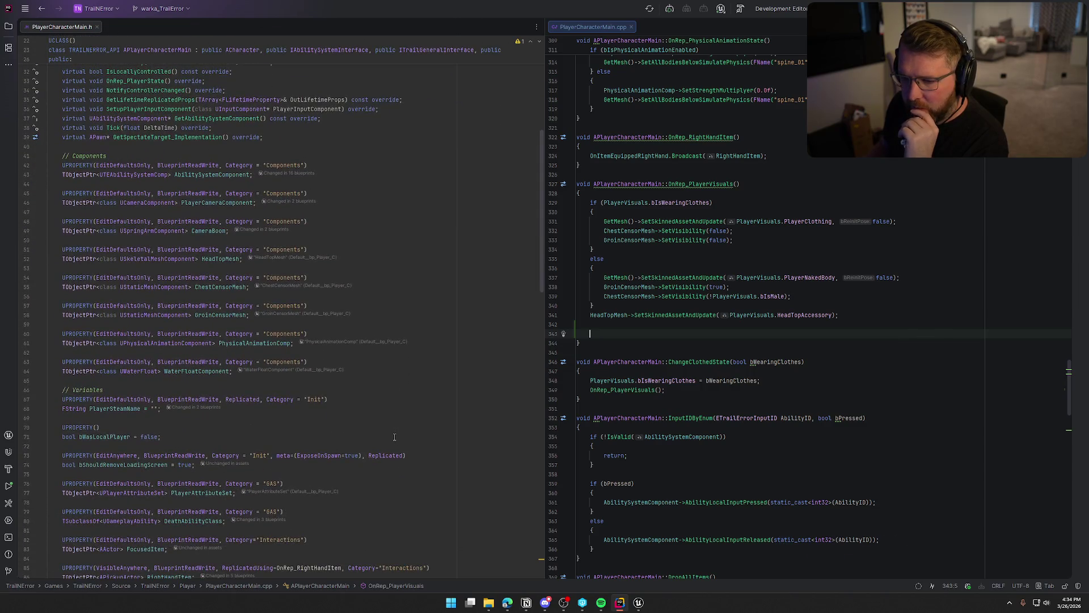
click(227, 374)
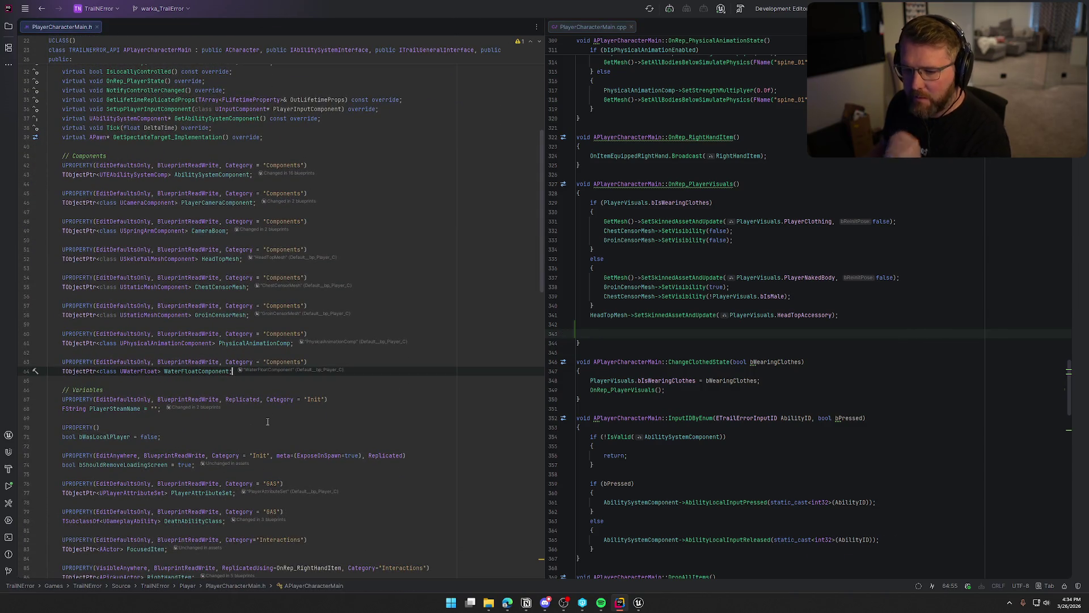
Step: After WaterFloatComponent, declare UPROPERTY(EditDefaultsOnly, BlueprintReadWrite, Category="Components") TObjectPtr<class UAudioComponent> SwapClothingStateAudio;
key(Return)
key(Return)
text(UPR)
key(Return)
text(Edi)
key(Tab)
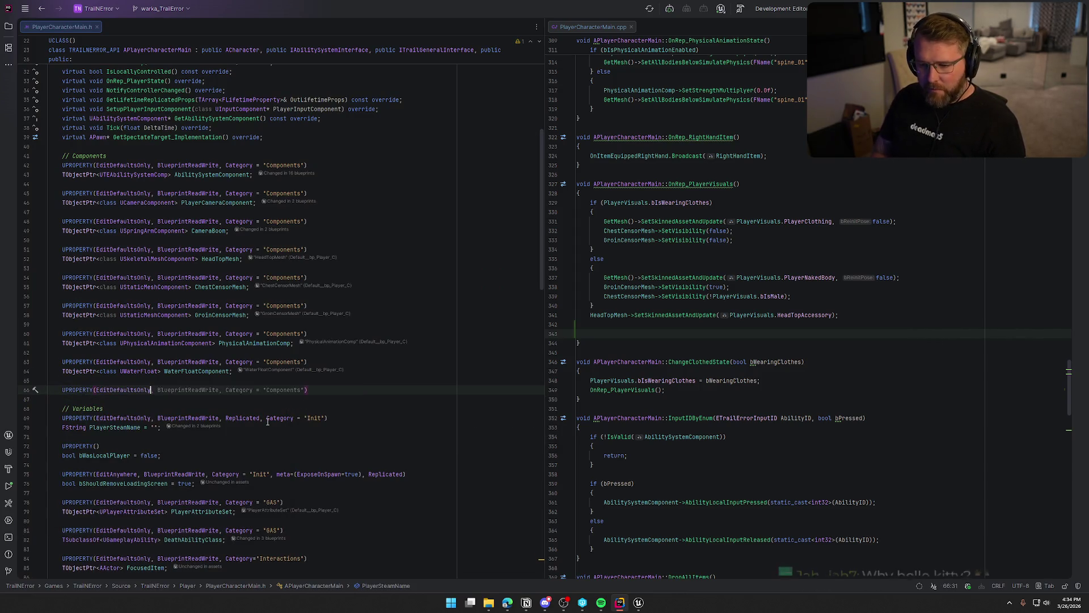
key(Return)
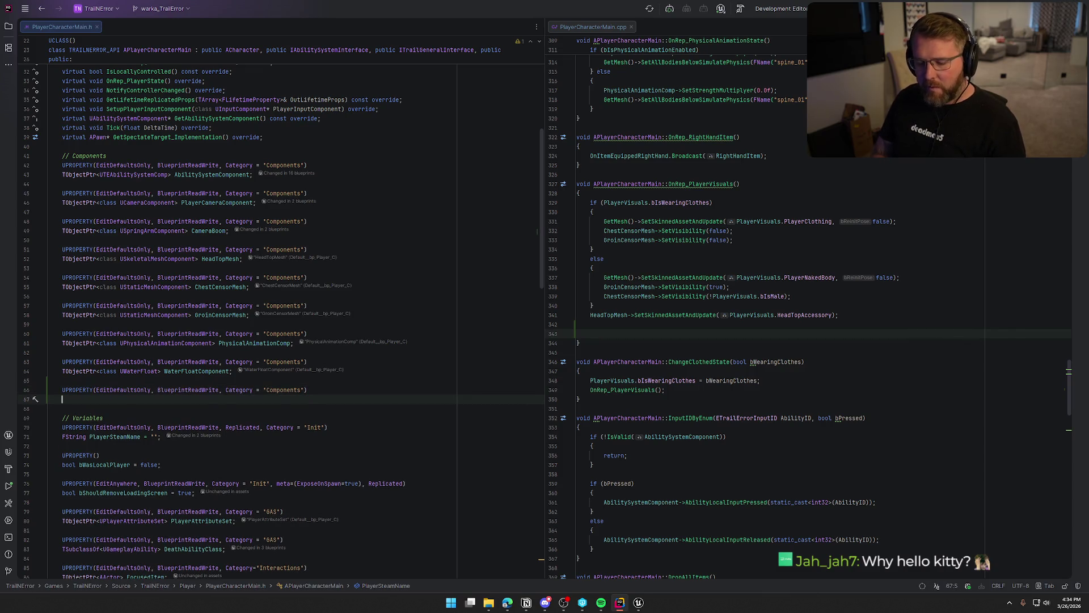
text(TO)
key(Return)
text(<)
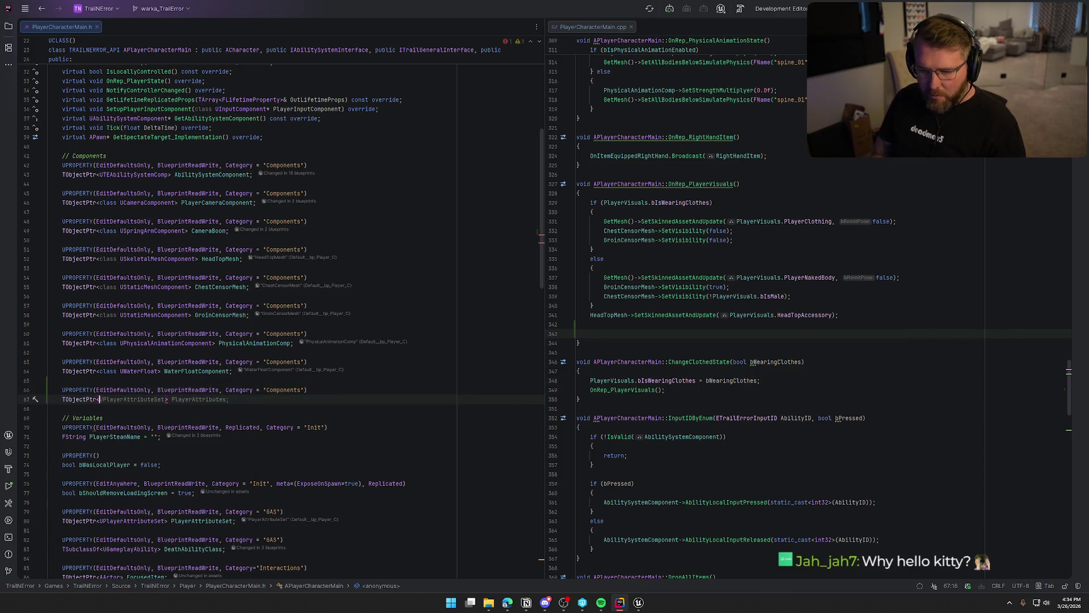
text(class UAdu)
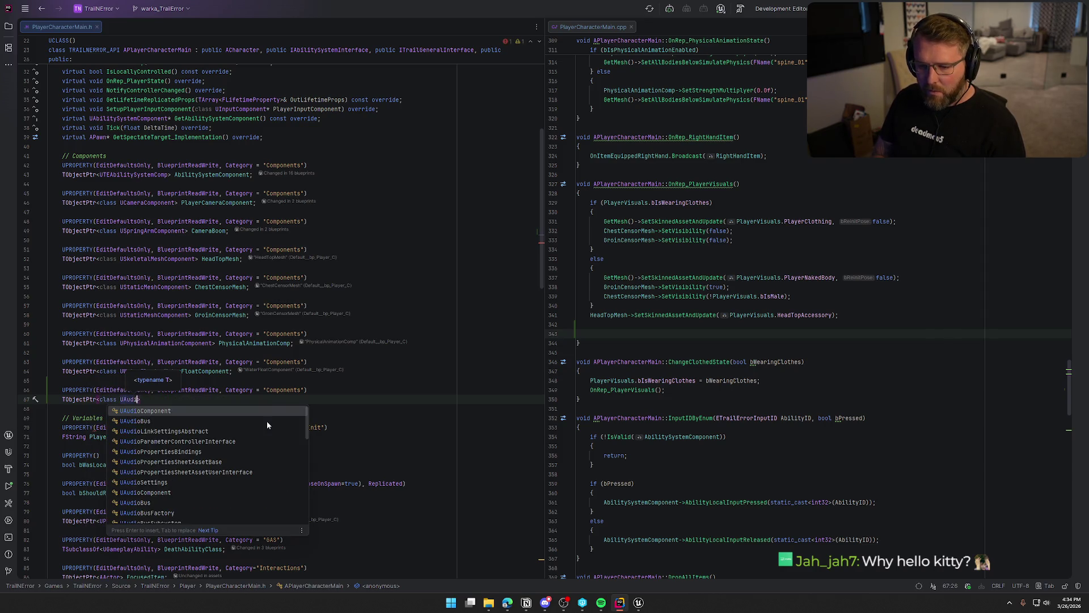
key(Return)
text(> SwapClothingStat)
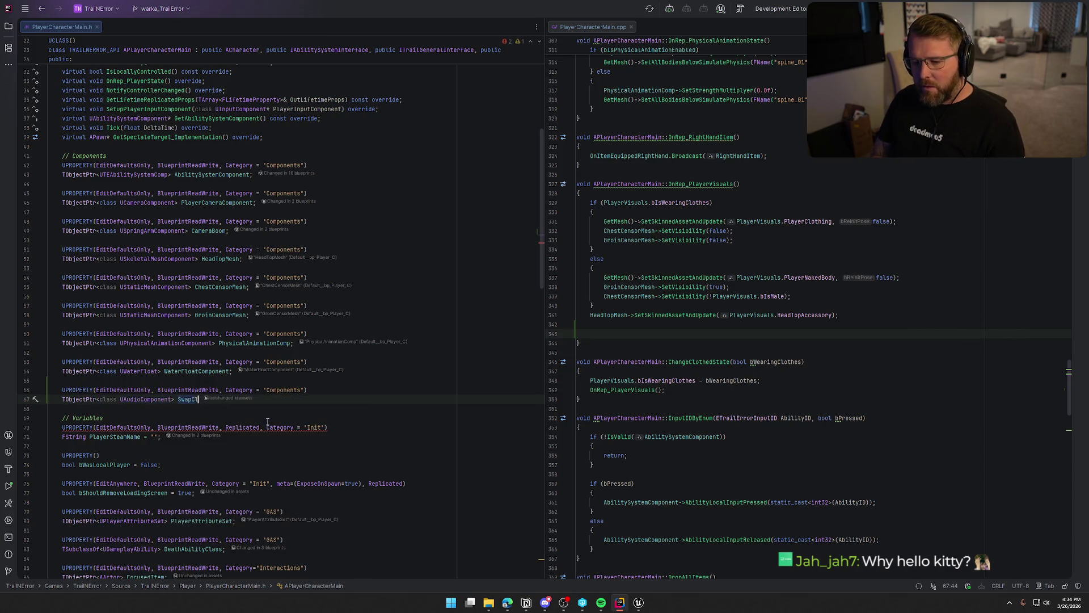
text(e)
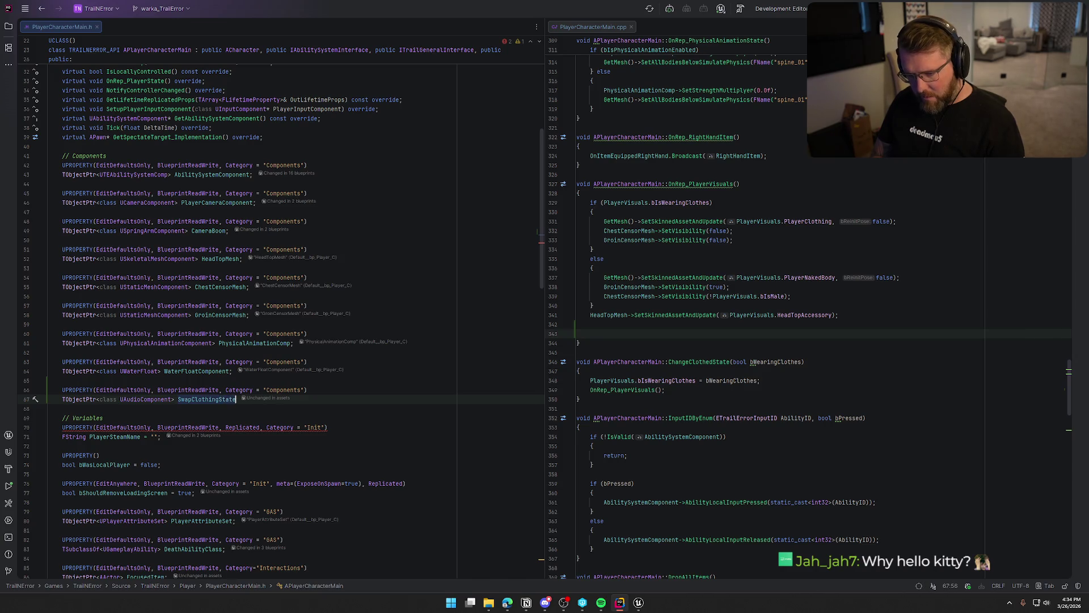
text(Audio)
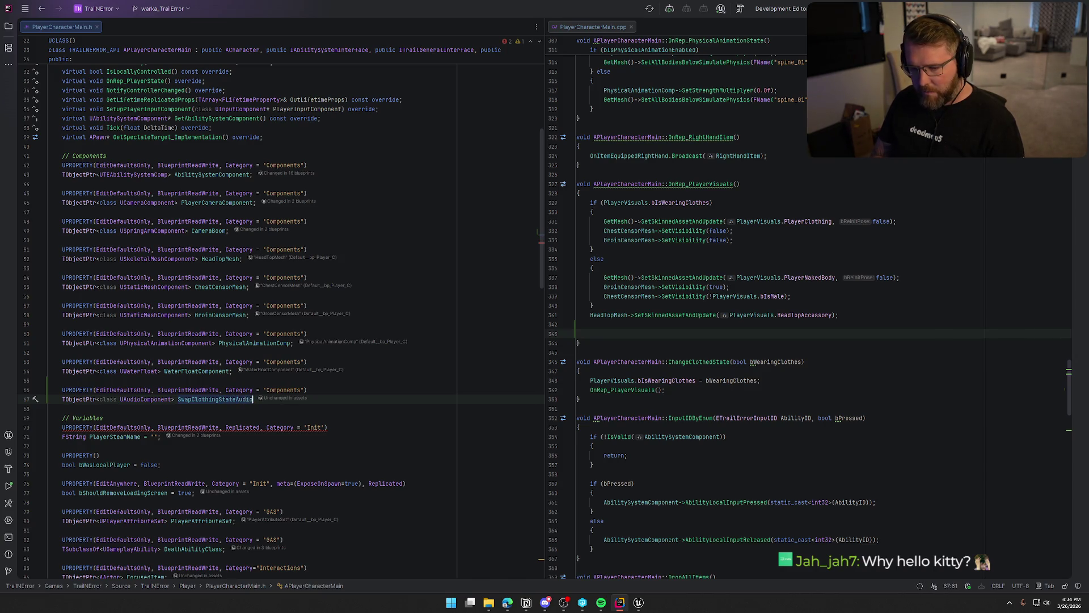
text(;)
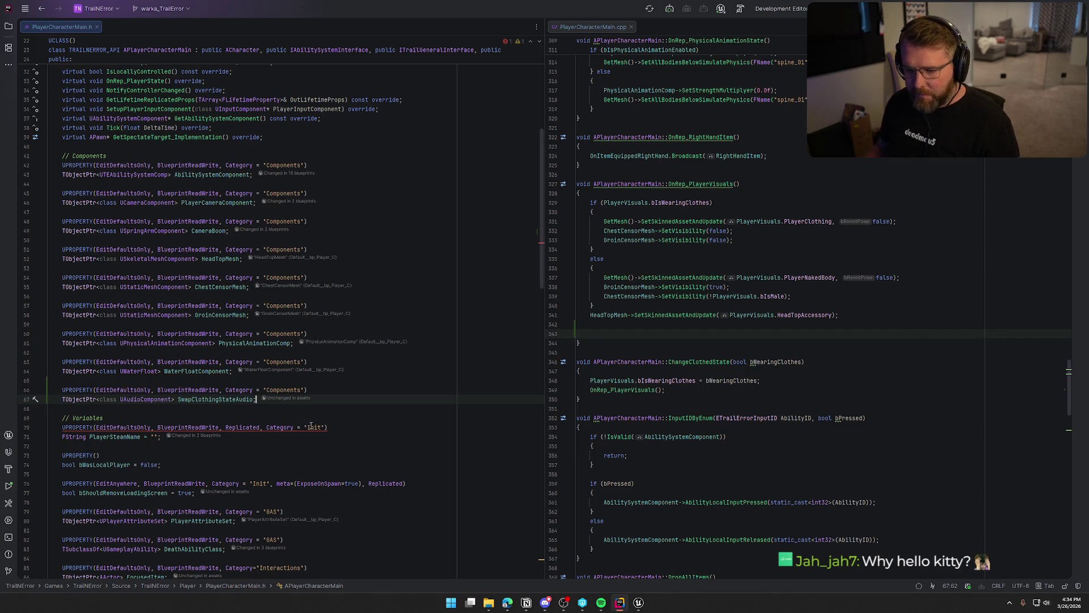
click(624, 334)
text(if ()
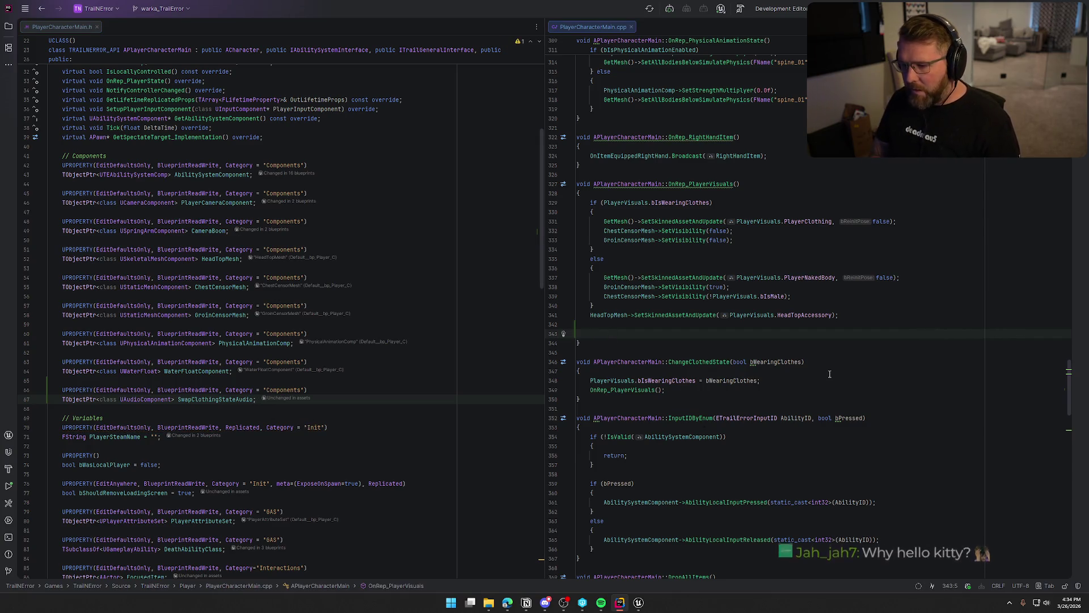
text(Swap)
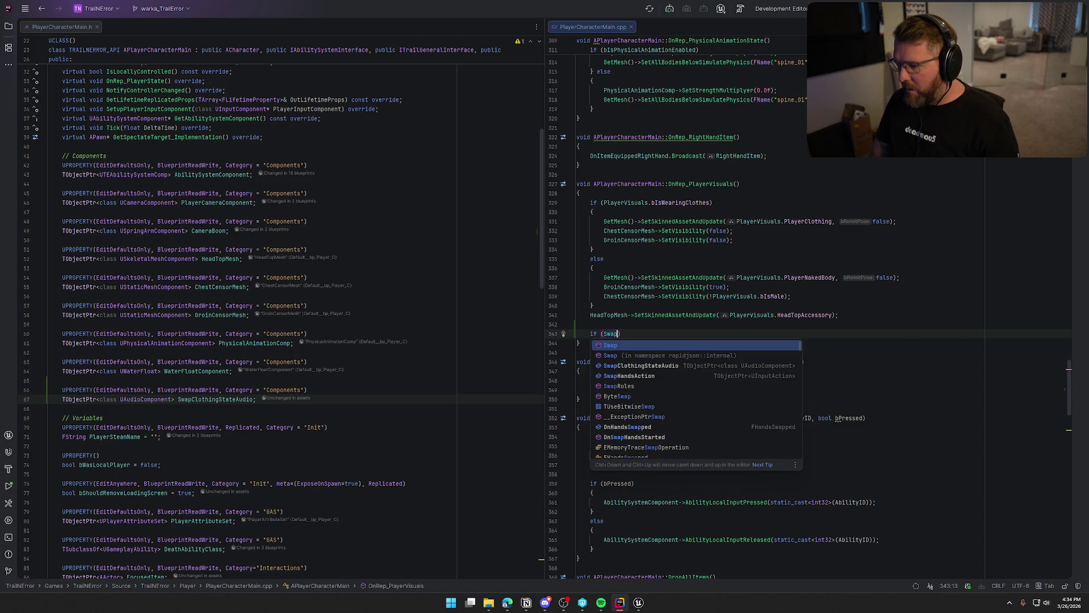
Step: In OnRep_PlayerVisuals, write if (SwapClothingStateAudio) { SwapClothingStateAudio->Play(); }
key(Down)
key(Down)
key(Return)
key(End)
key(Return)
text({)
key(Return)
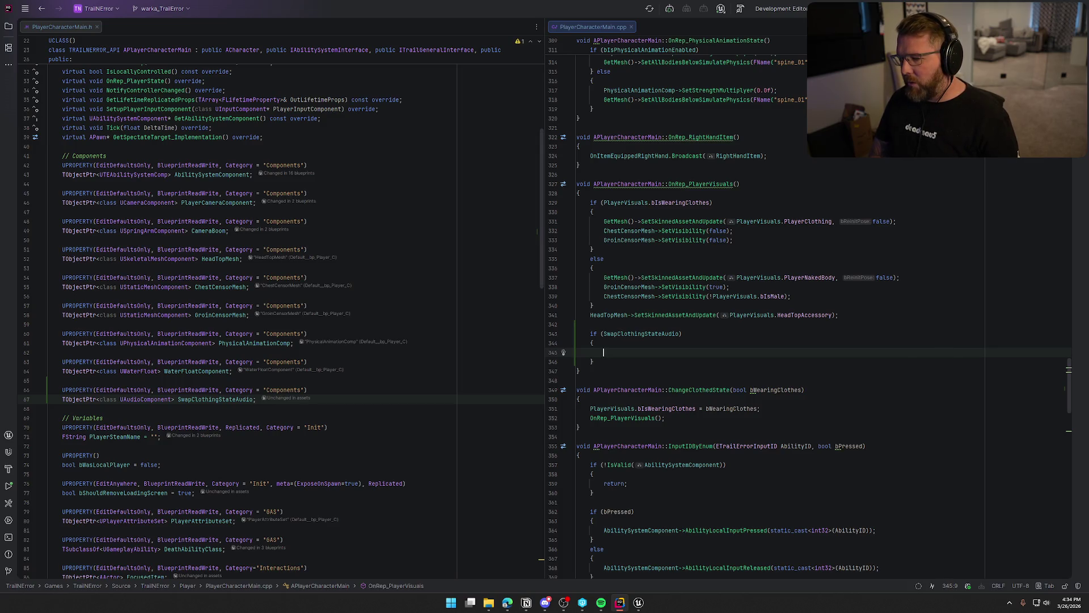
text(SwapC)
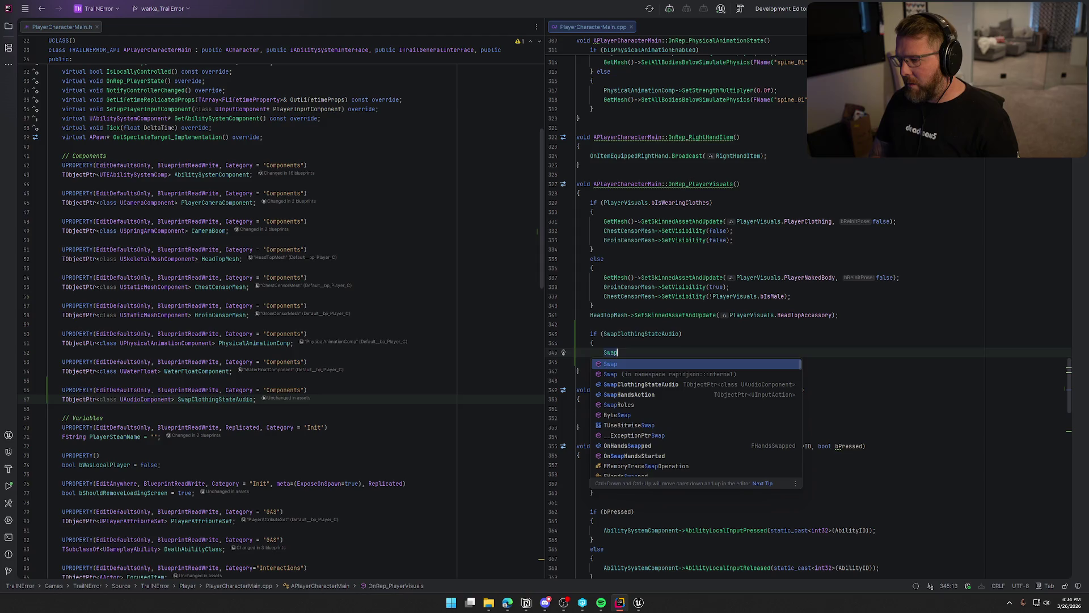
key(Return)
text(->Play();)
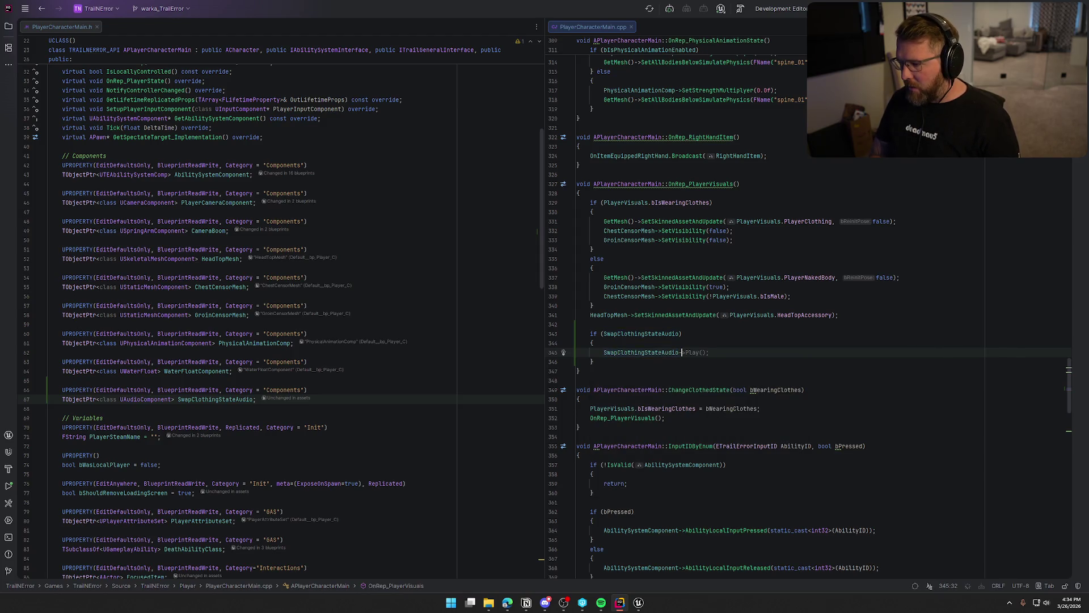
Step: Check SwapClothingStateAudio's usages, then go to the top of PlayerCharacterMain.cpp and scroll to the constructor
click(623, 352)
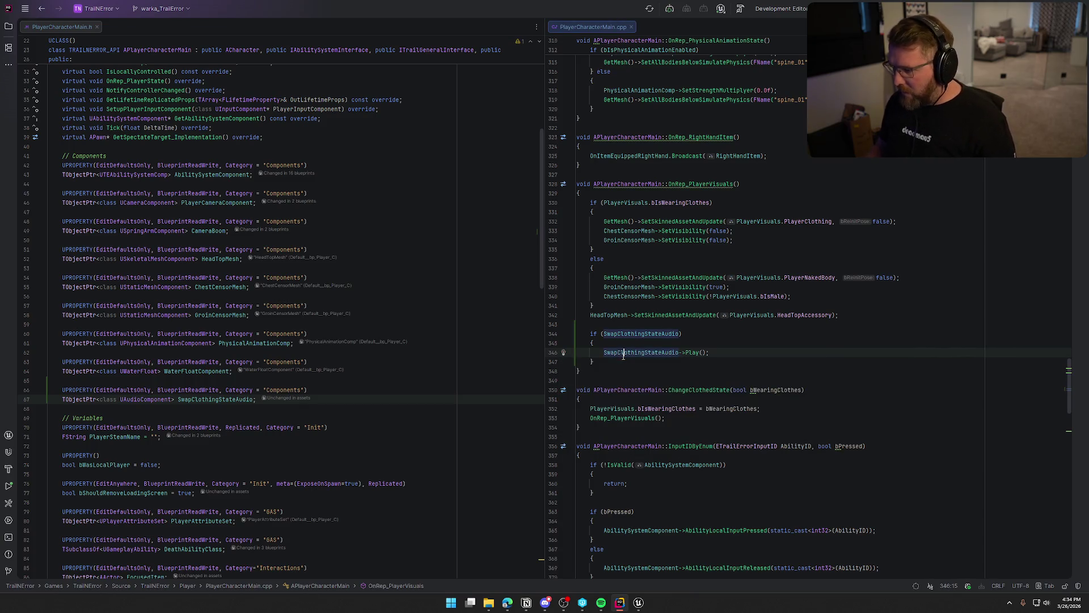
key(ctrl+Home)
scroll(682, 355, down, 4)
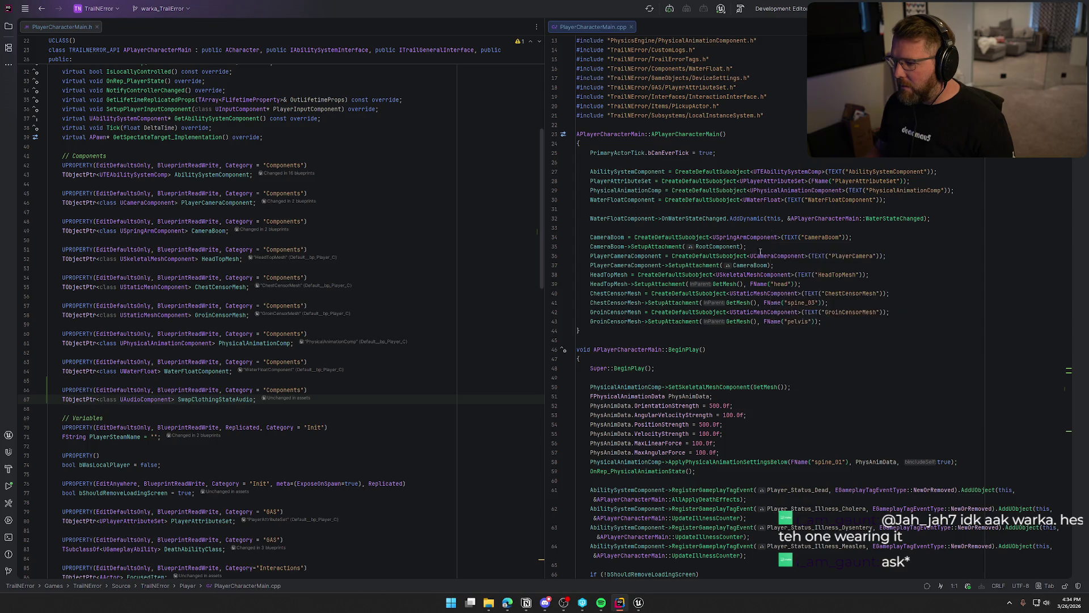
Step: Below the pelvis attachment line, add SwapClothingStateAudio = CreateDefaultSubobject<UAudioComponent>(TEXT("SwapClothingStateAudio"));
click(731, 322)
key(Return)
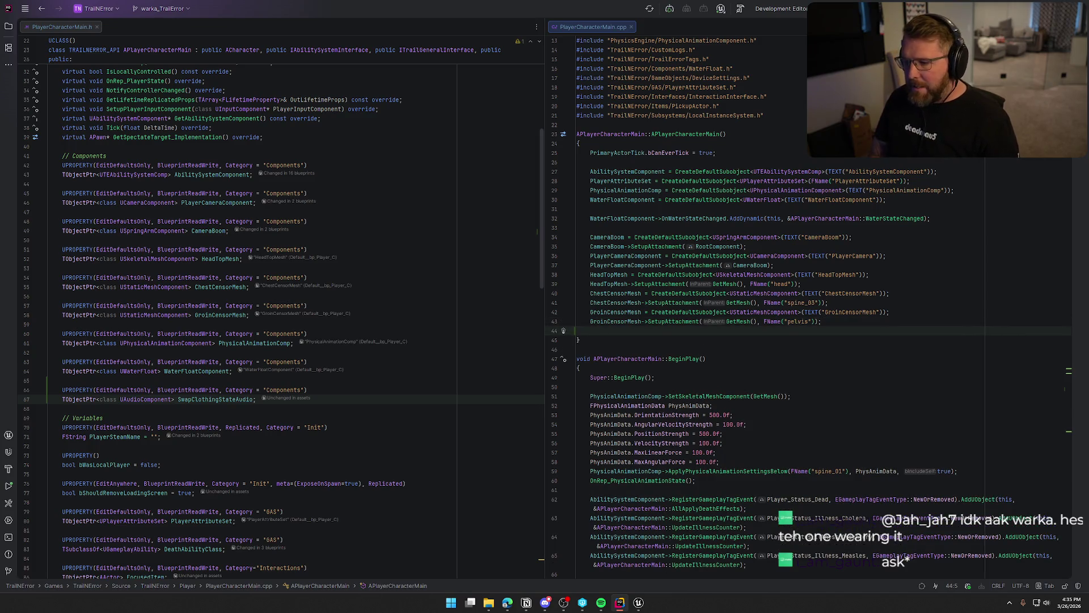
text(SwapClothingStateAudio)
key(Return)
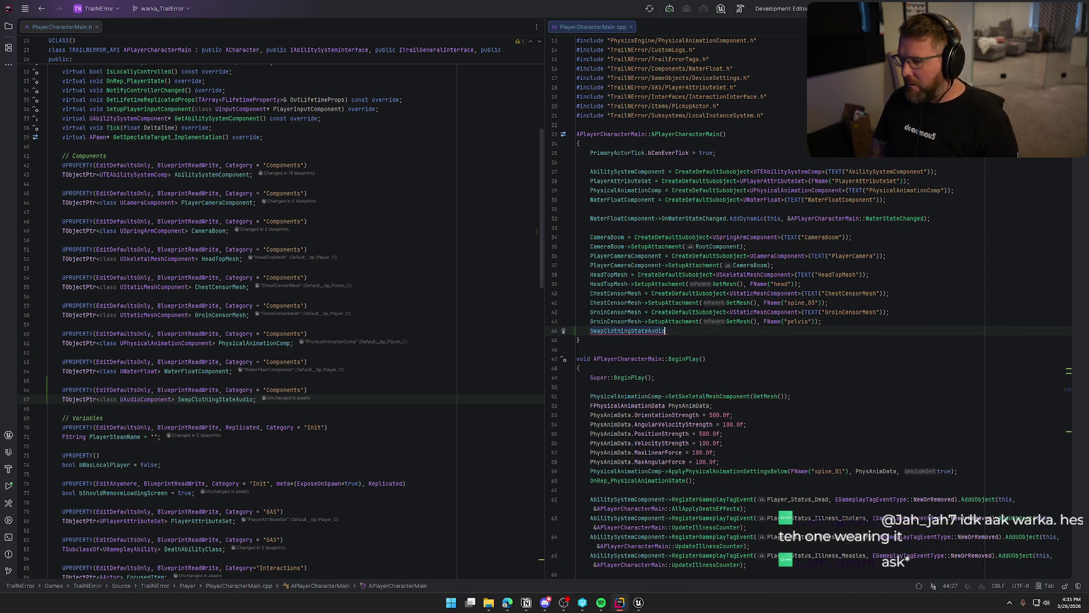
key(Tab)
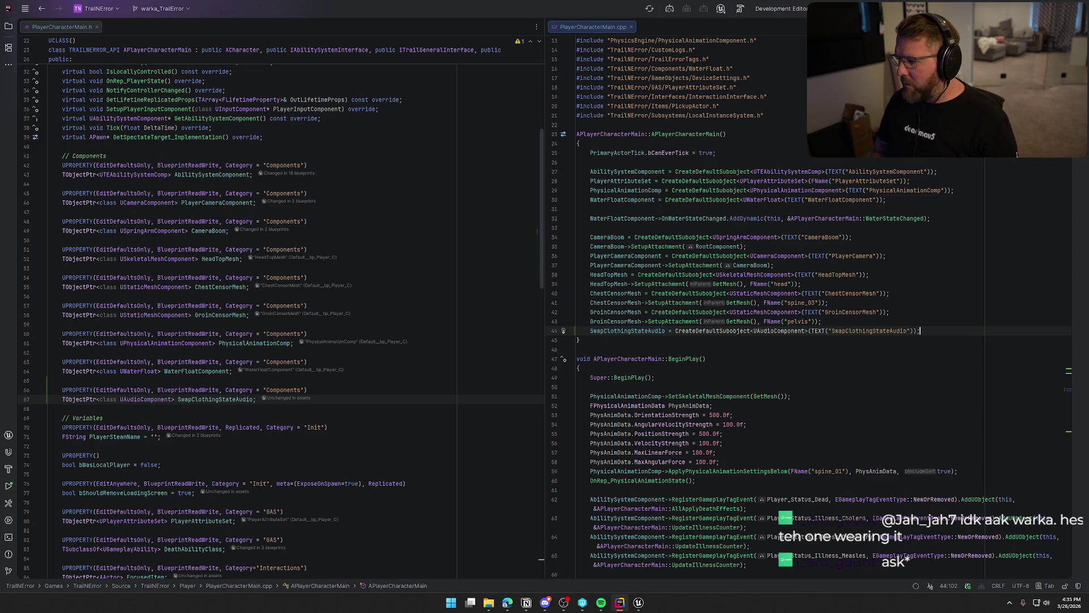
Step: Add SwapClothingStateAudio->SetupAttachment(RootComponent); and glance at the bp_Player blueprint in Unreal Editor
key(Return)
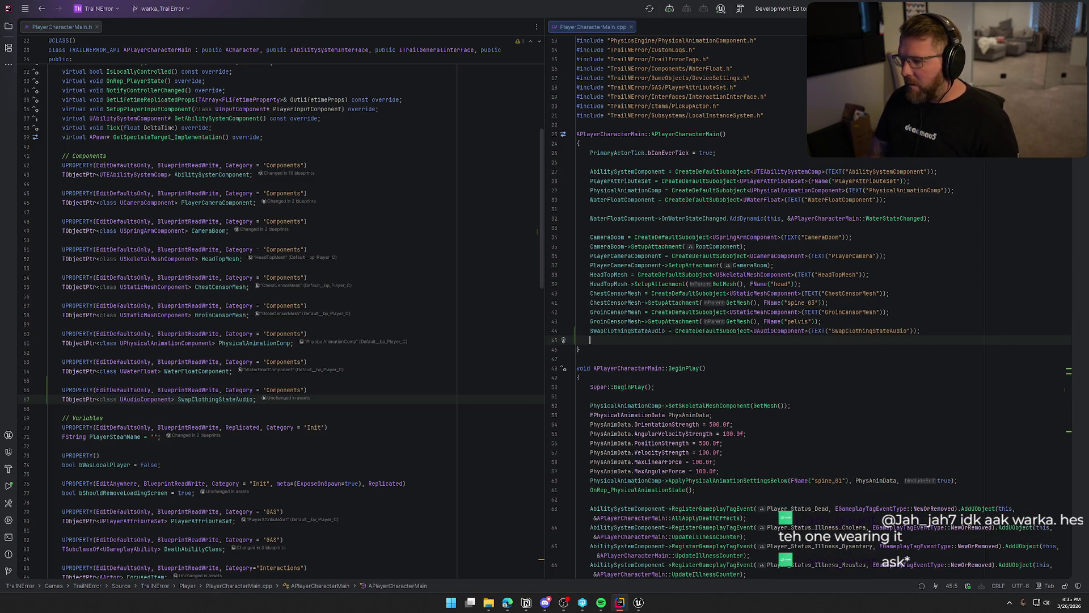
text(S)
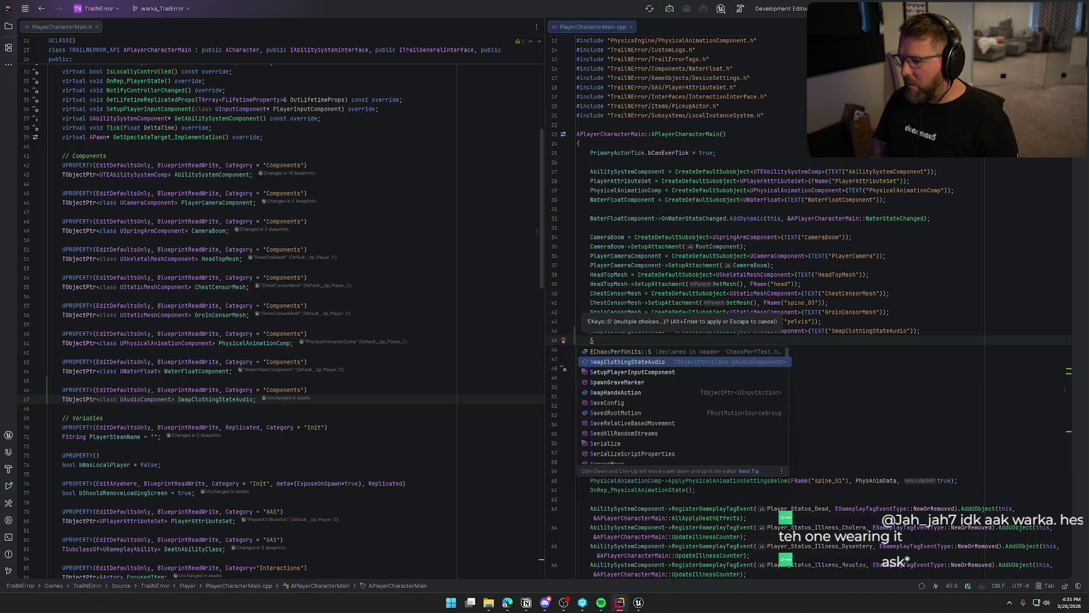
key(Return)
key(Tab)
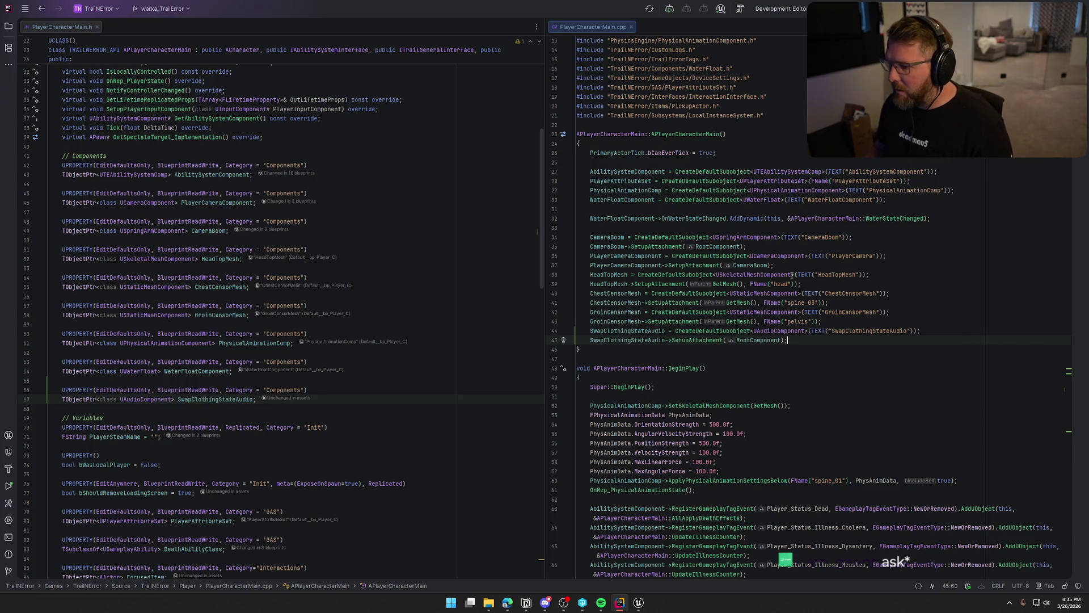
key(alt+Tab)
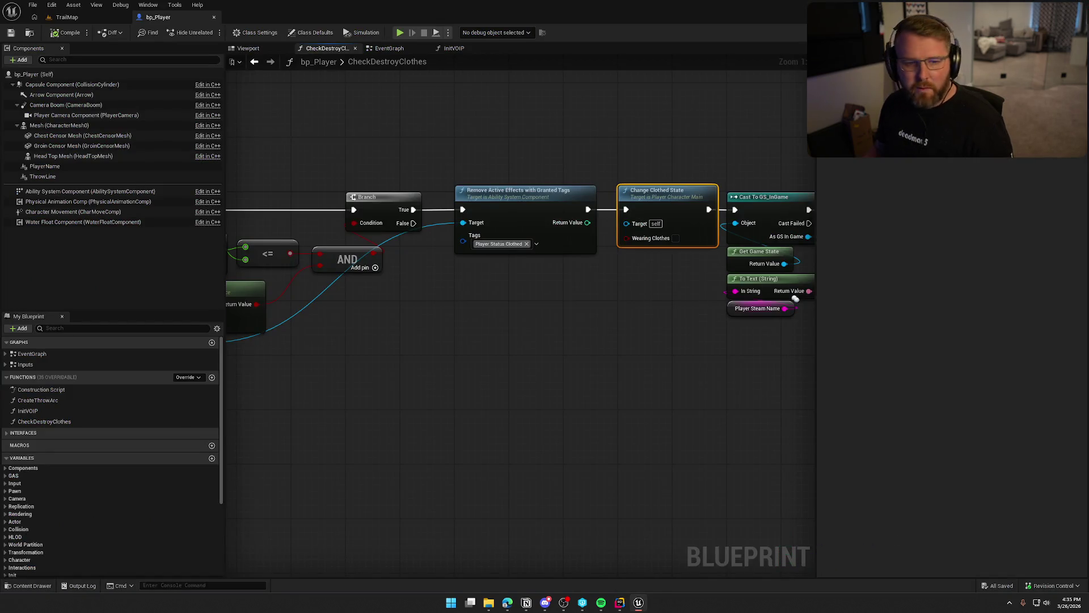
key(alt+Tab)
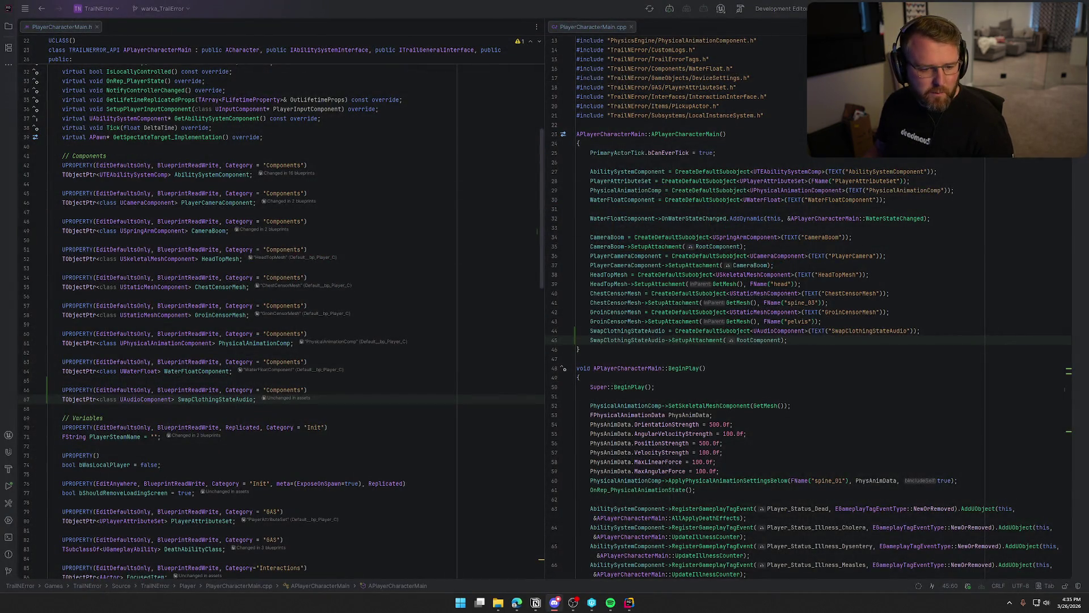
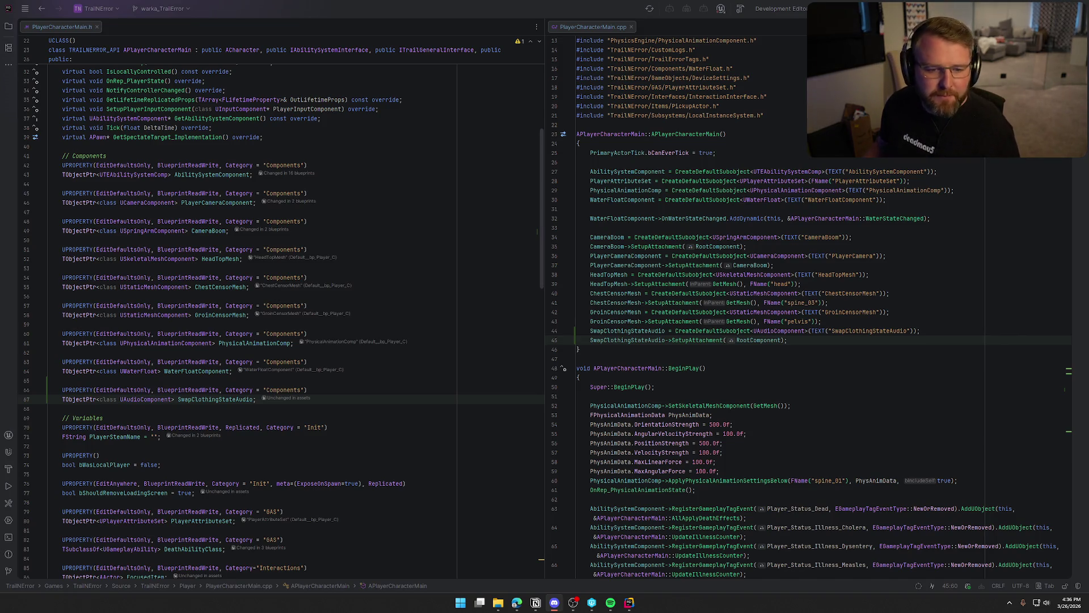
Step: Read through PlayerCharacterMain.cpp in Rider, then return to the relaunched Unreal Editor
click(790, 350)
scroll(832, 368, down, 4)
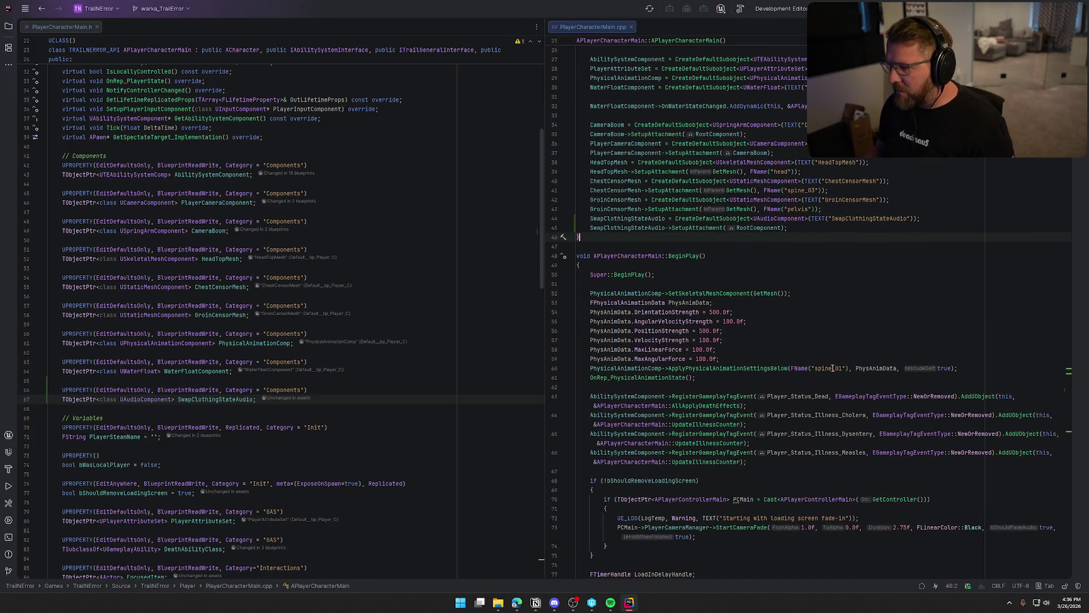
scroll(832, 368, down, 4)
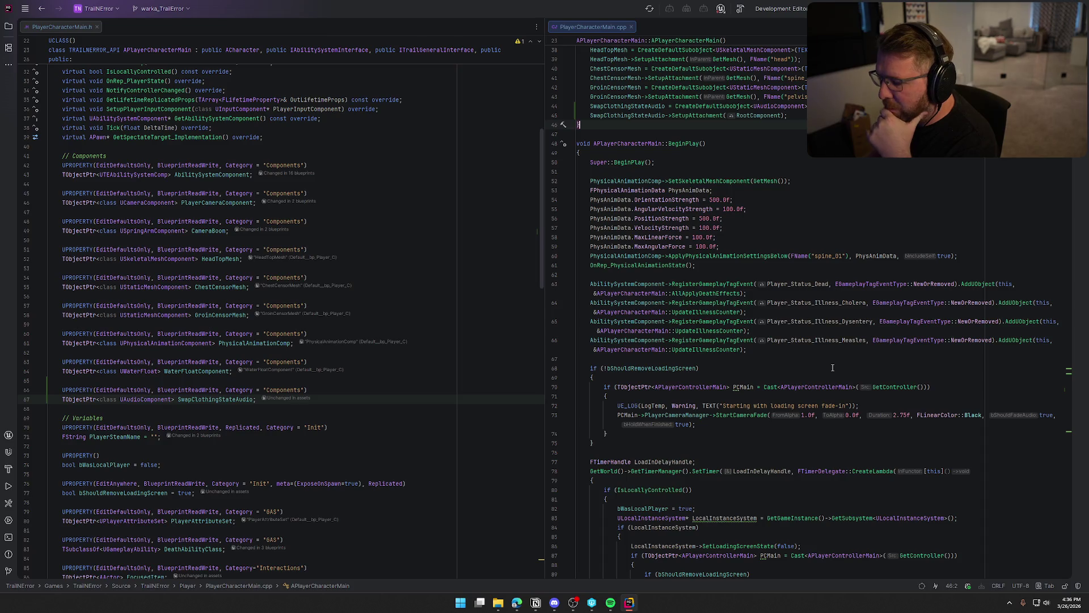
scroll(832, 368, down, 19)
scroll(833, 368, down, 20)
scroll(836, 367, down, 10)
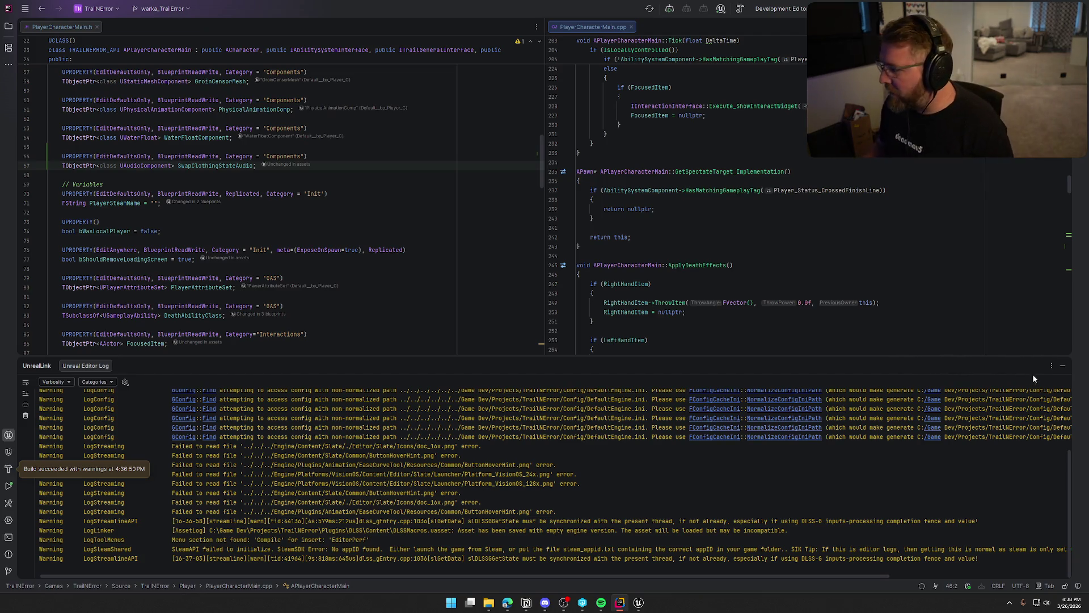
click(1062, 366)
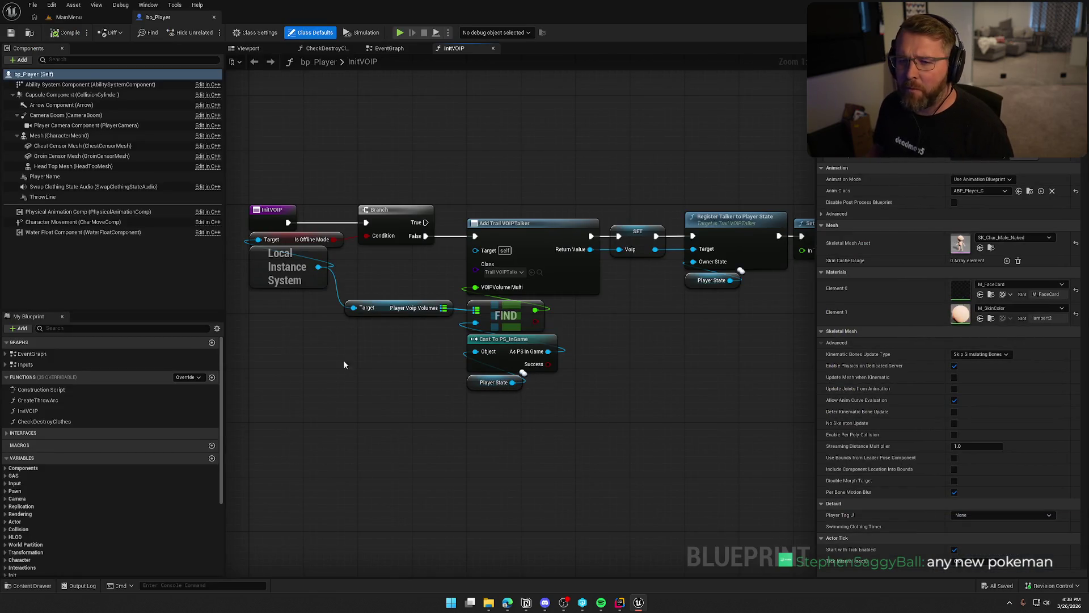
Step: Move the Swap Clothing State Audio component above the character's head in the viewport
click(246, 51)
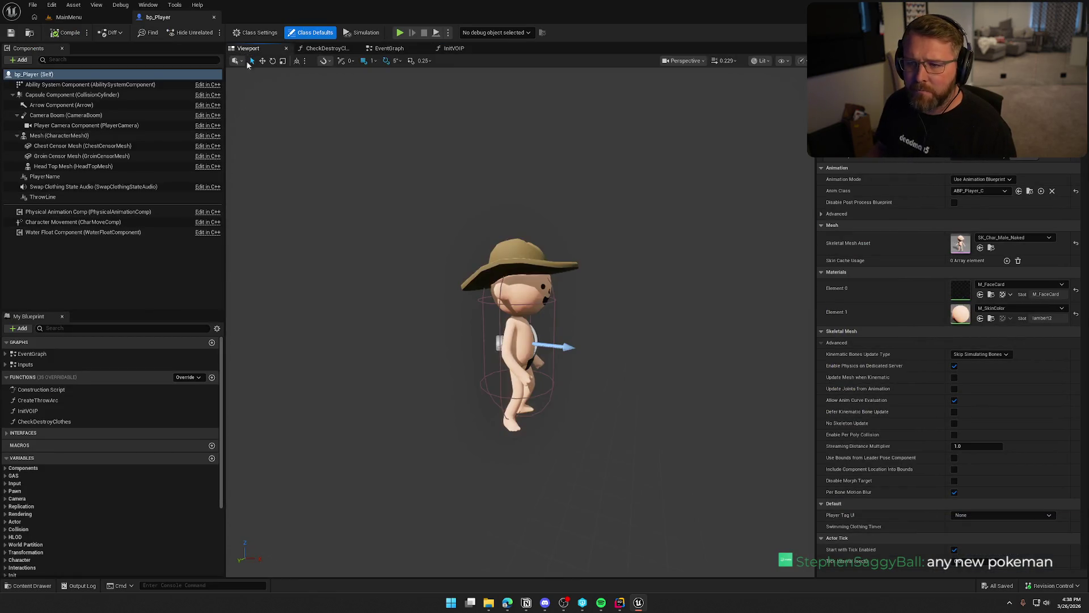
click(89, 187)
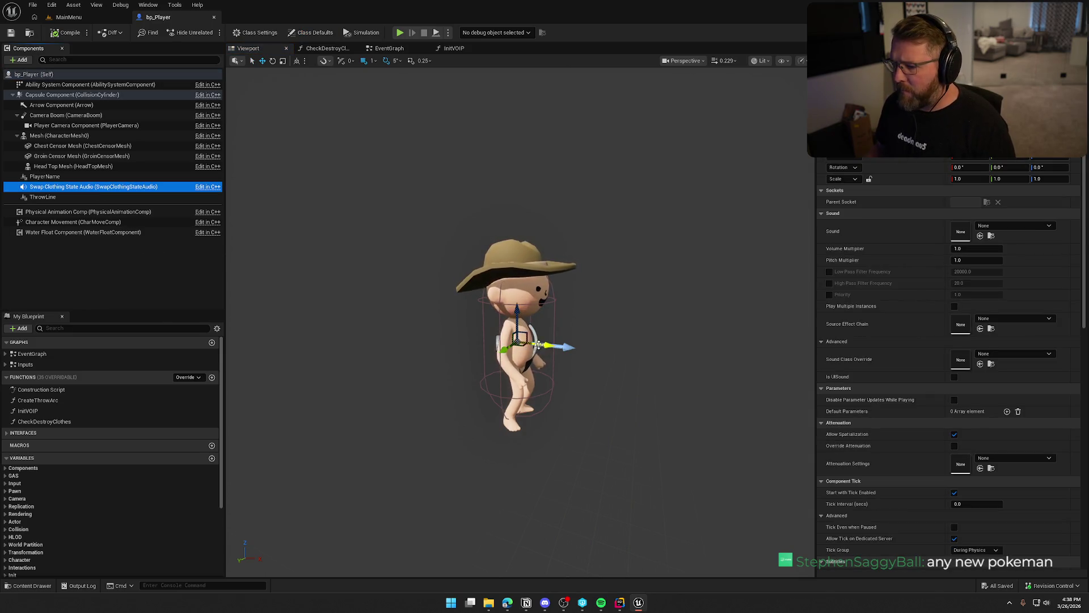
mouse_move(529, 346)
mouse_down()
mouse_move(600, 352)
mouse_move(477, 343)
mouse_move(573, 343)
mouse_move(487, 346)
mouse_move(522, 340)
mouse_move(521, 196)
mouse_up()
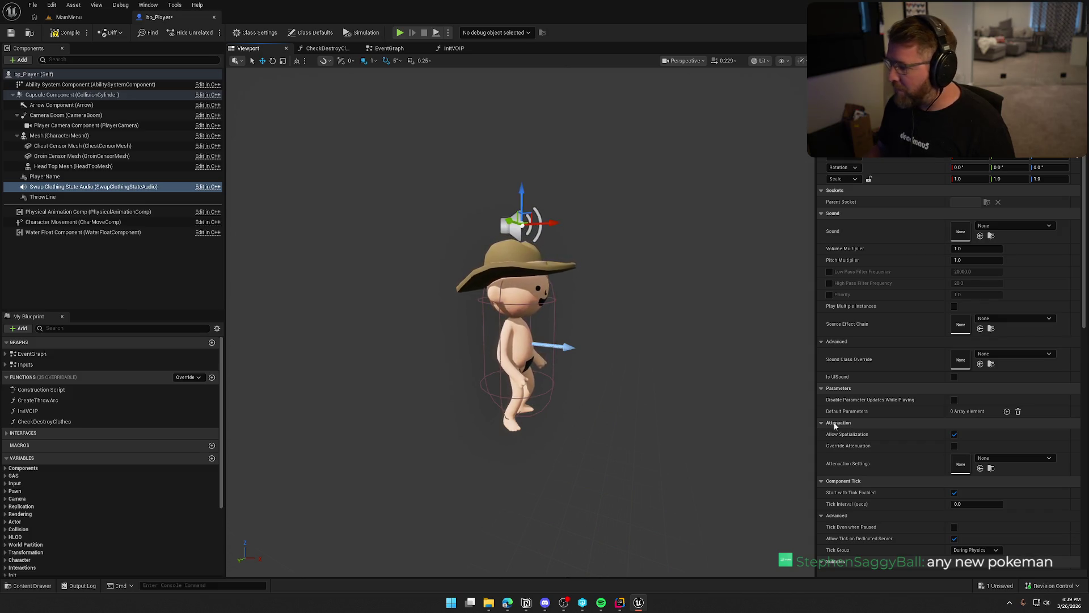
Step: Assign the ClothingSwitch sound to the Swap Clothing State Audio component
click(1005, 226)
text(clo)
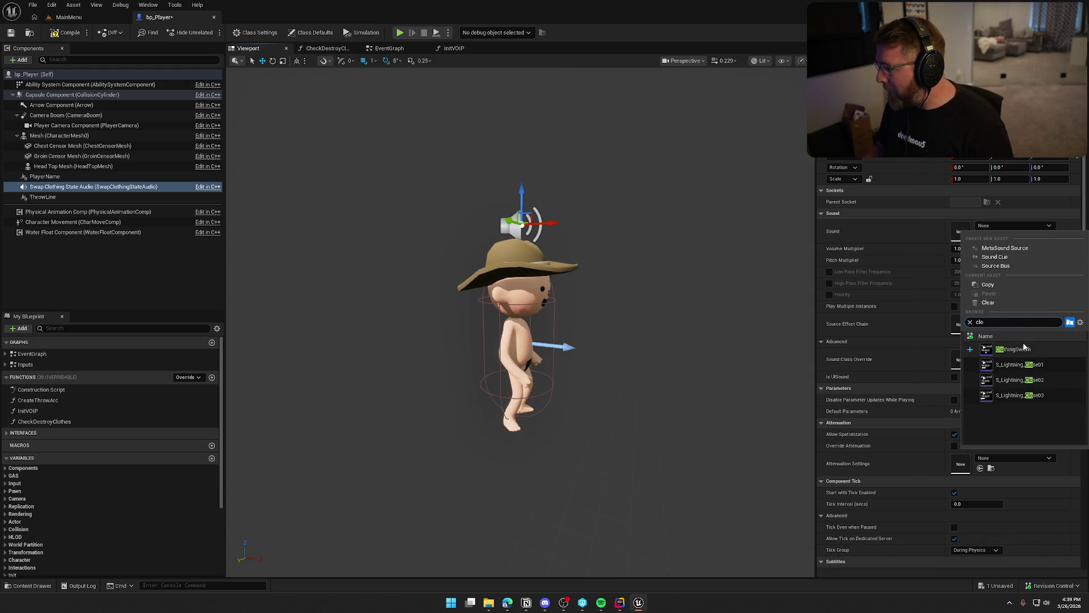
click(1010, 349)
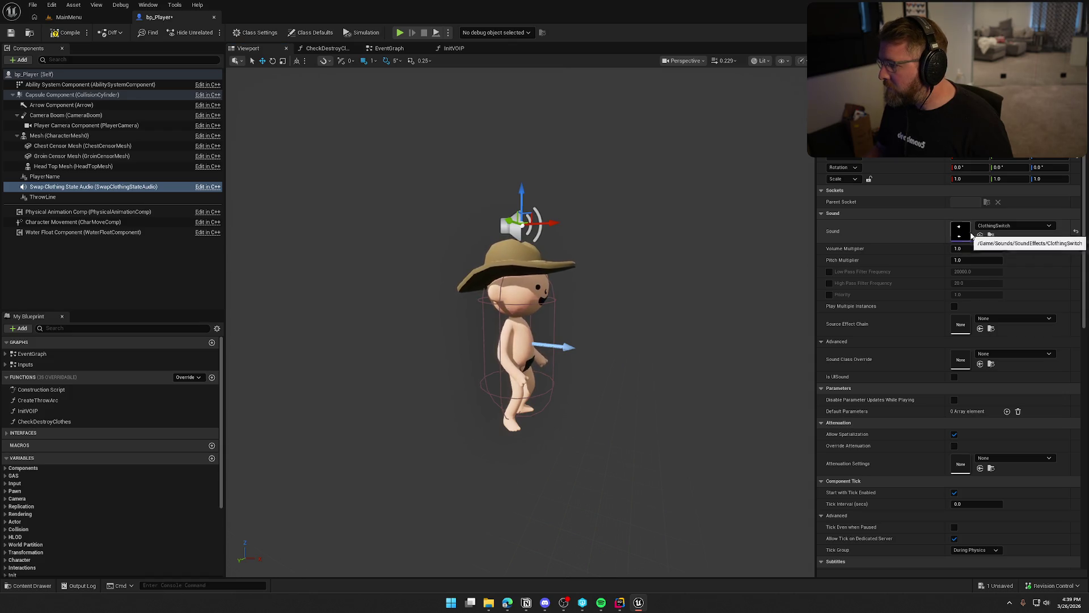
click(991, 236)
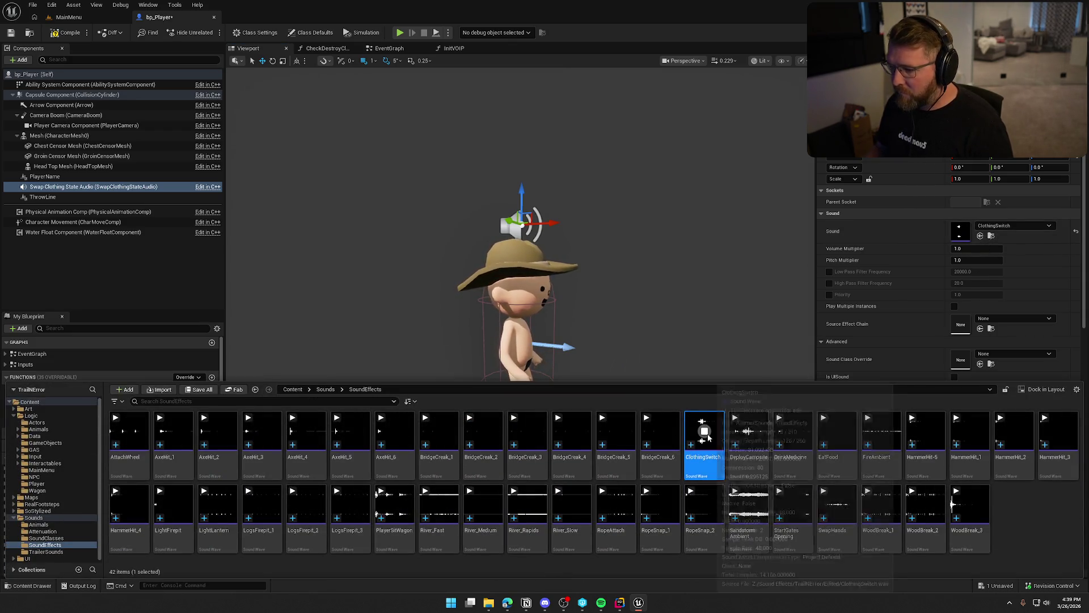
click(913, 226)
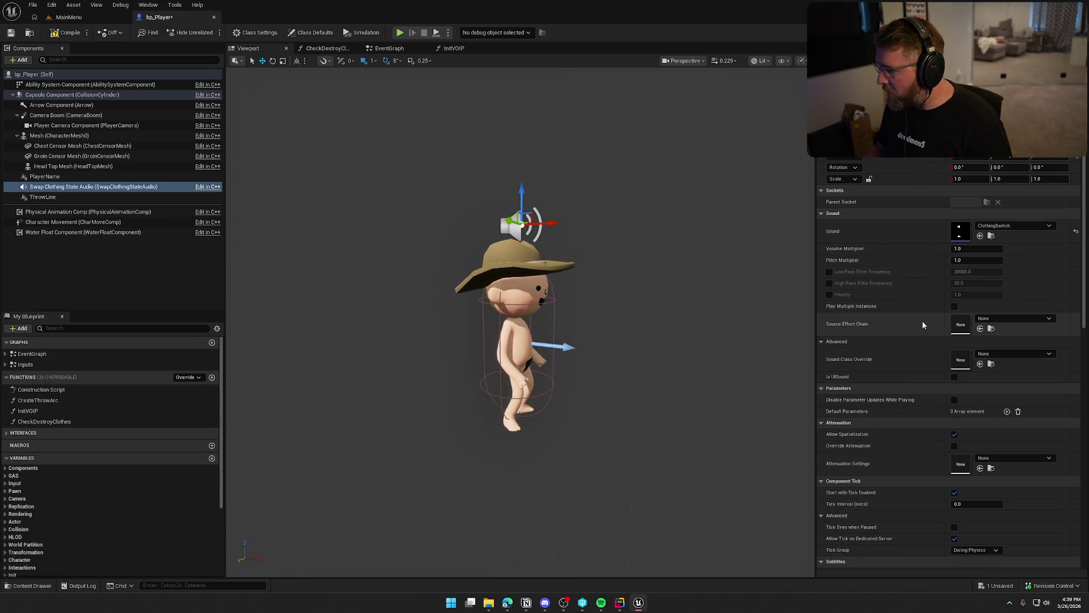
Step: Enable Play Multiple Instances for the clothing sound
click(955, 307)
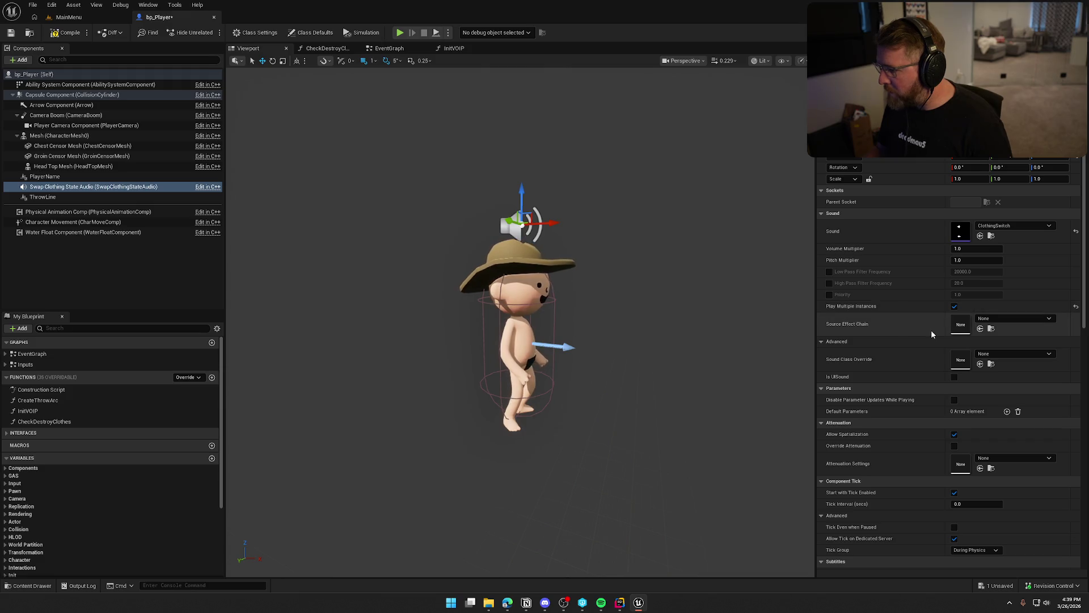
scroll(931, 335, down, 5)
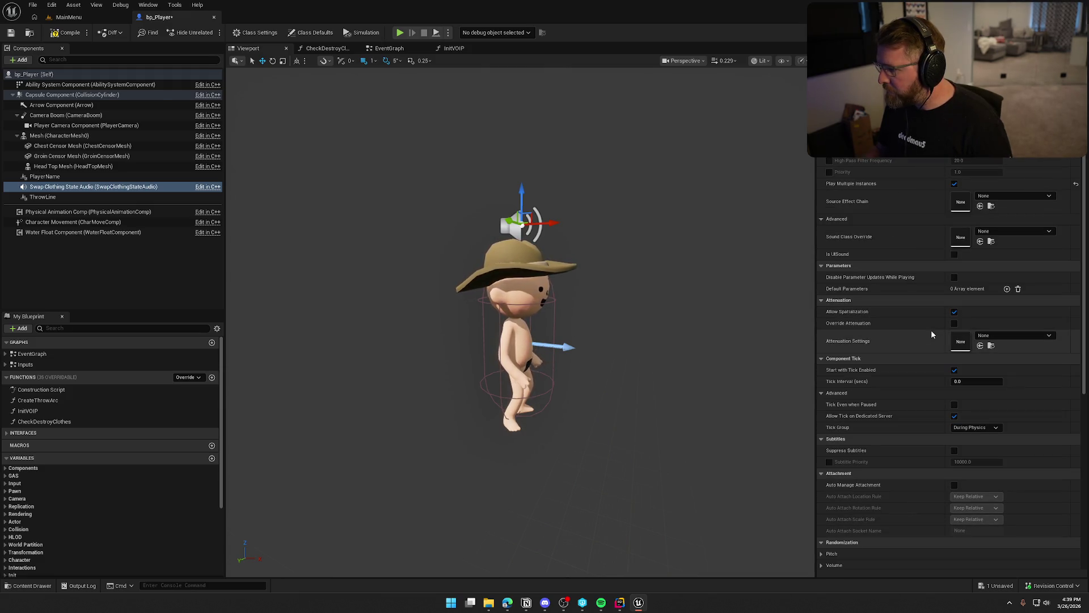
click(1007, 338)
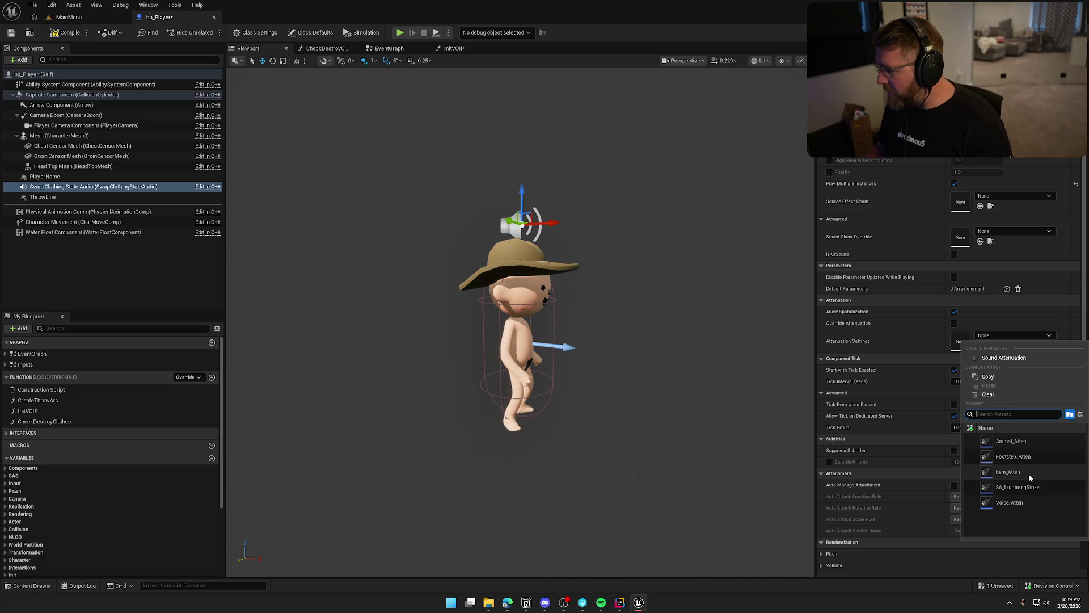
Step: Set the attenuation to Footstep_Atten and turn off Auto Activate
click(1029, 457)
scroll(909, 343, down, 2)
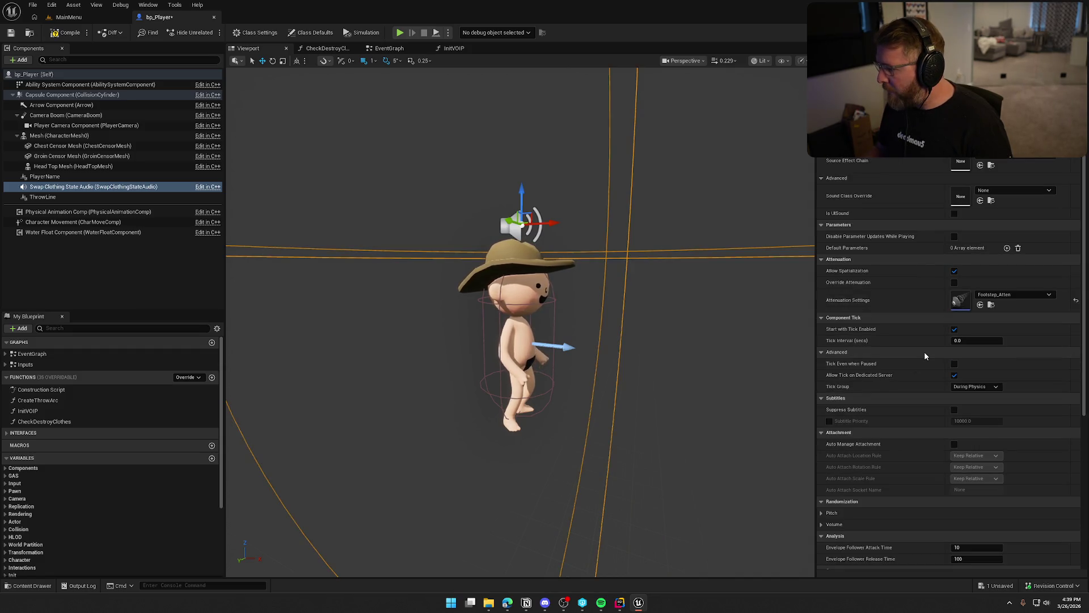
scroll(924, 355, down, 2)
scroll(925, 356, down, 5)
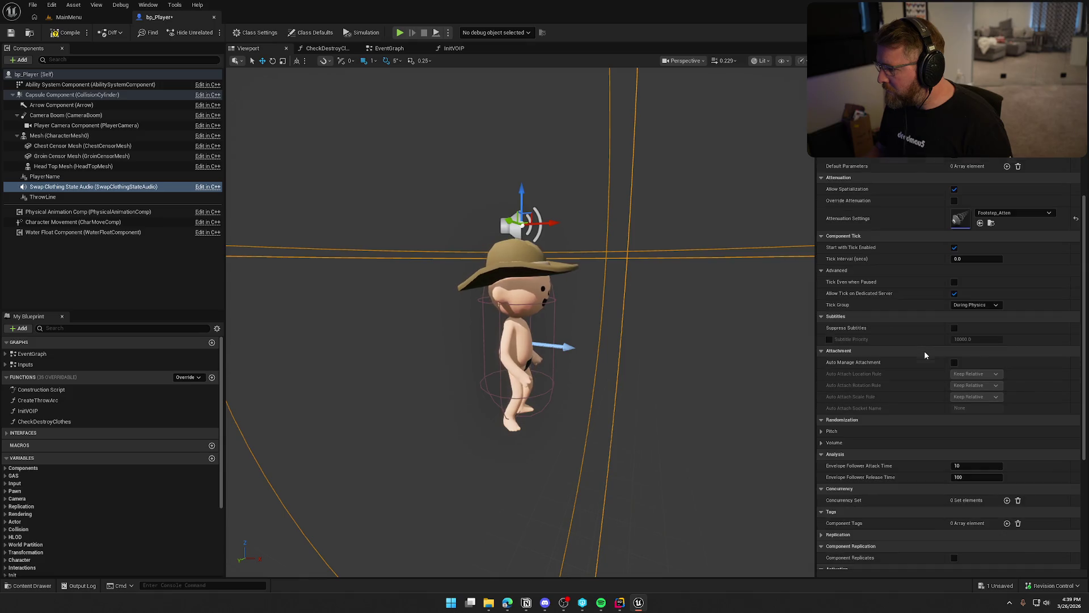
scroll(924, 353, down, 3)
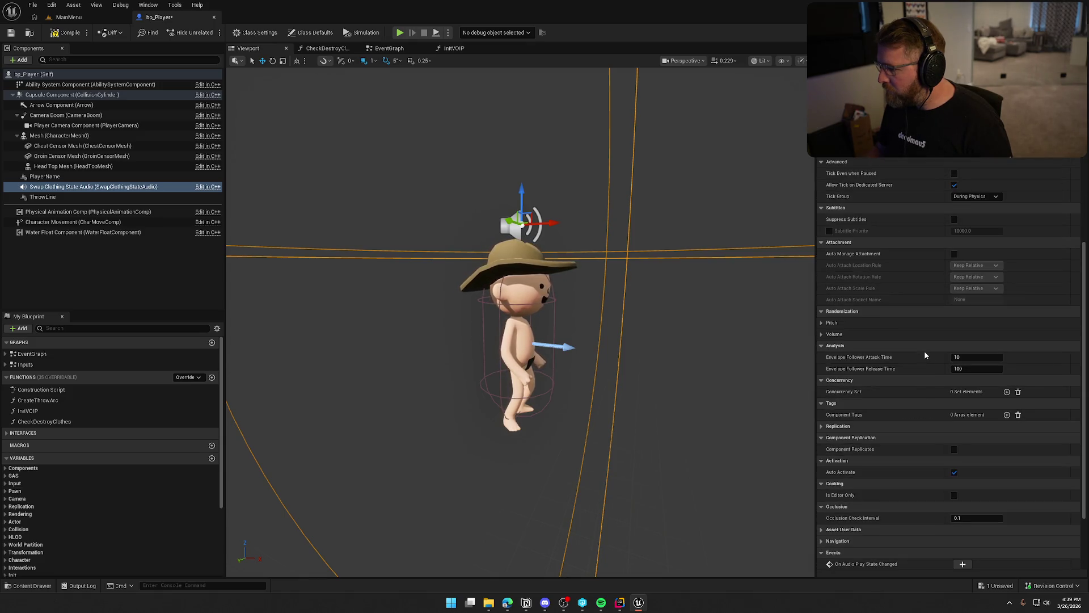
click(954, 472)
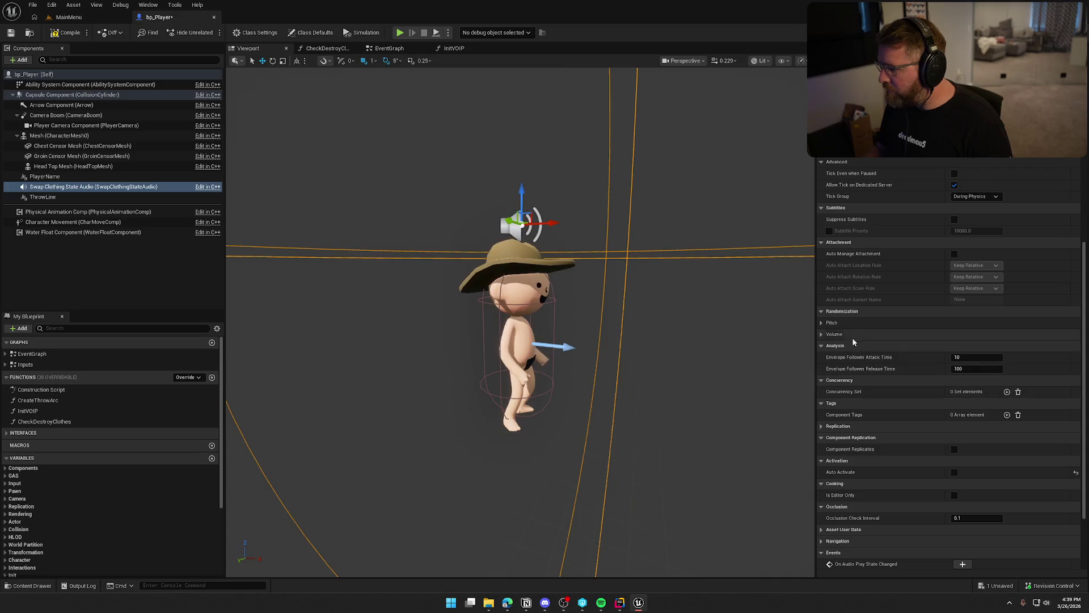
Step: Set the randomized Pitch Max to 1.1 for a 0.9–1.1 pitch range
click(821, 322)
text(0.9)
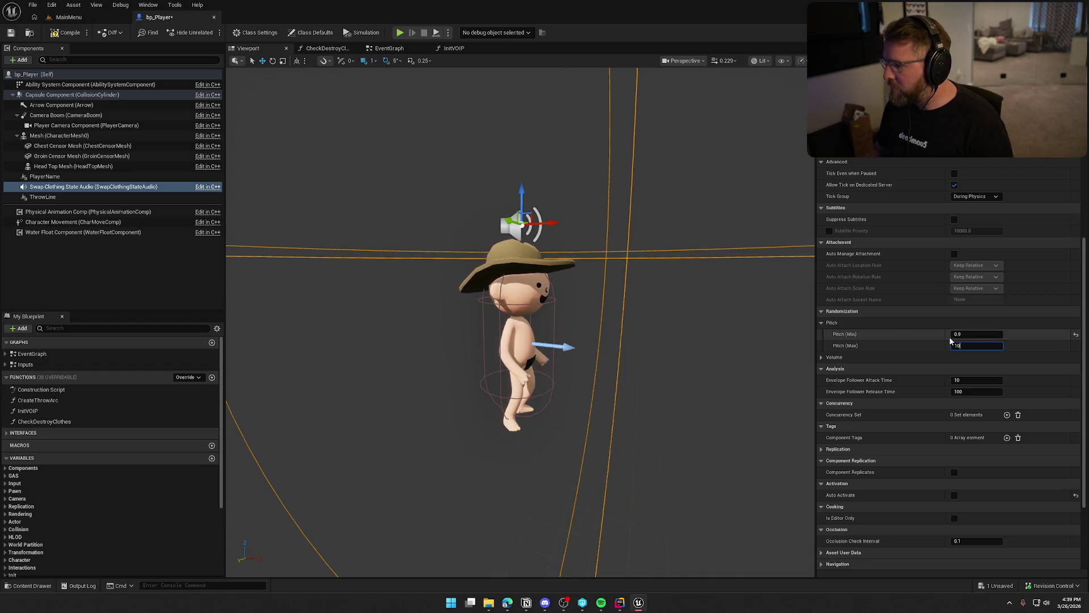
text(1.1)
key(Return)
scroll(890, 414, down, 2)
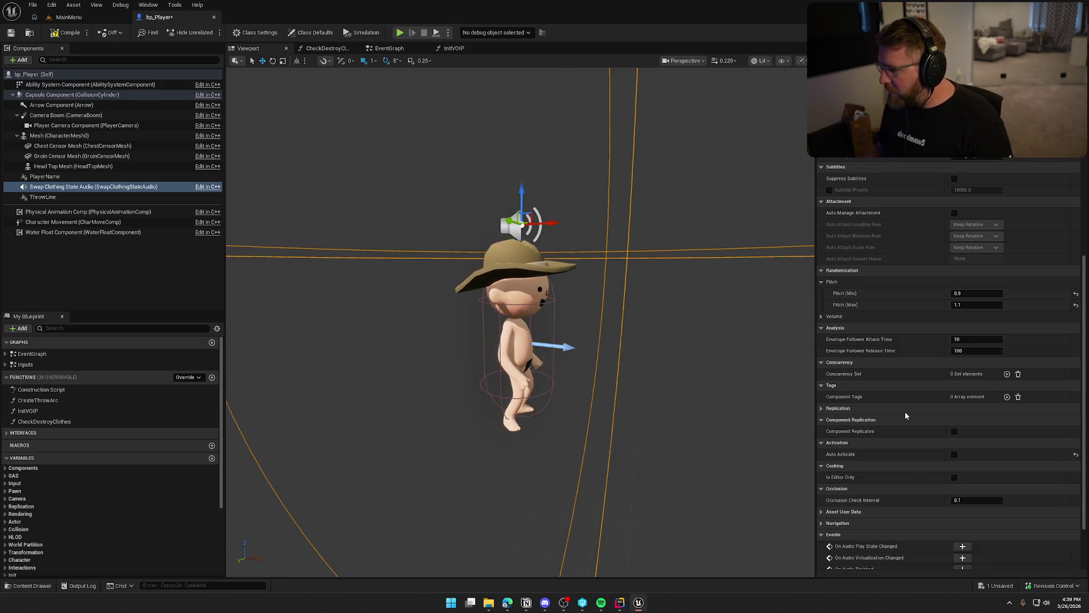
scroll(905, 415, down, 4)
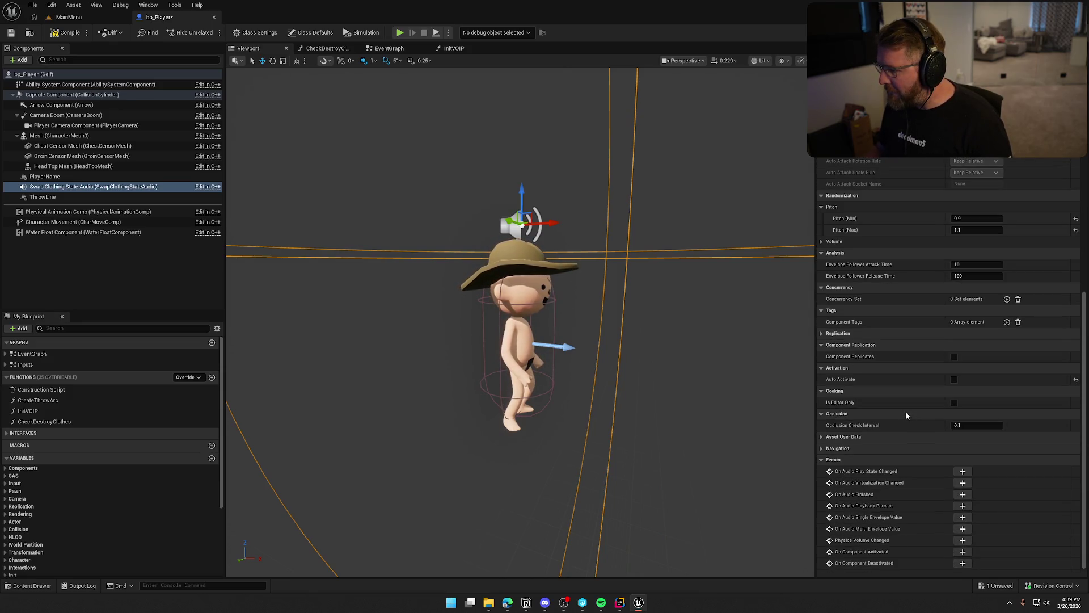
scroll(906, 415, up, 20)
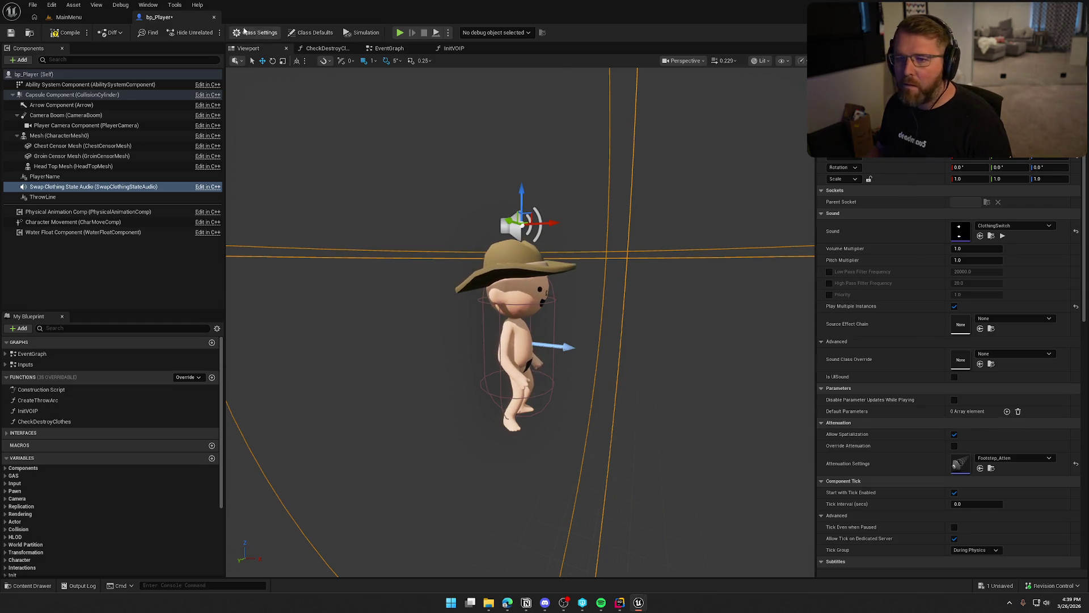
Step: Check out and save bp_Player, then open the GameWorld level from Content/Maps
key(ctrl+s)
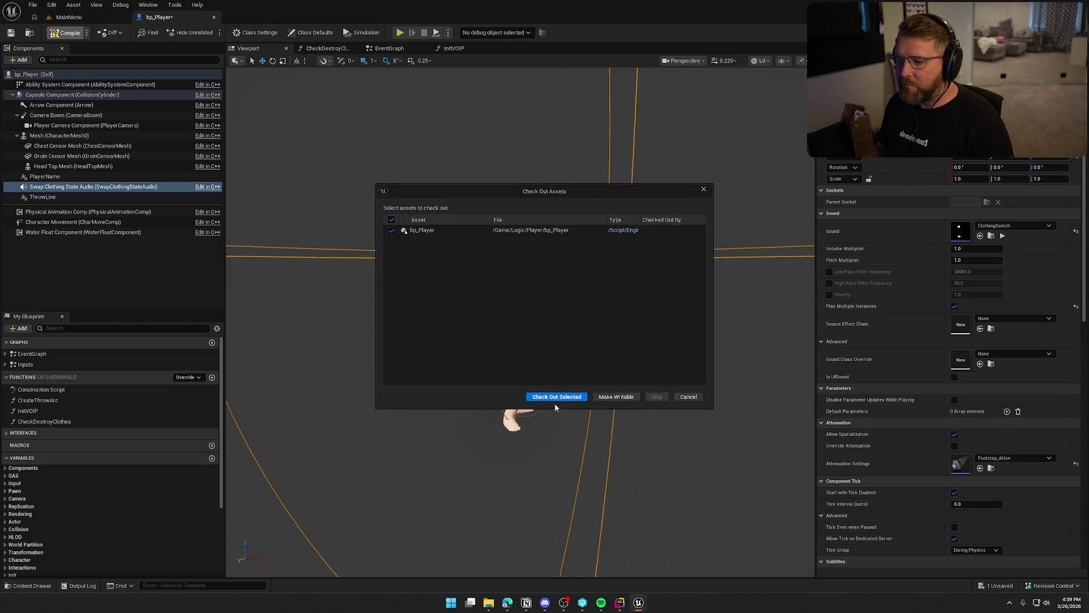
click(557, 396)
click(97, 17)
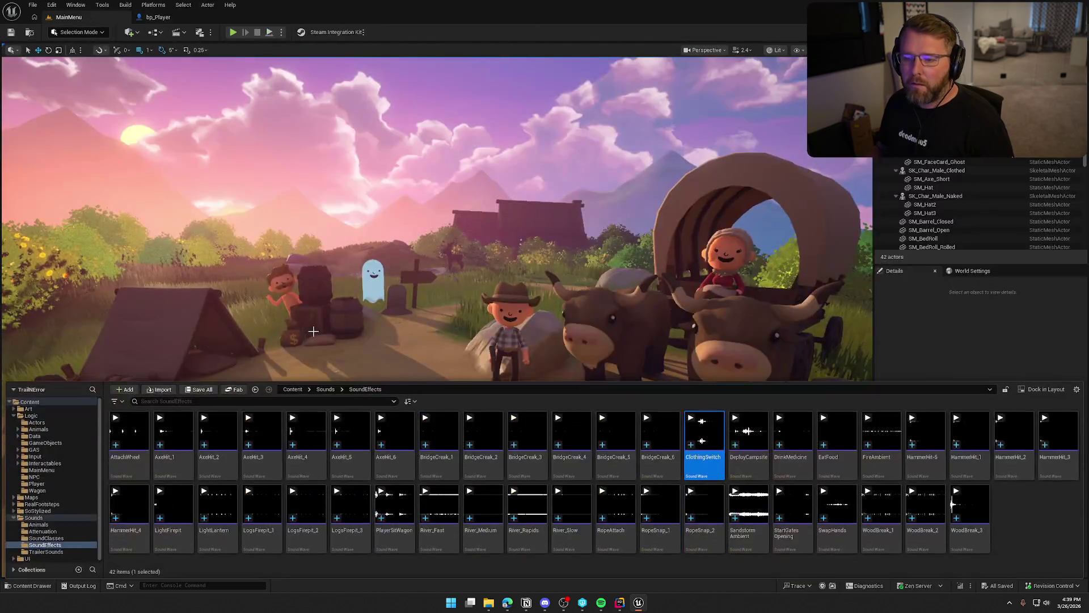
click(31, 496)
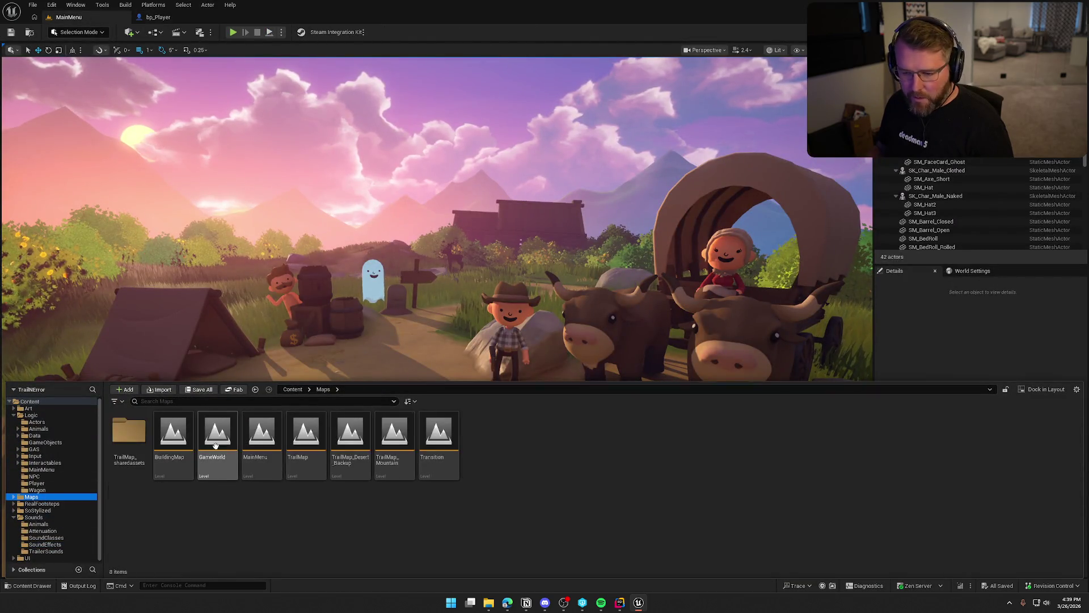
double_click(215, 449)
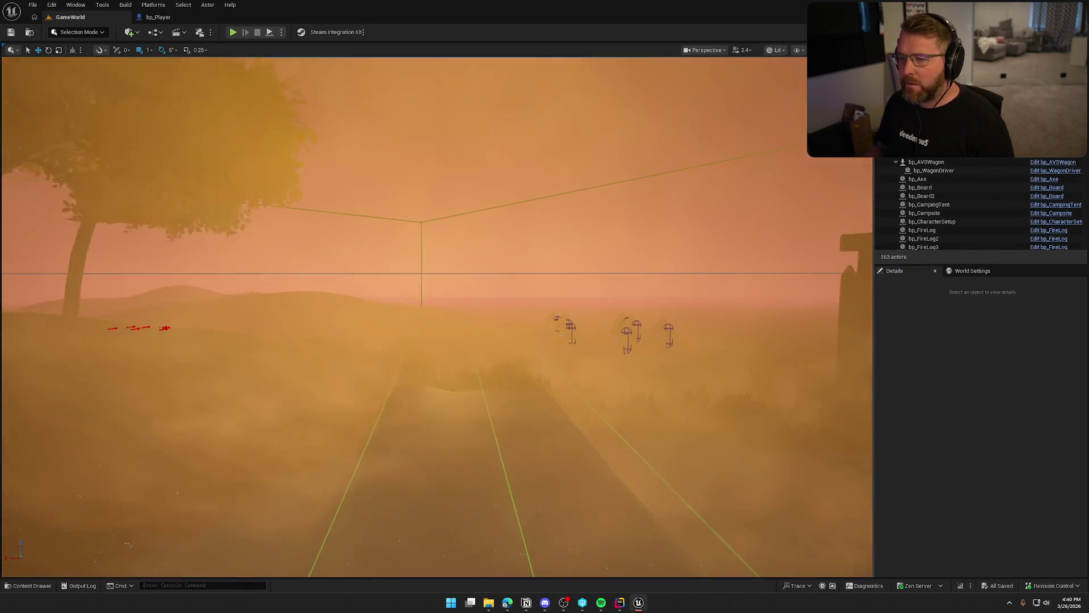
Step: Select BP_StylizedSky and bring up its Static Weather asset list
click(481, 133)
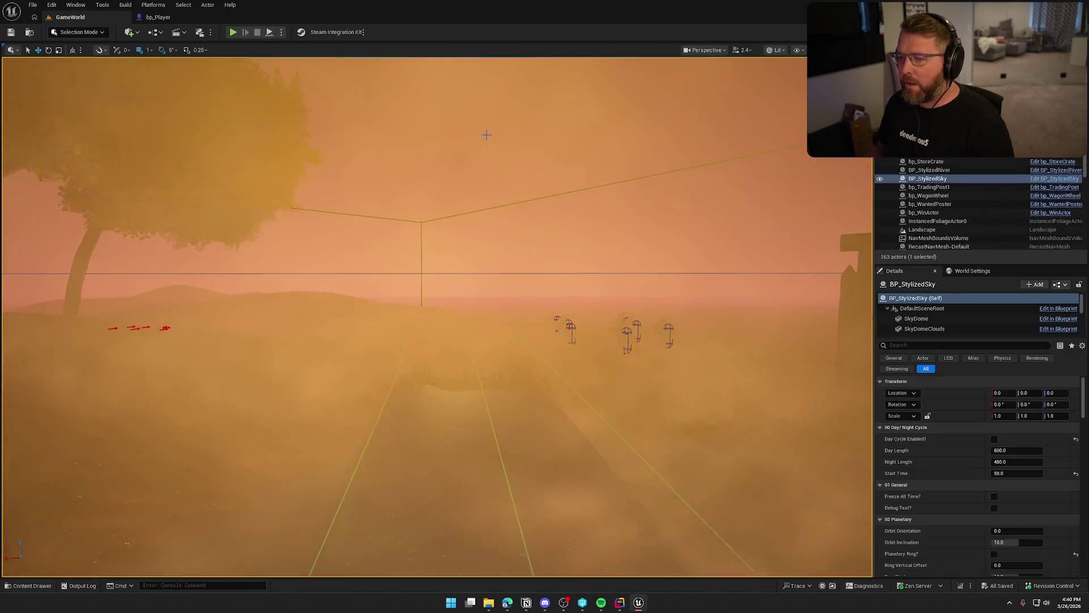
scroll(975, 521, down, 5)
scroll(974, 519, down, 5)
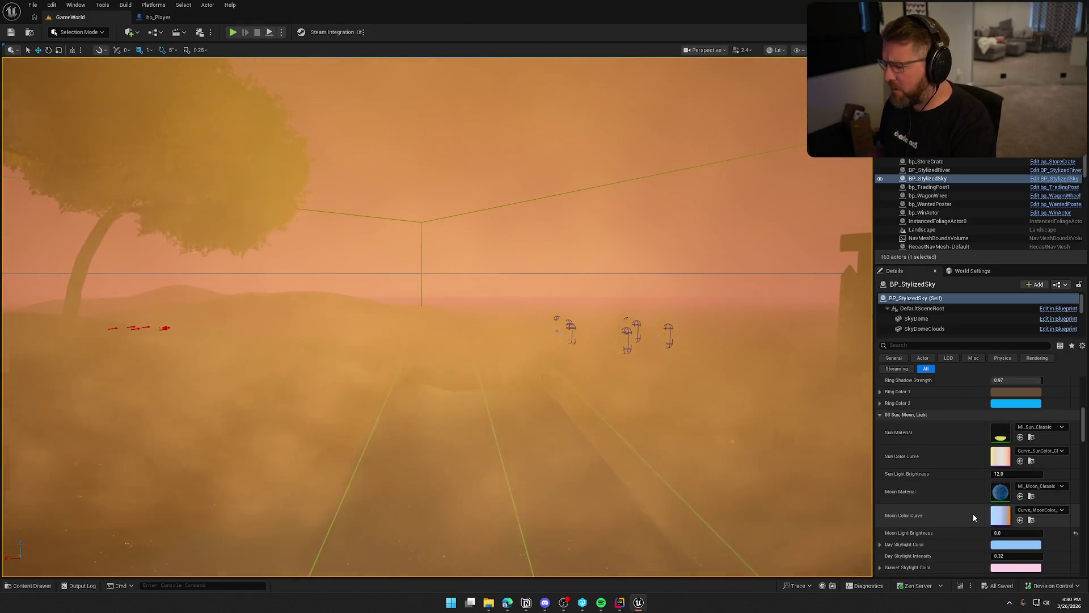
scroll(973, 513, down, 2)
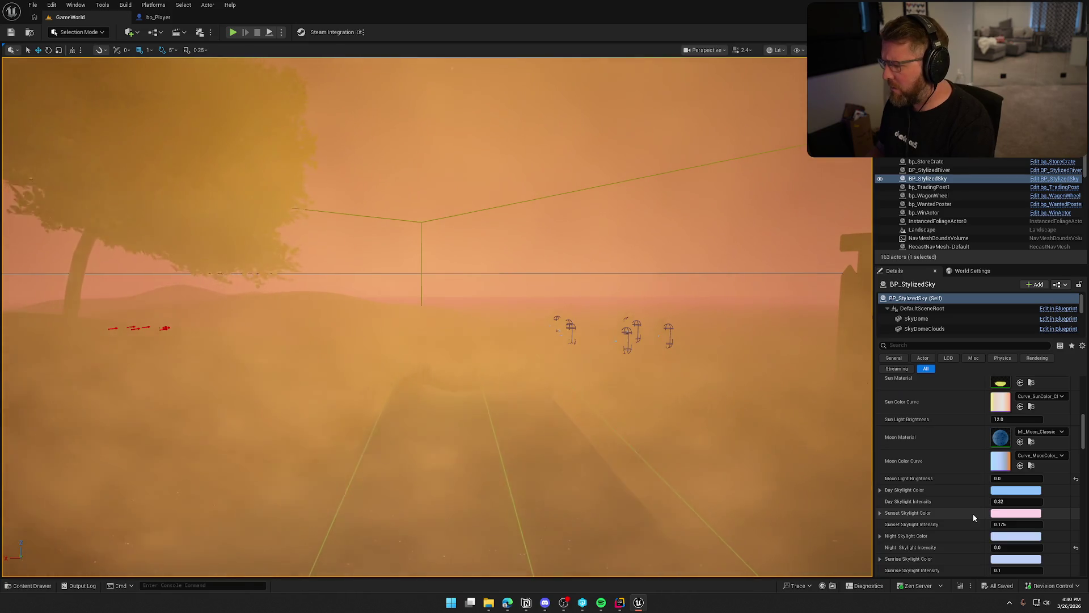
scroll(974, 518, down, 4)
scroll(972, 517, down, 15)
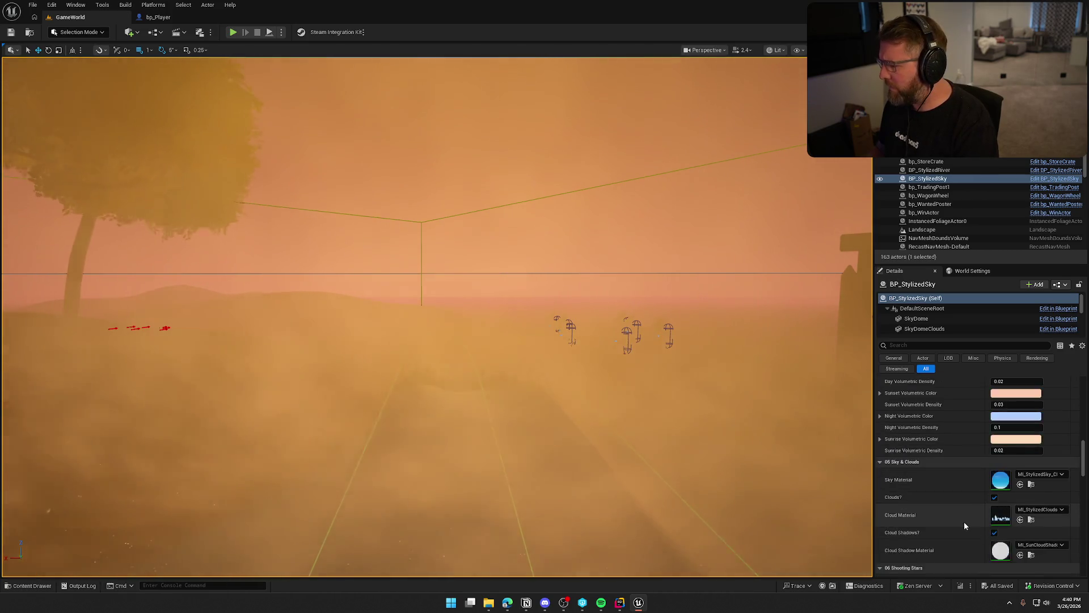
click(1041, 431)
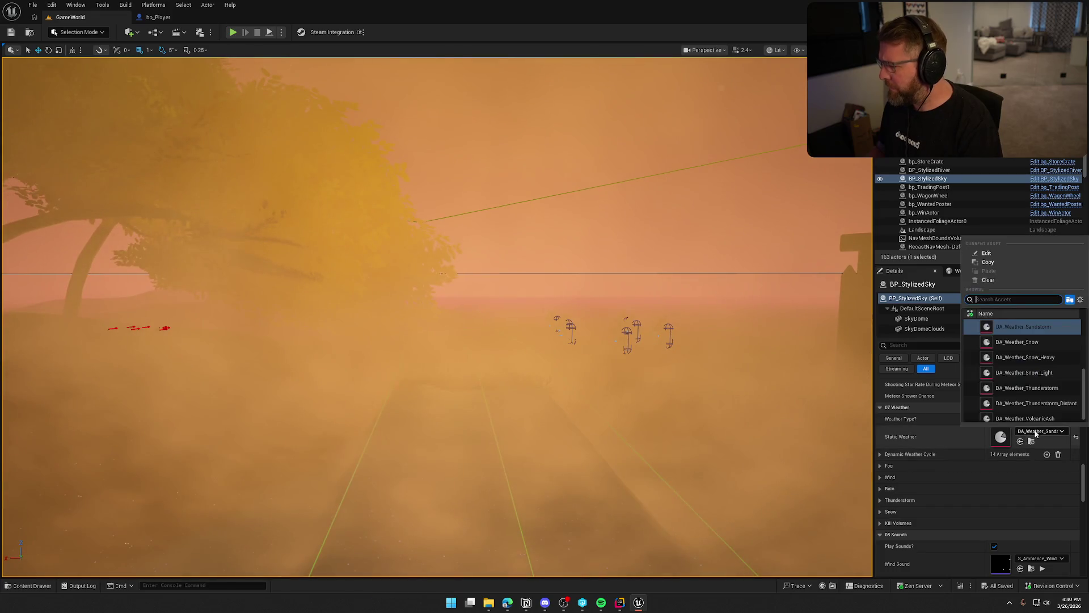
Step: Switch BP_StylizedSky's Static Weather from sandstorm to DA_Weather_Clear
drag(1083, 391, 1081, 317)
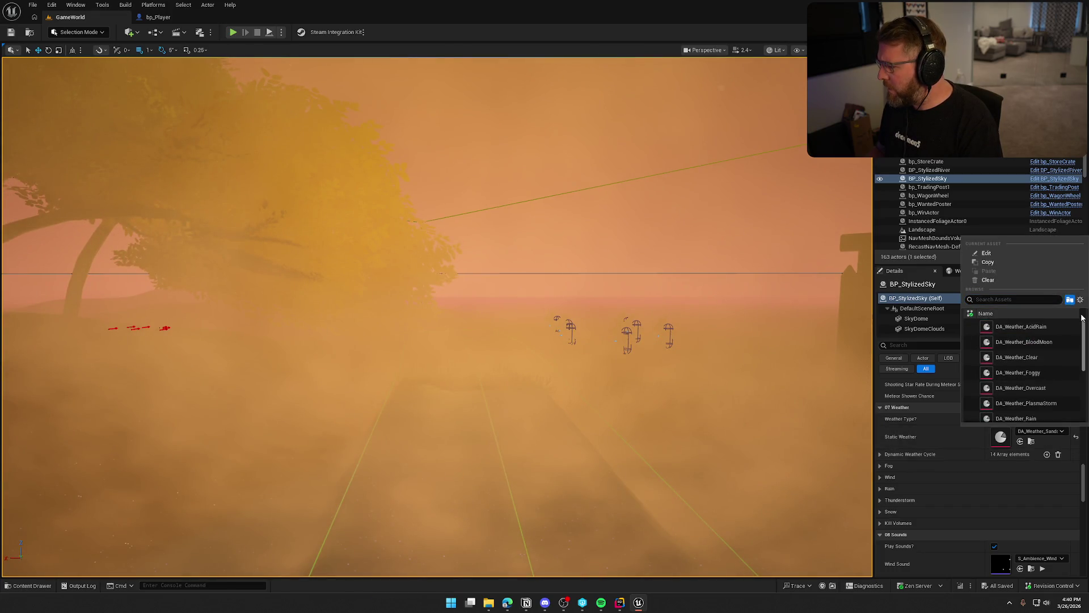
click(1054, 354)
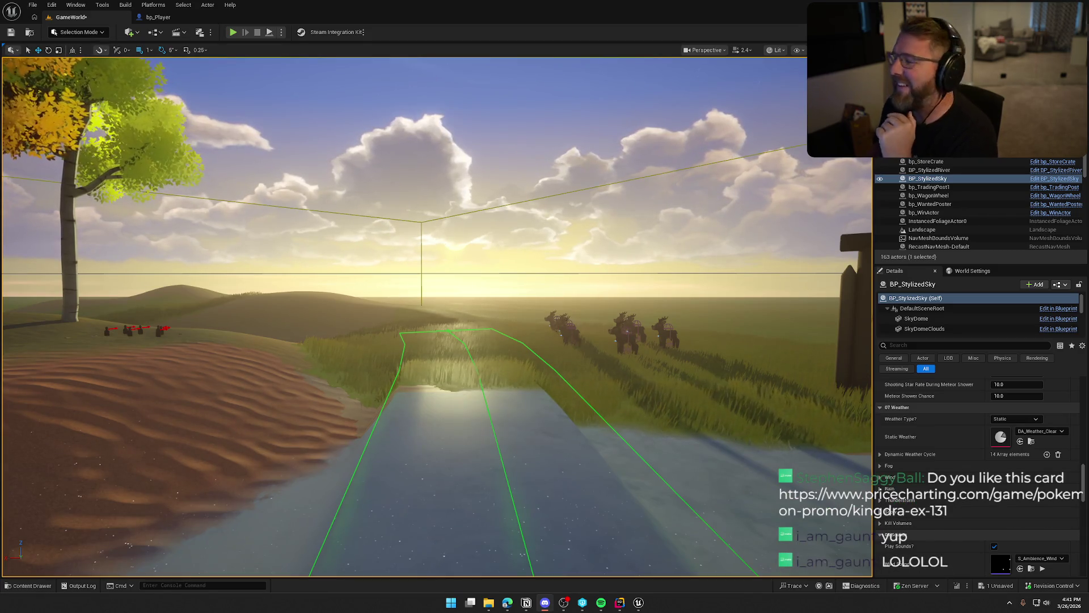
mouse_move(443, 283)
mouse_down()
mouse_move(437, 255)
mouse_move(397, 261)
mouse_move(440, 282)
mouse_move(383, 283)
mouse_up()
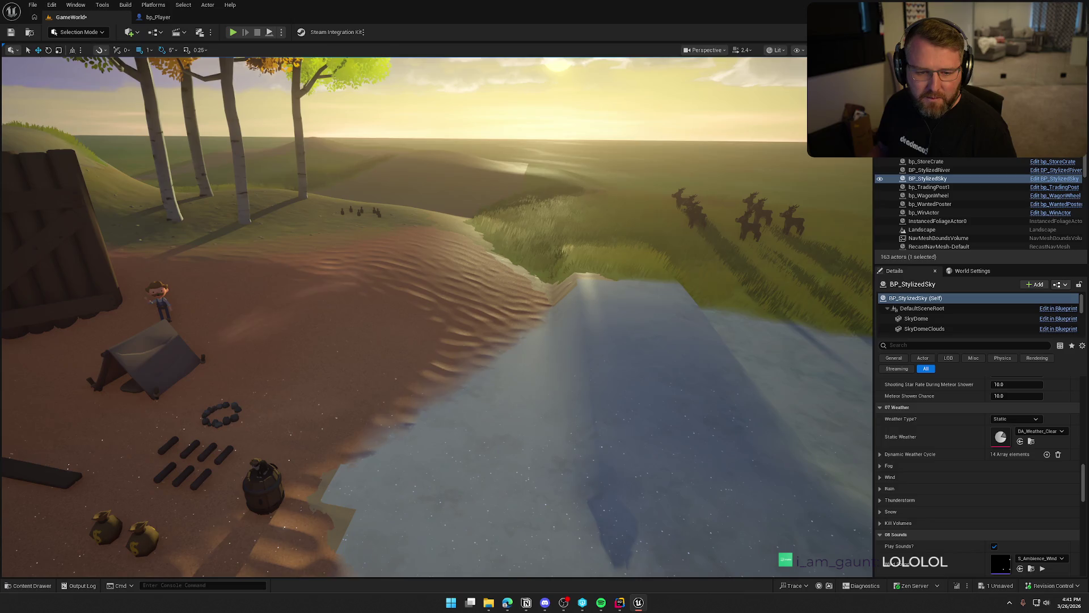
Step: Switch from the editor to the browser window showing the Spotify playlist
key(alt+Tab)
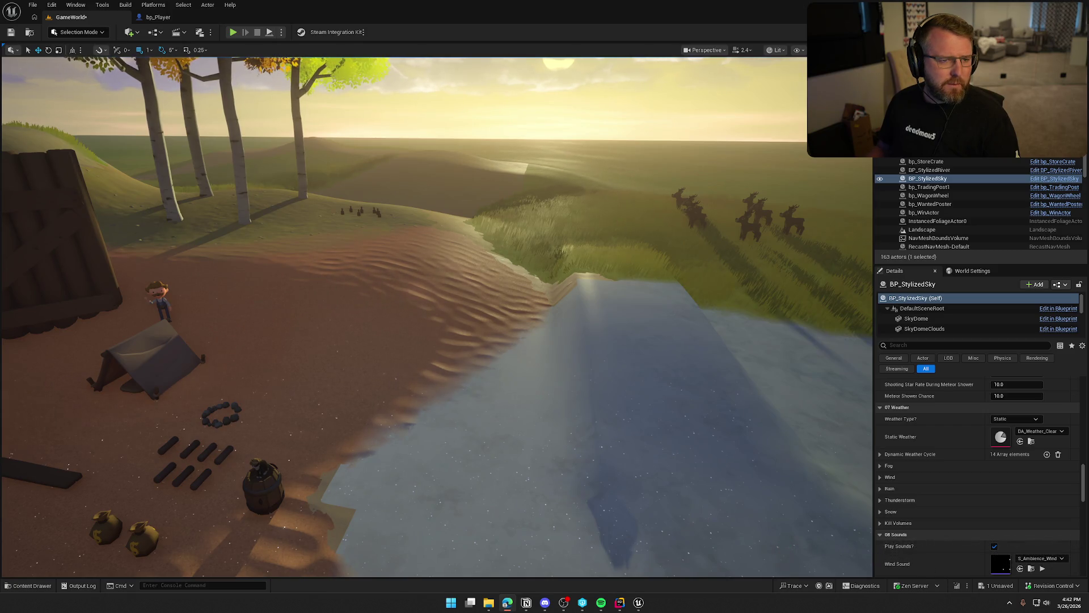
key(alt+Tab)
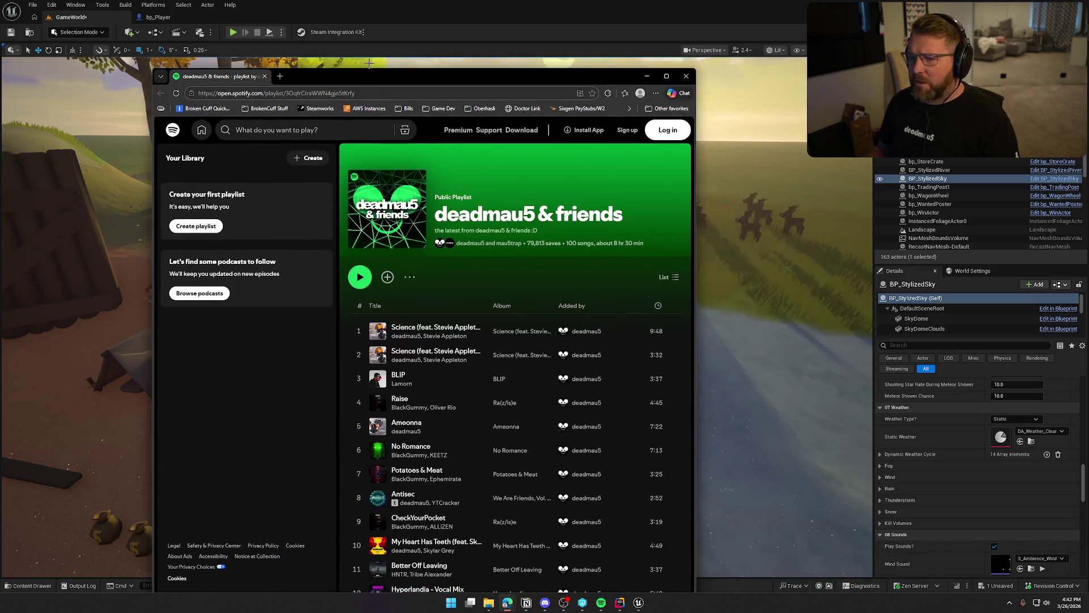
Step: Maximize the browser, save the deadmau5 & friends playlist, dismiss the login prompt, and minimize
double_click(371, 76)
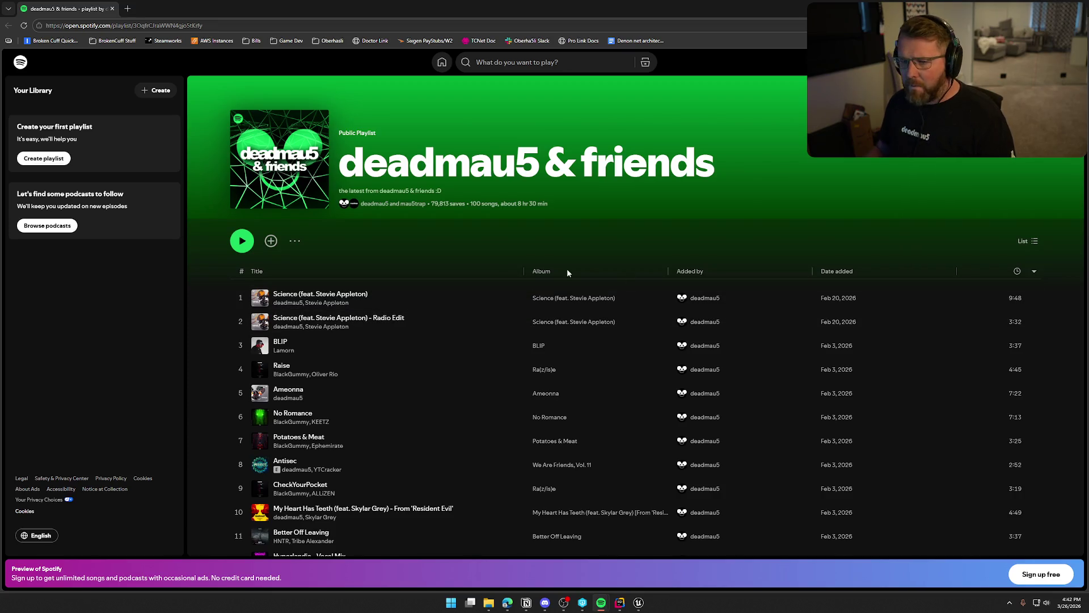
click(270, 242)
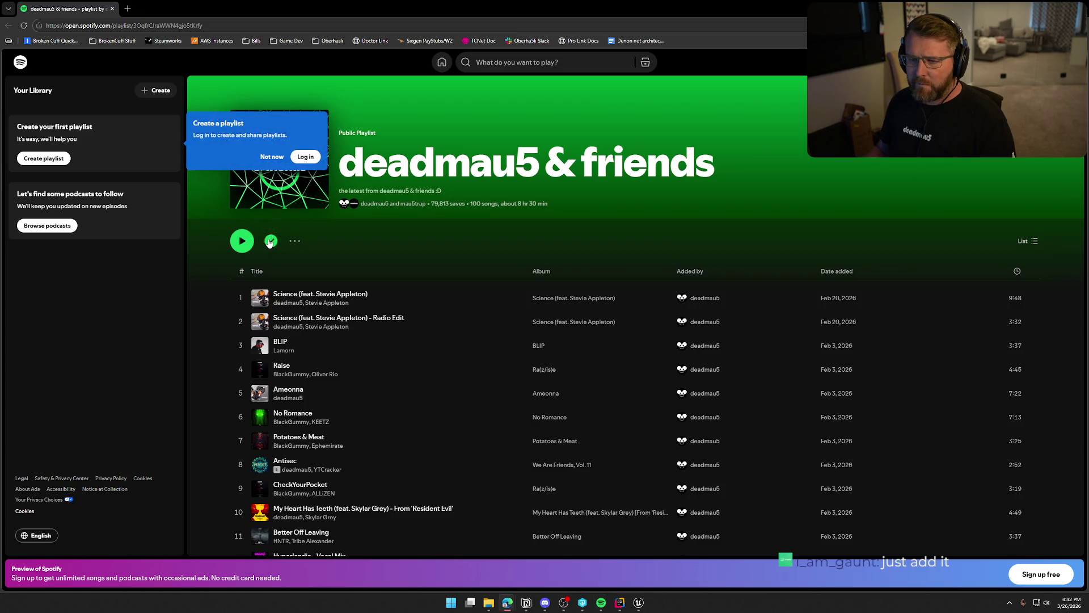
click(270, 162)
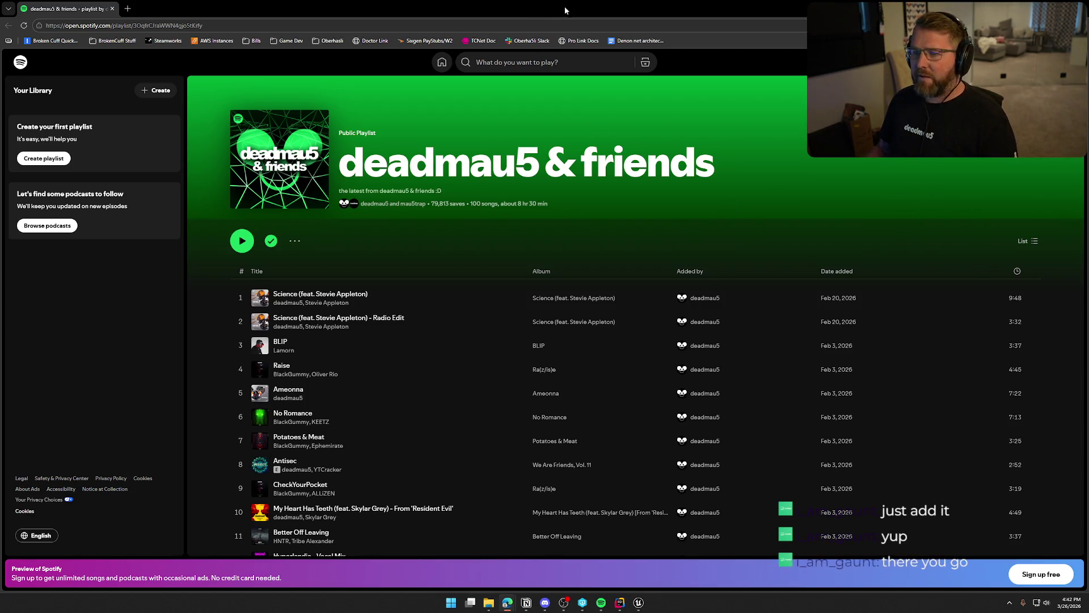
drag(565, 9, 565, 0)
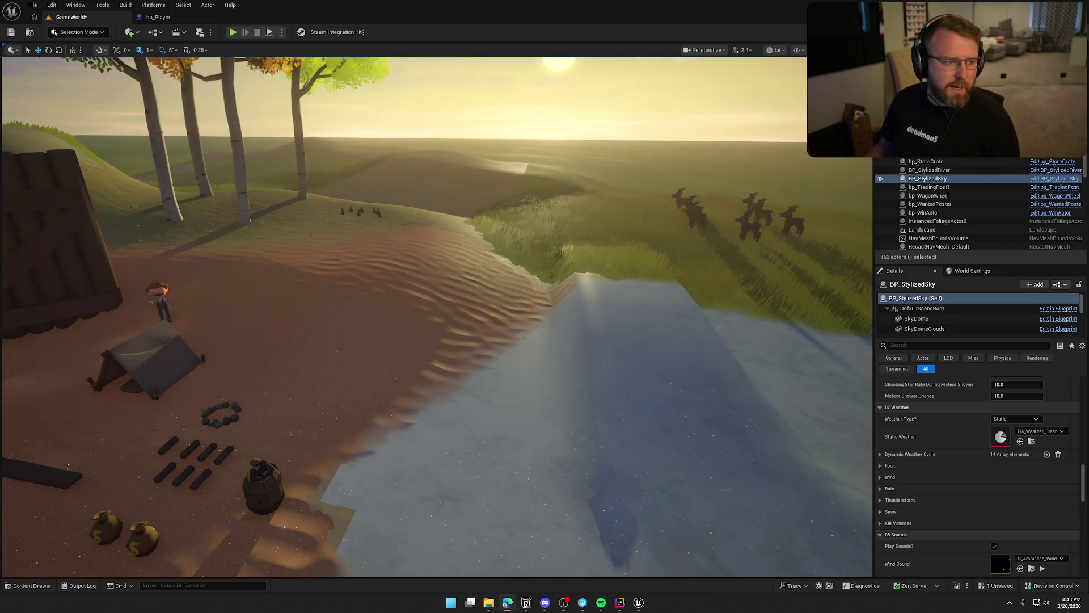
click(233, 31)
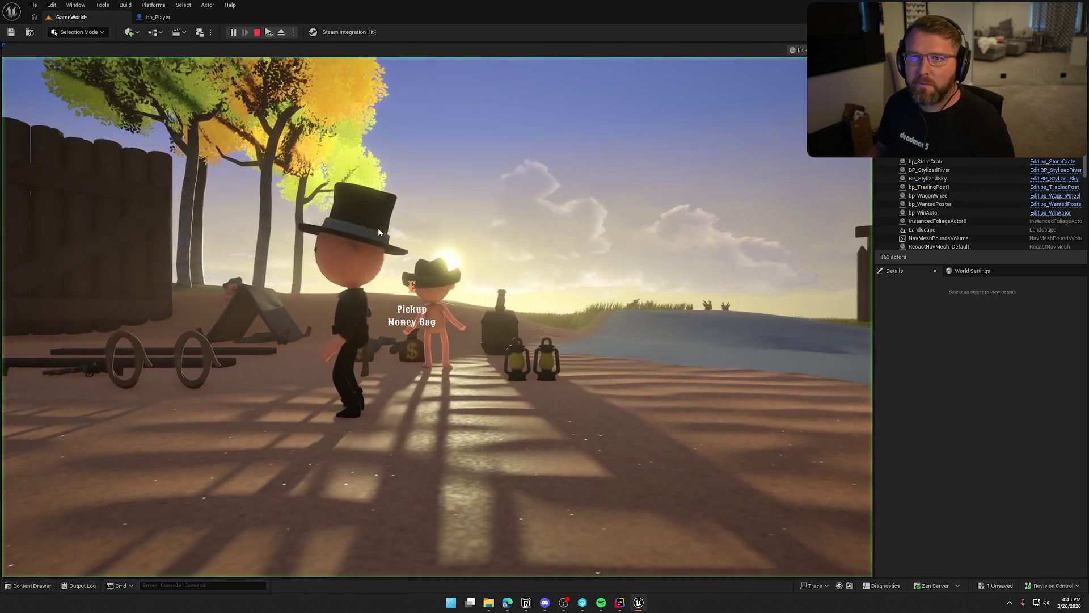
Step: Walk to the trading post, equip the bought clothing, drop it, then pick it up and re-equip
click(379, 232)
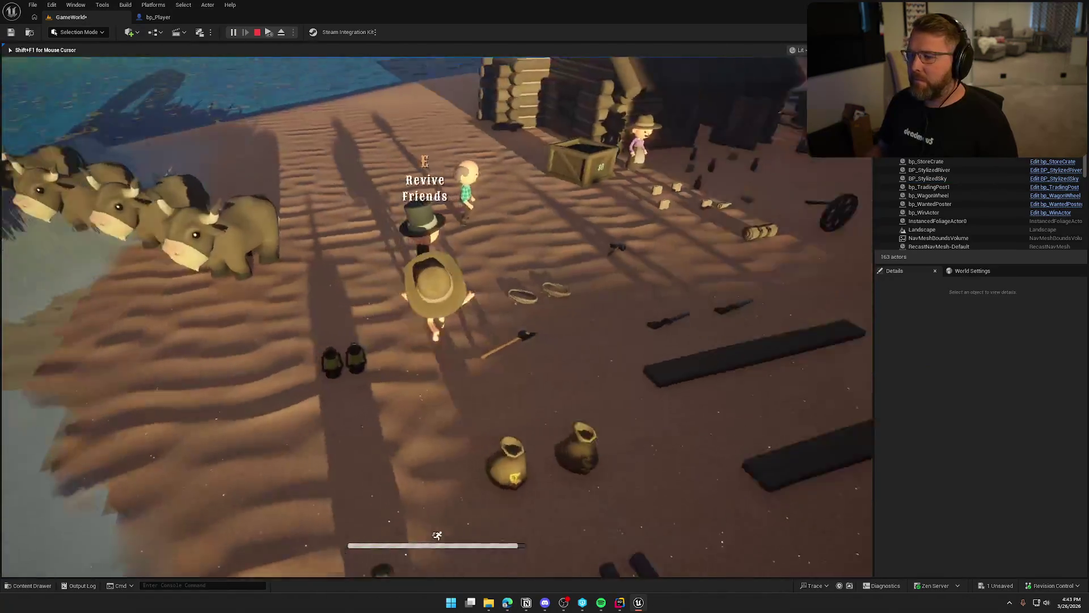
key(w)
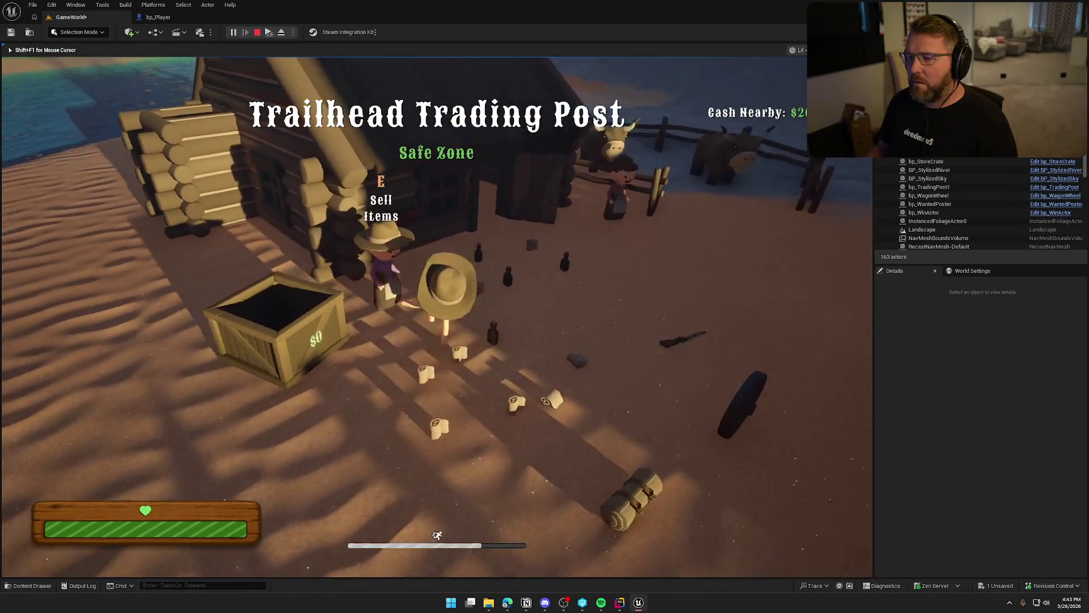
key(e)
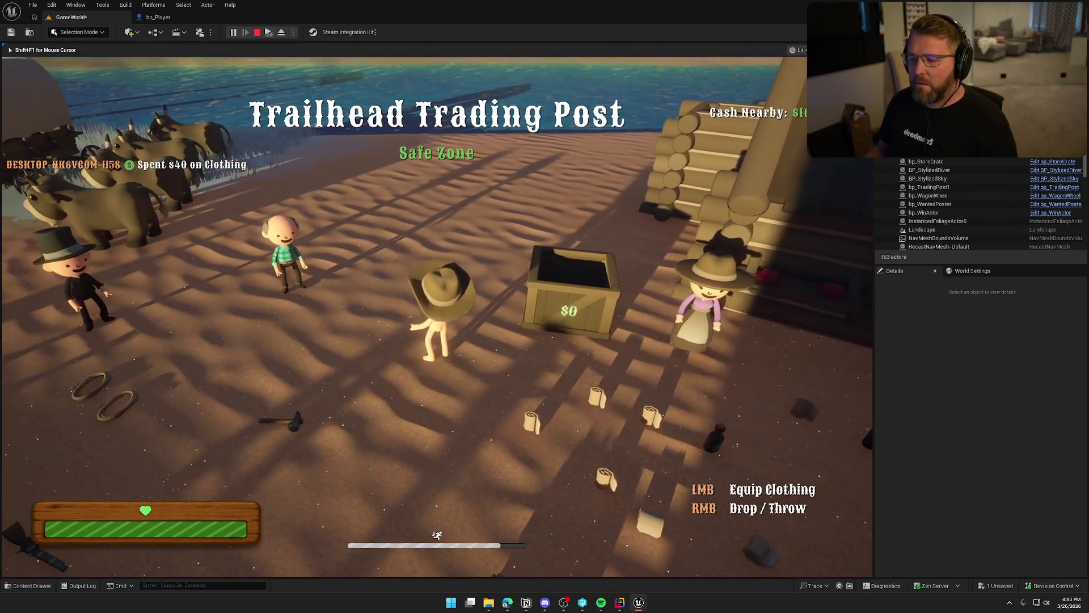
click(437, 316)
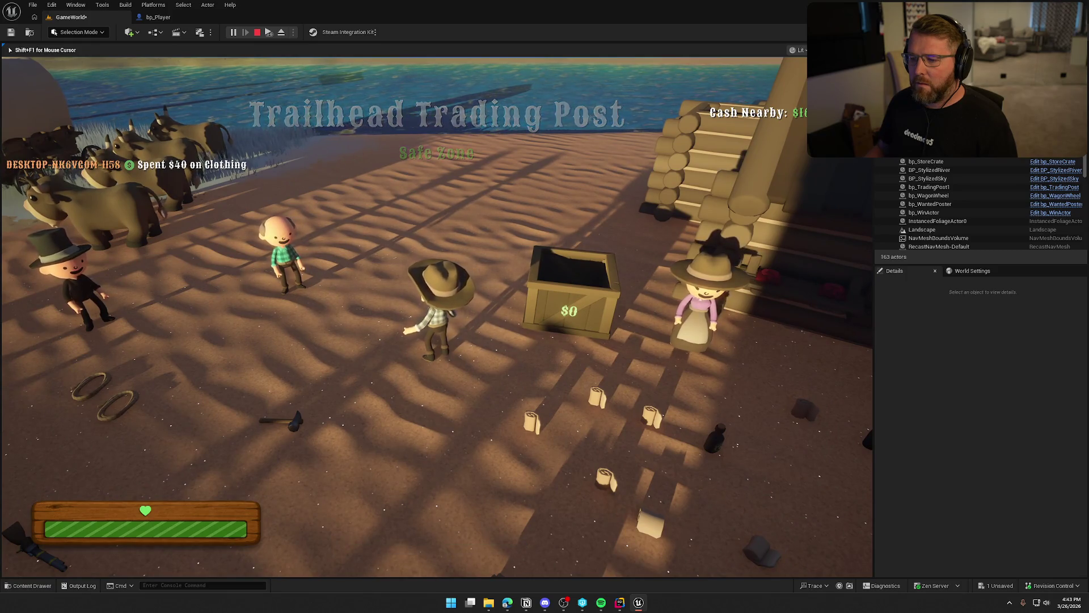
key(w)
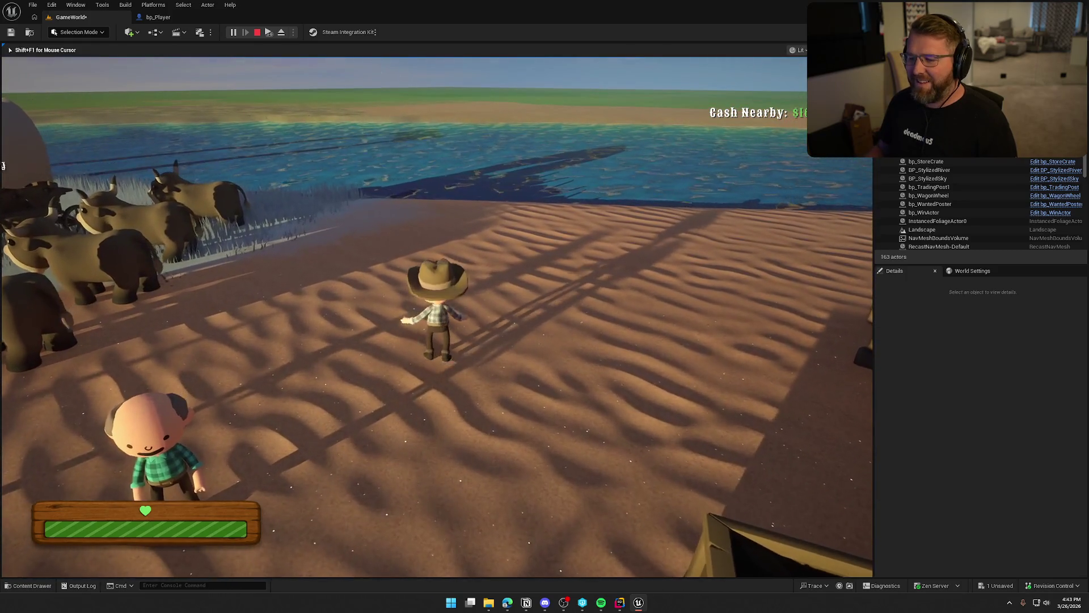
right_click(437, 317)
key(e)
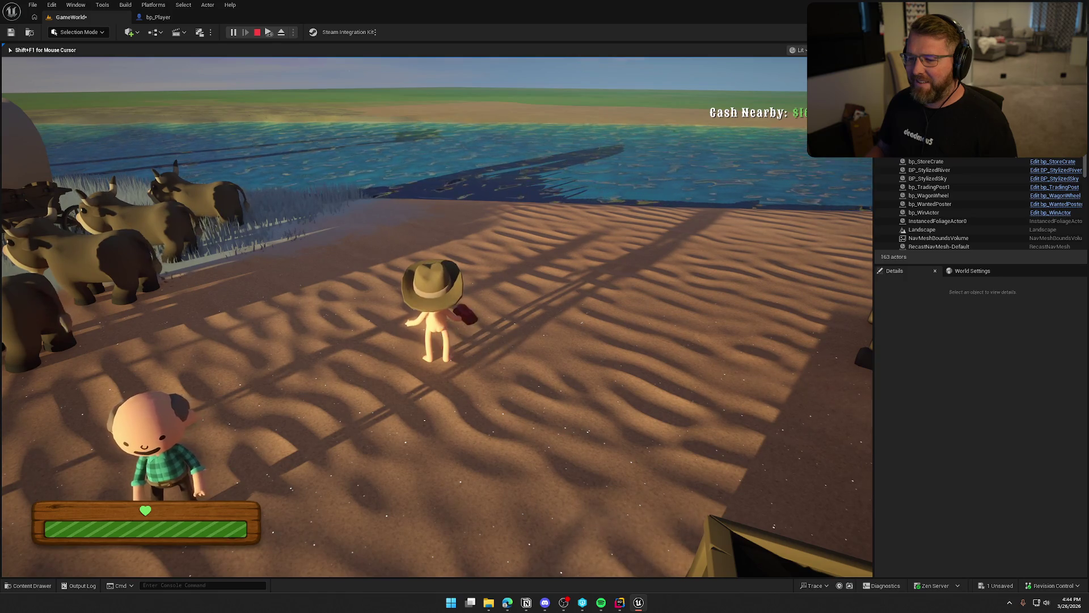
click(437, 316)
Step: Sprint around, equip the red clothing, then exit and stop the play session
key(shift+w)
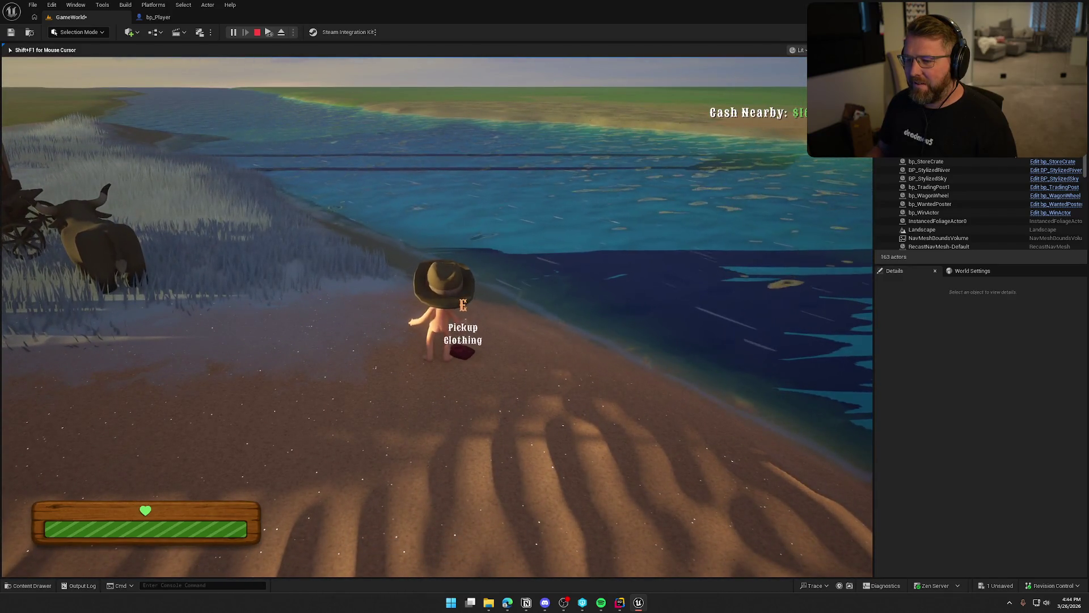
key(e)
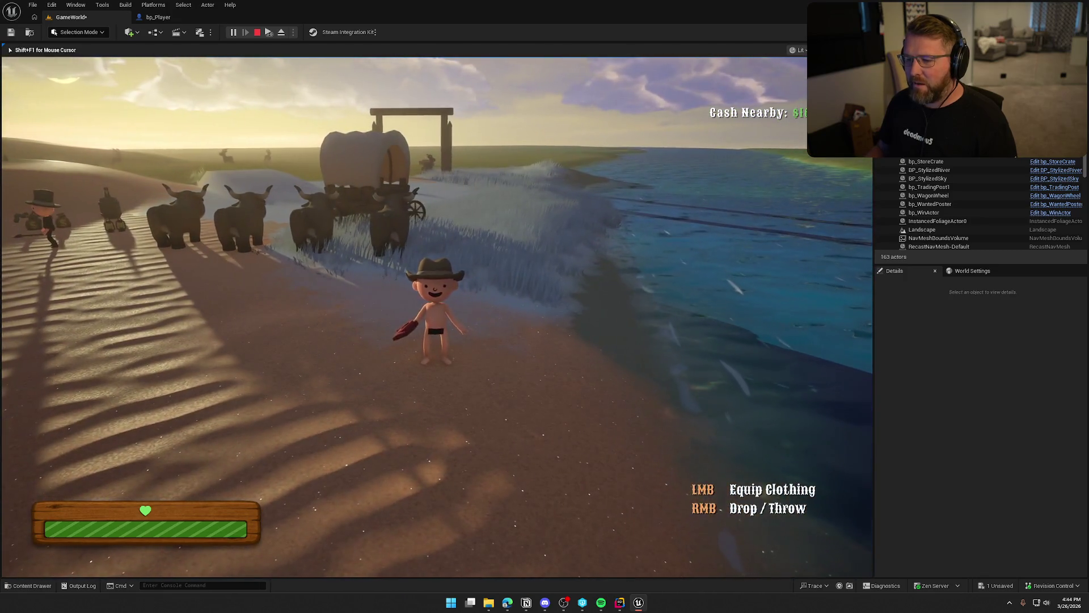
click(437, 316)
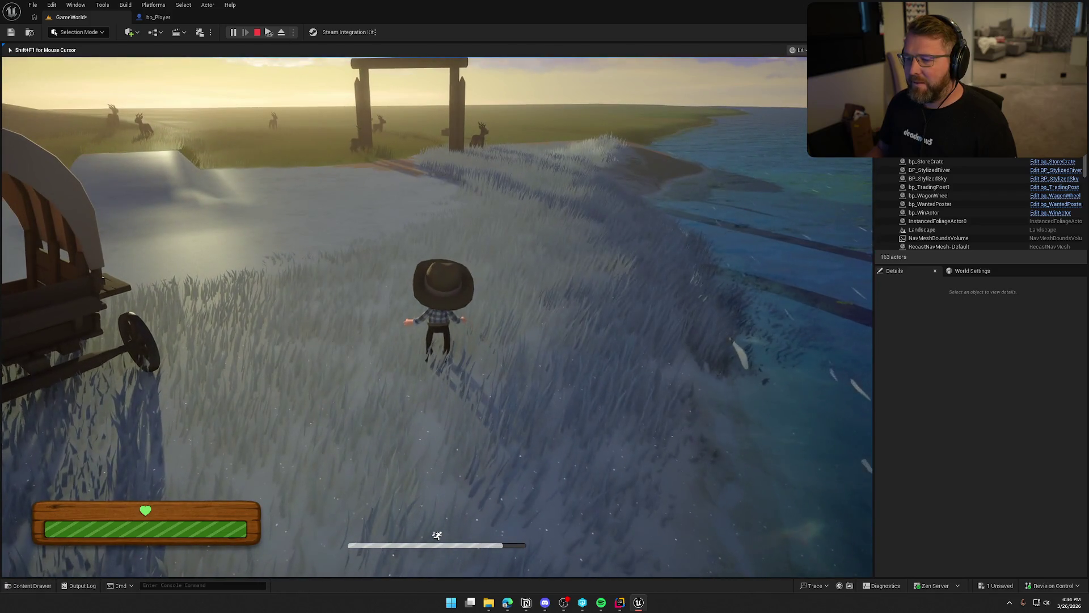
key(e)
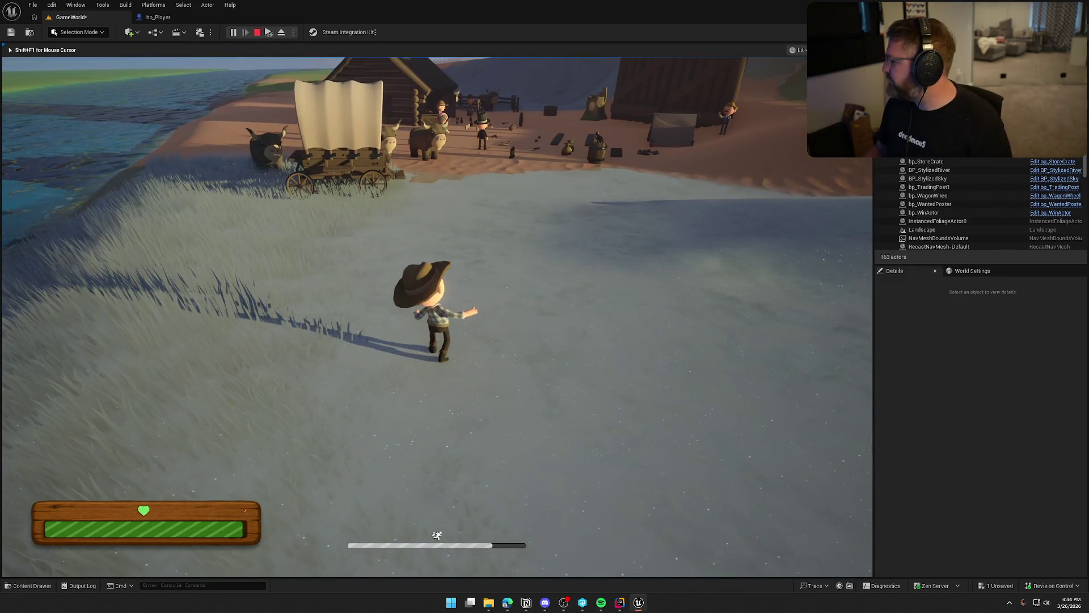
key(Escape)
click(927, 178)
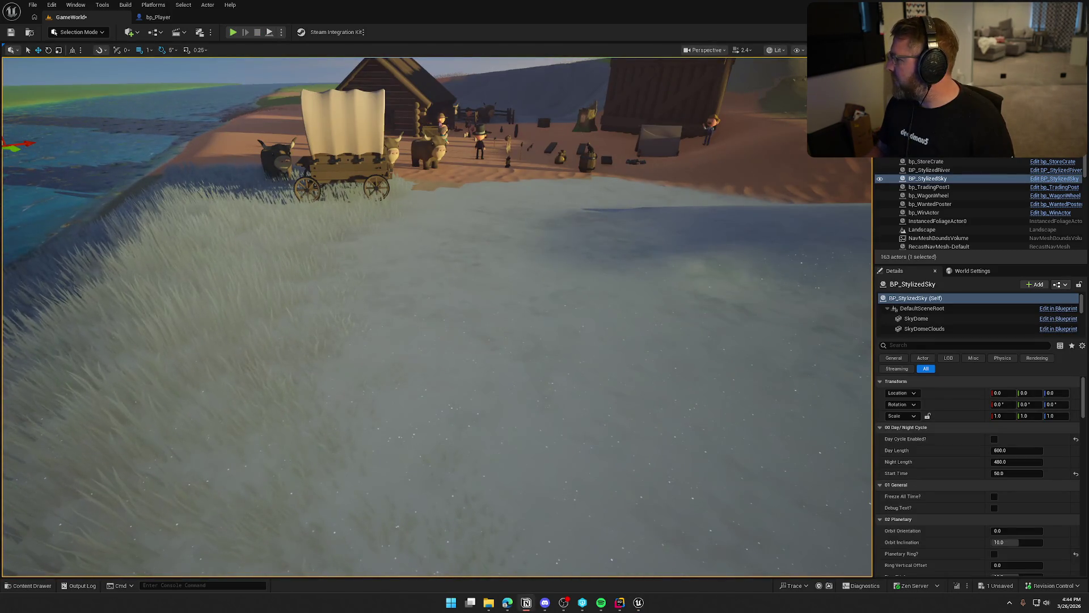
Step: Tick Equipping/Removing Clothing on the Notion Sound Pass checklist and return to Unreal
drag(412, 49, 390, 59)
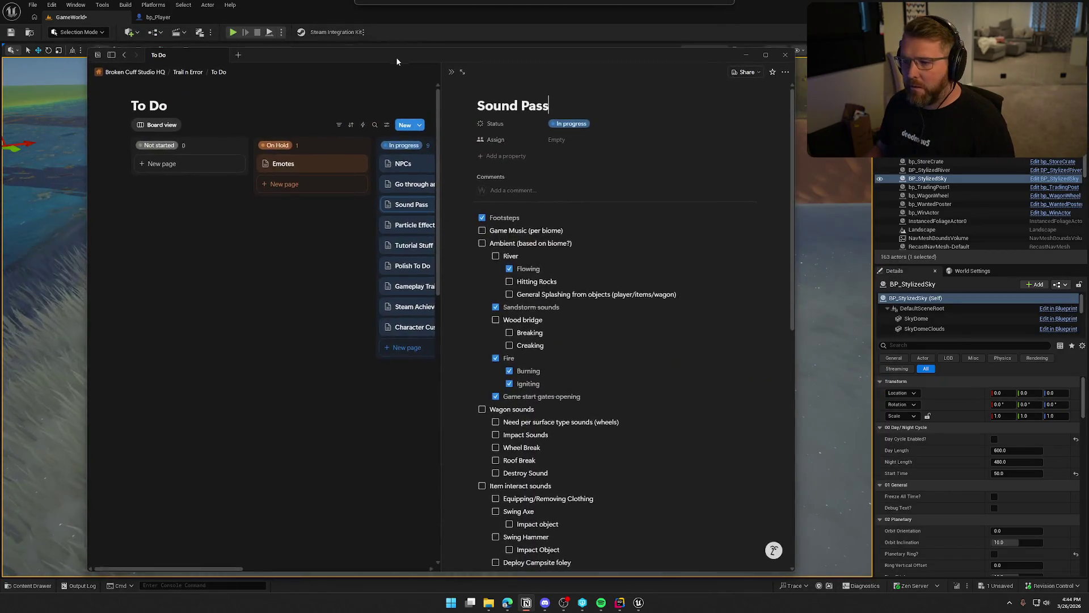
scroll(611, 349, down, 5)
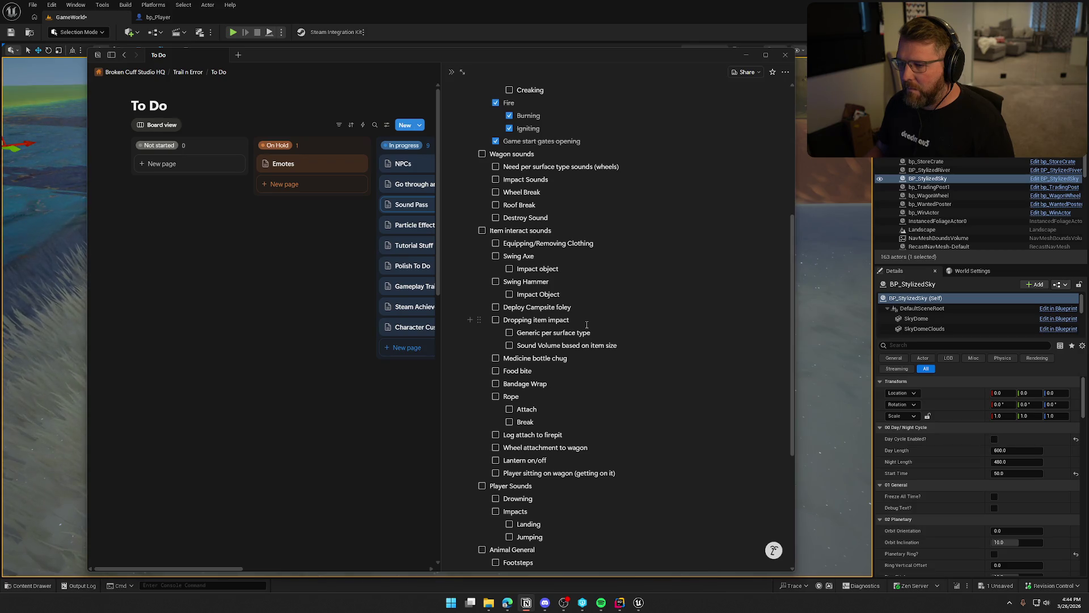
click(495, 244)
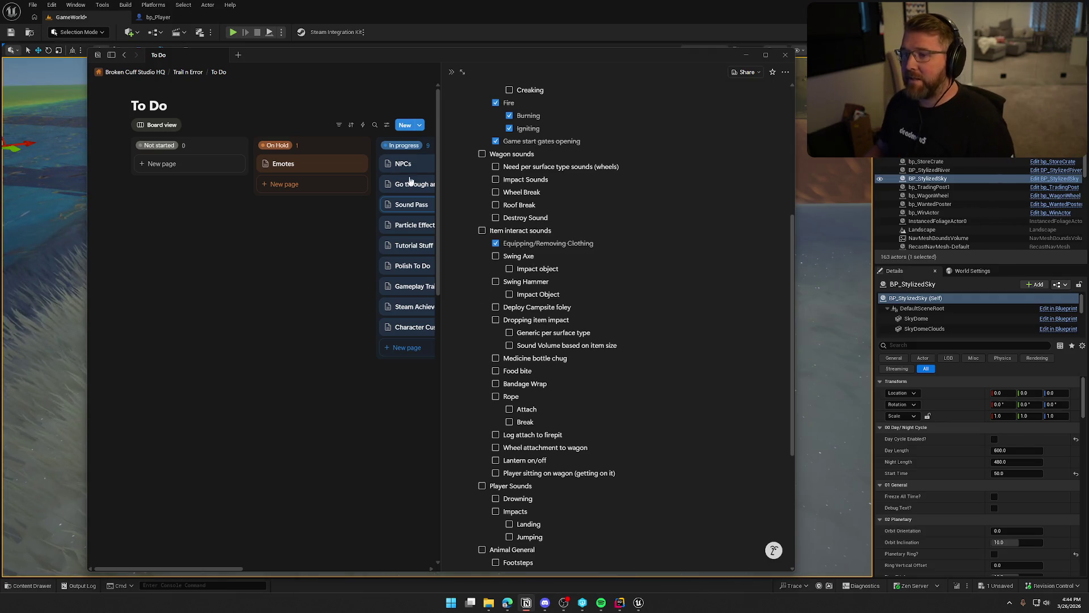
click(17, 247)
drag(437, 318, 482, 310)
key(ctrl+space)
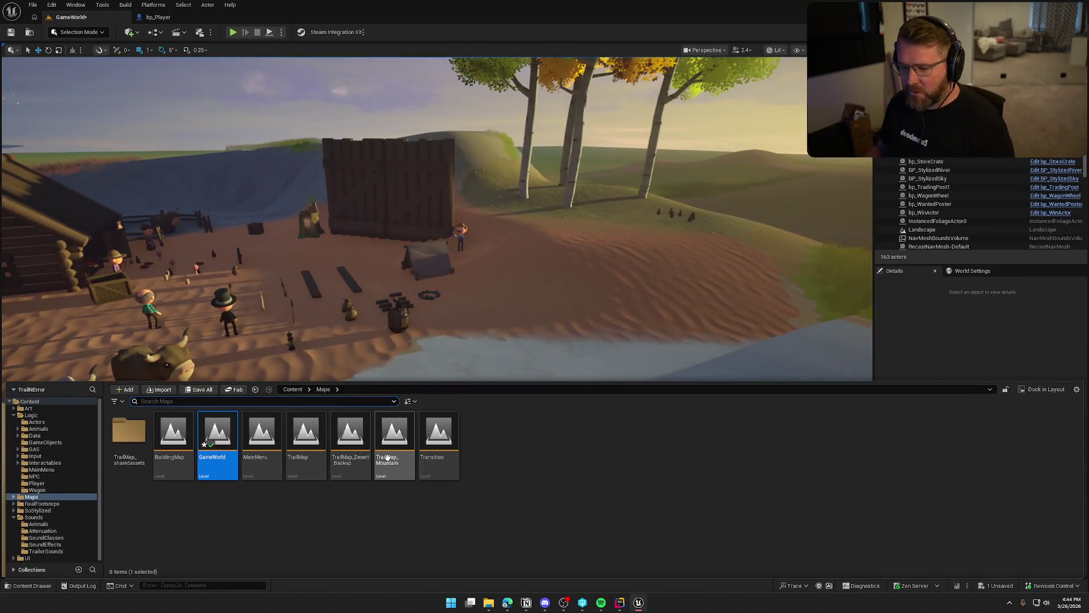
Step: Browse Sounds > SoundEffects and preview the AxeHit_2 and AxeHit_5 sounds
click(33, 518)
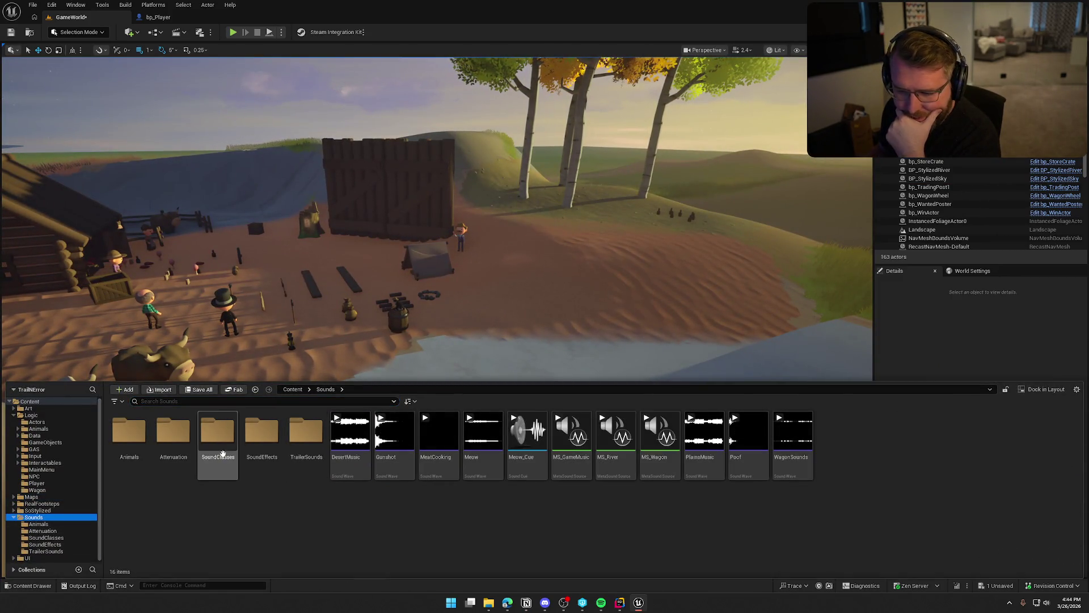
click(44, 544)
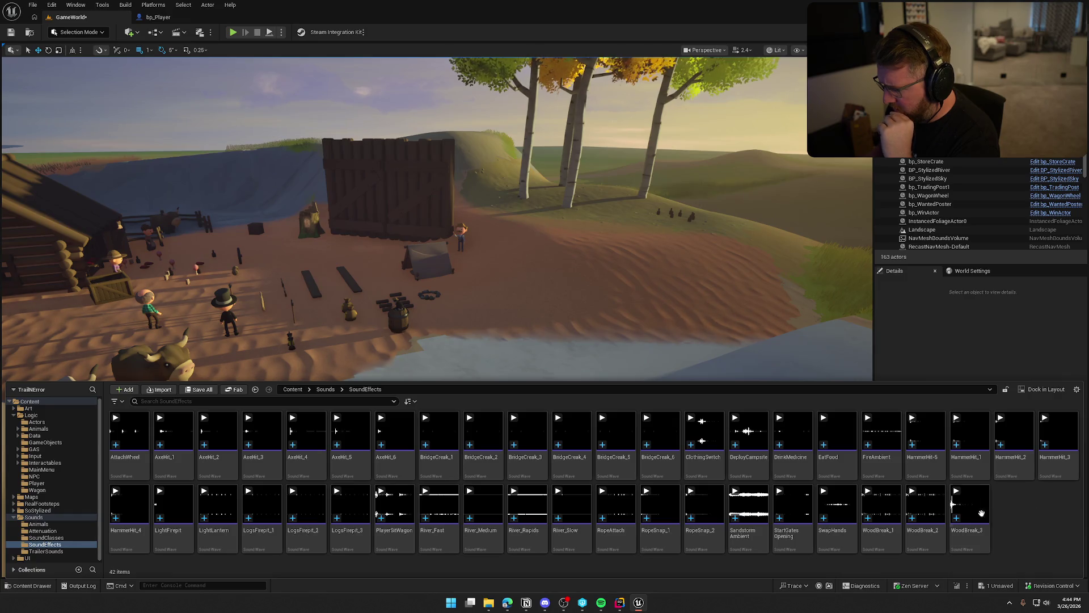
mouse_move(839, 505)
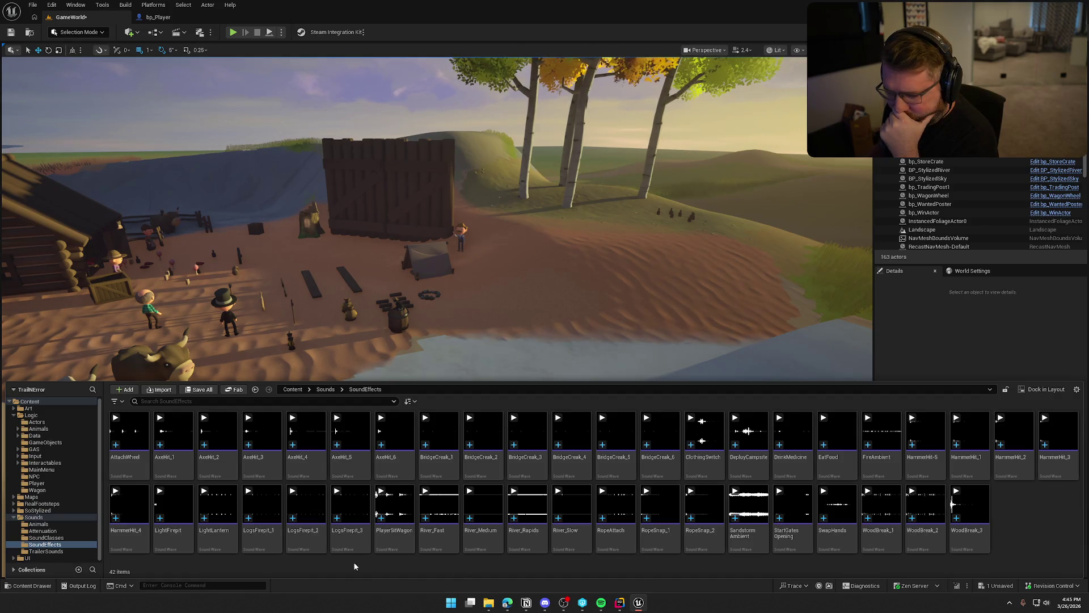
mouse_move(332, 549)
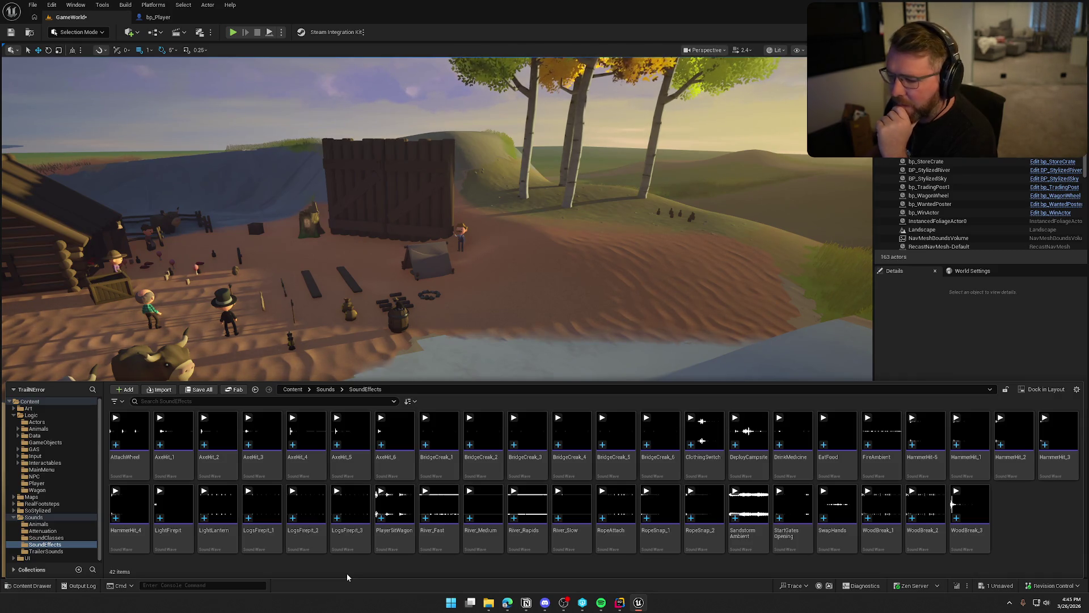
mouse_move(254, 496)
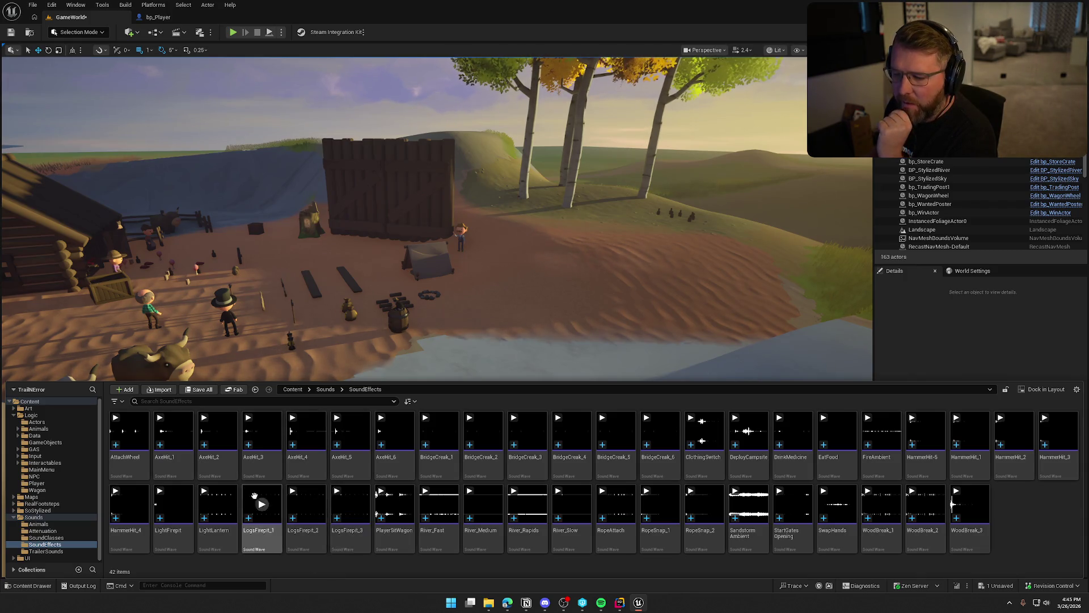
click(218, 432)
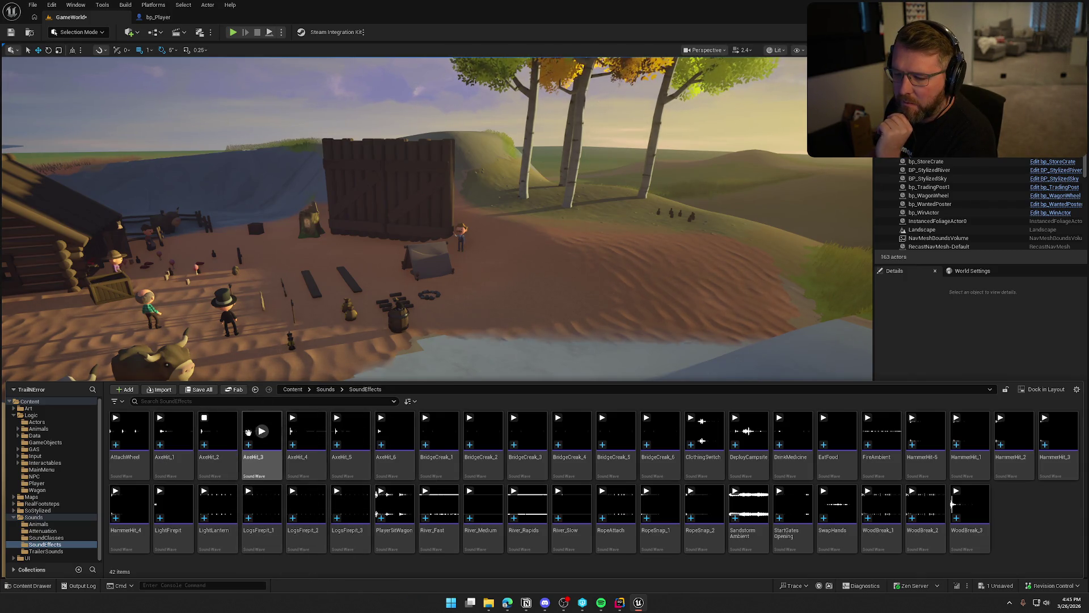
click(350, 431)
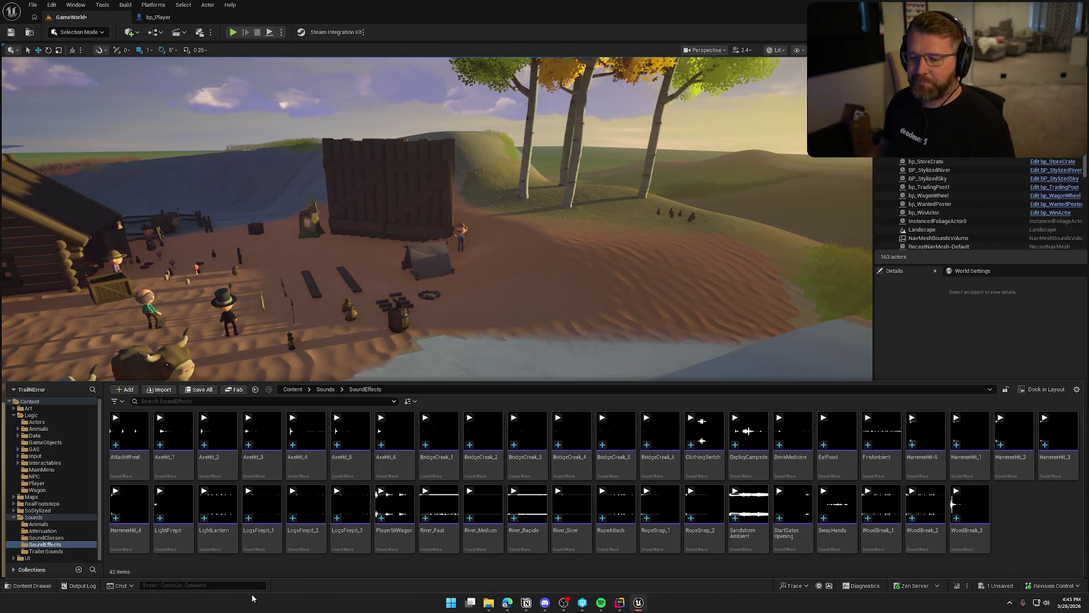
Step: Close the Content Drawer and select the bp_Axe actor in the level
key(ctrl+space)
key(1)
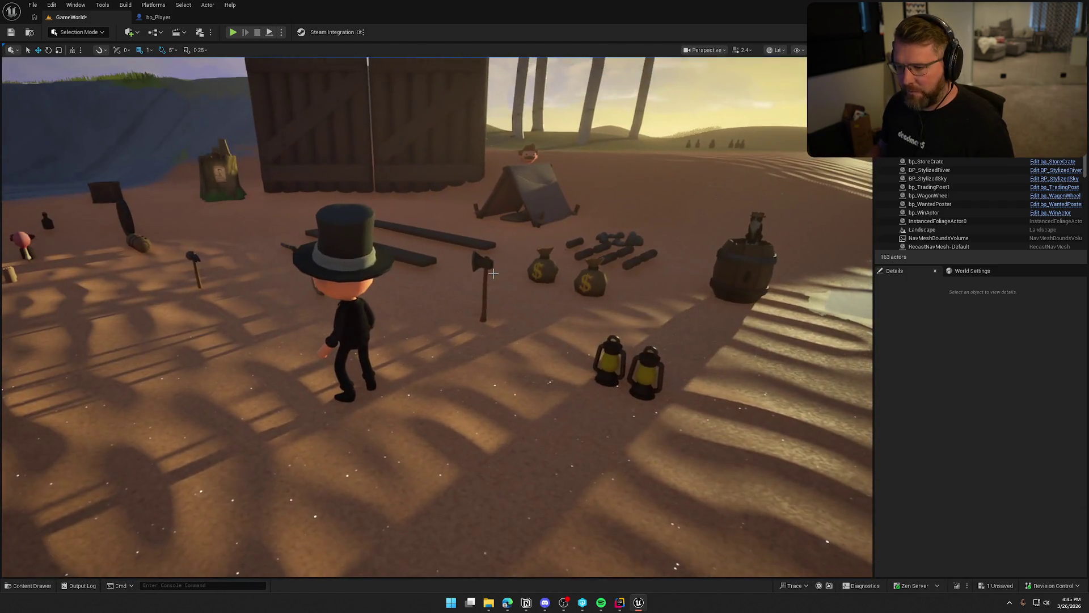
click(482, 266)
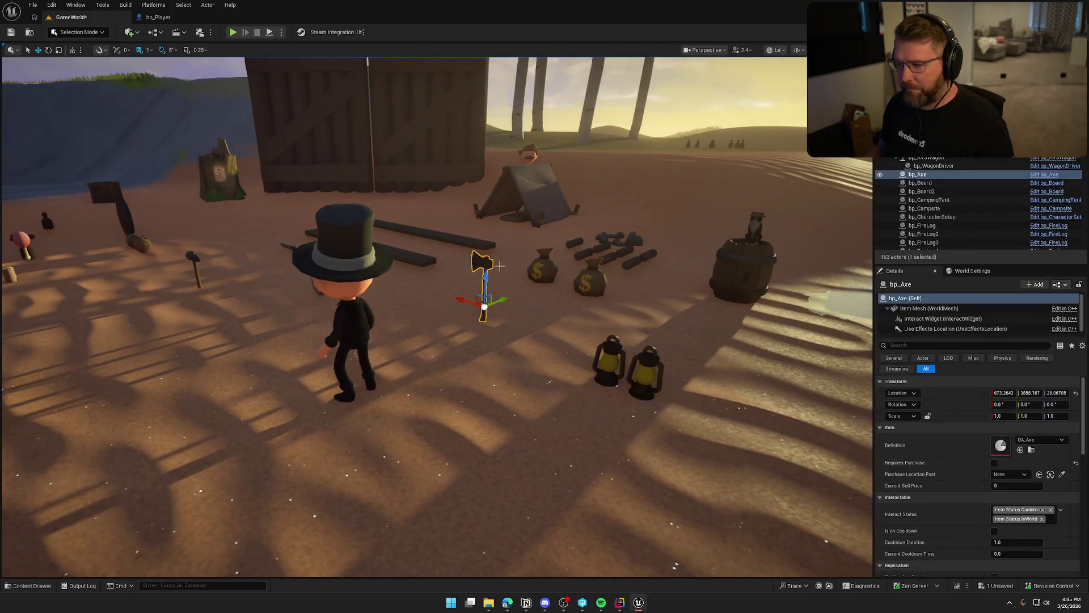
Step: Open the bp_Axe Blueprint and look over its hit logic
click(1042, 178)
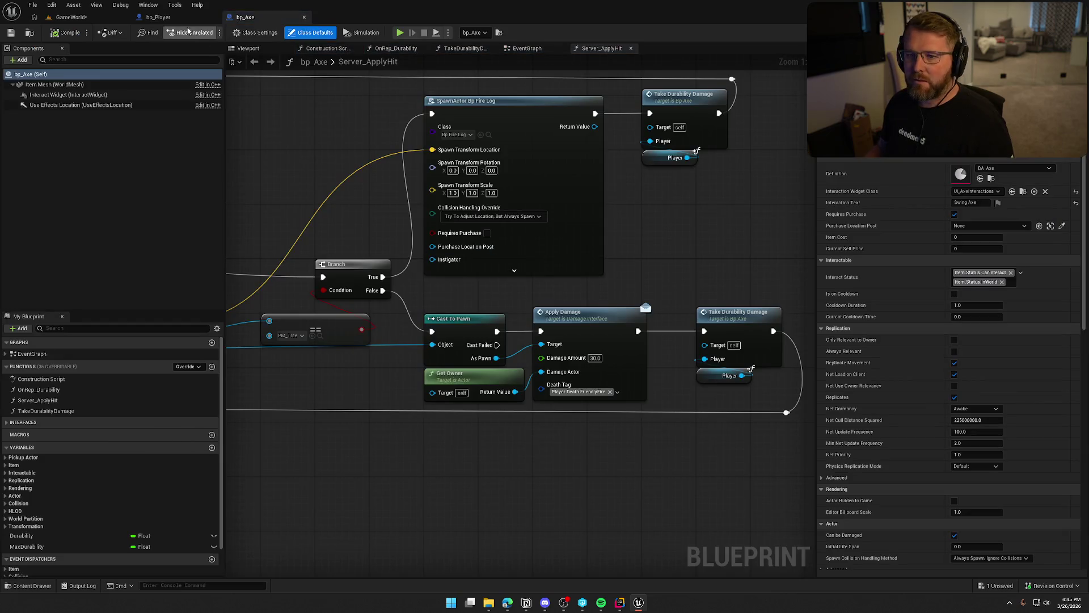
scroll(386, 179, down, 2)
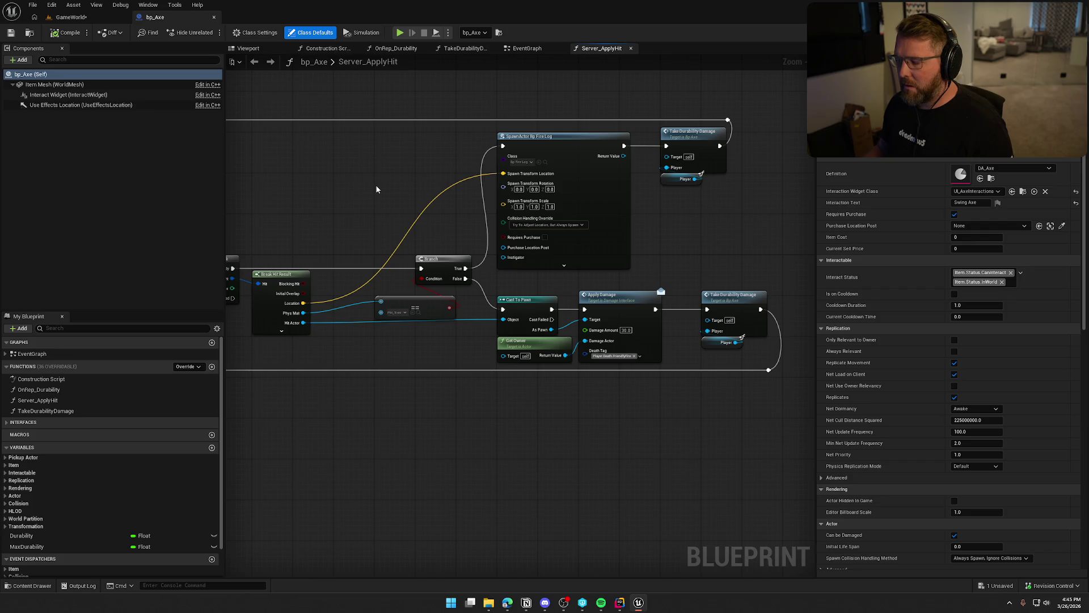
mouse_move(376, 186)
mouse_down()
mouse_move(771, 157)
mouse_move(813, 164)
mouse_up()
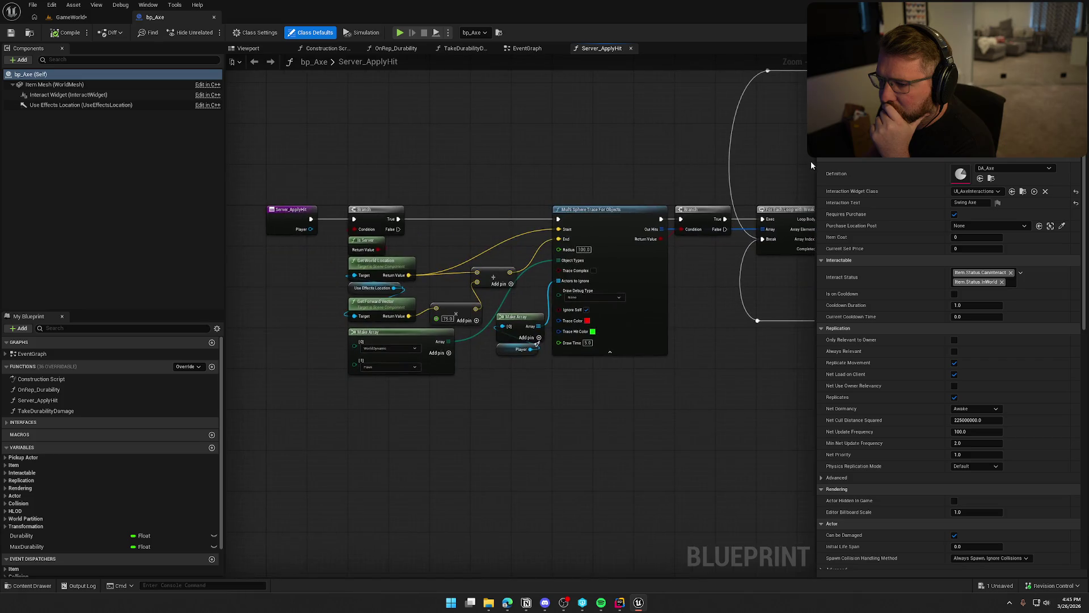
Step: In the bp_Axe EventGraph, inspect the montage-playing chain and locate the Server Apply Hit call
click(526, 49)
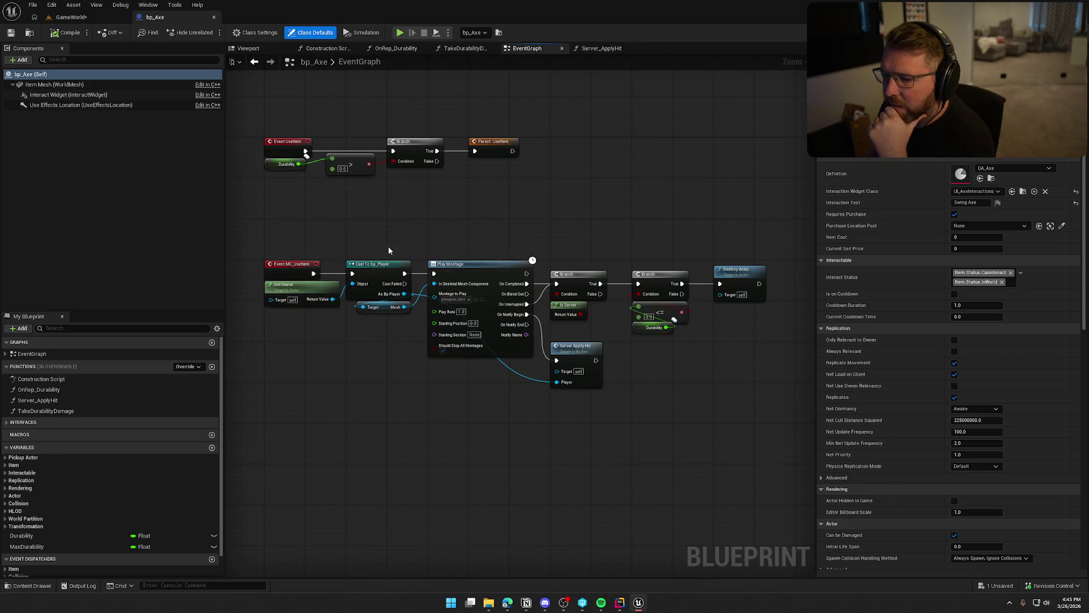
drag(291, 229, 794, 438)
click(438, 388)
scroll(462, 429, up, 2)
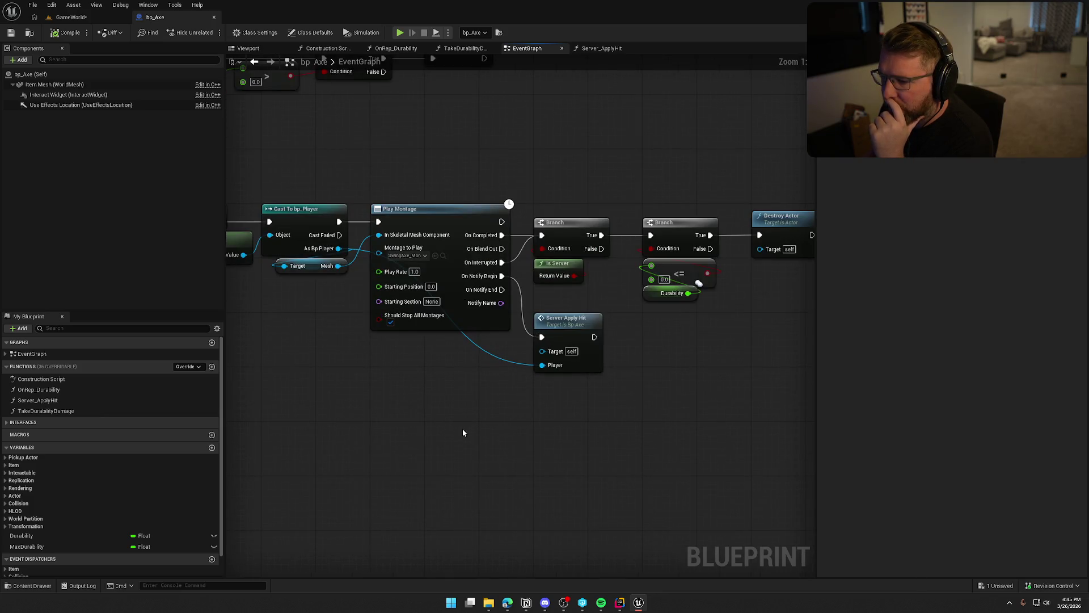
drag(463, 433, 390, 429)
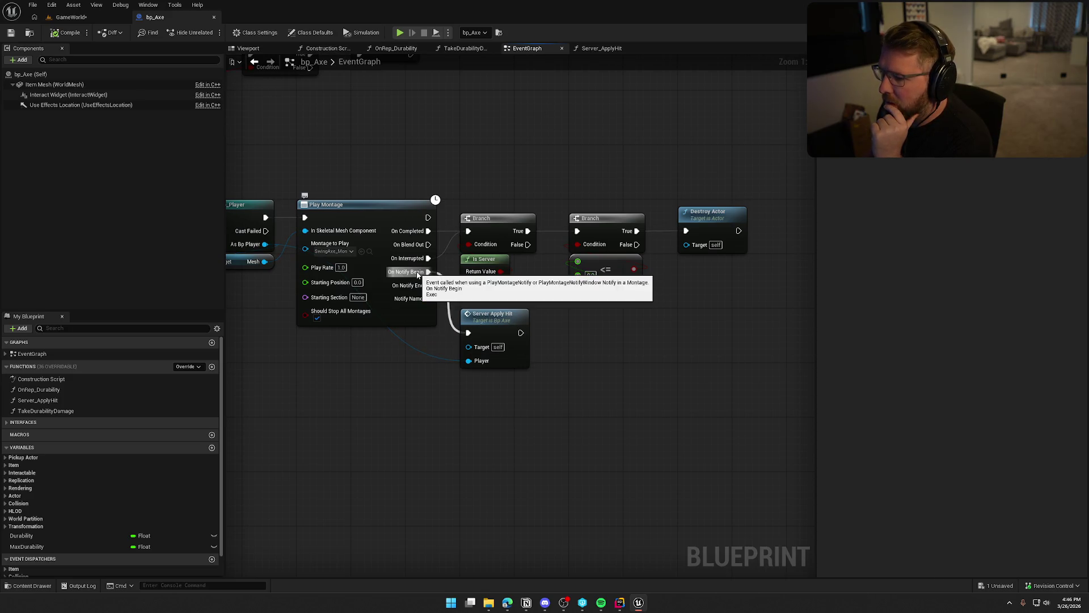
Step: Open the Server_ApplyHit function graph and review its Break Hit Result and trace-hit loop
double_click(508, 330)
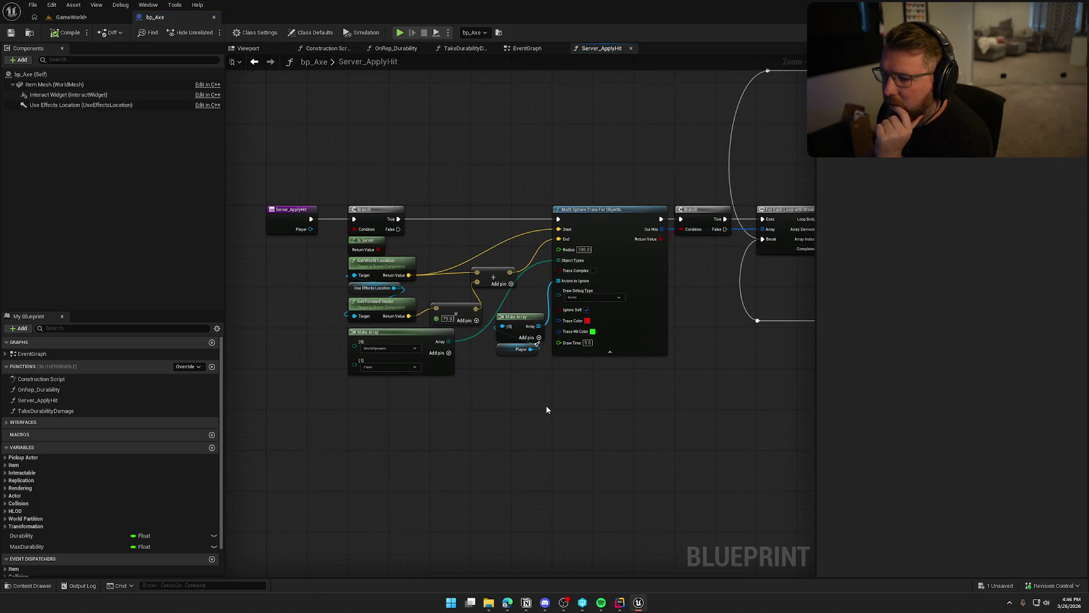
drag(660, 406, 620, 372)
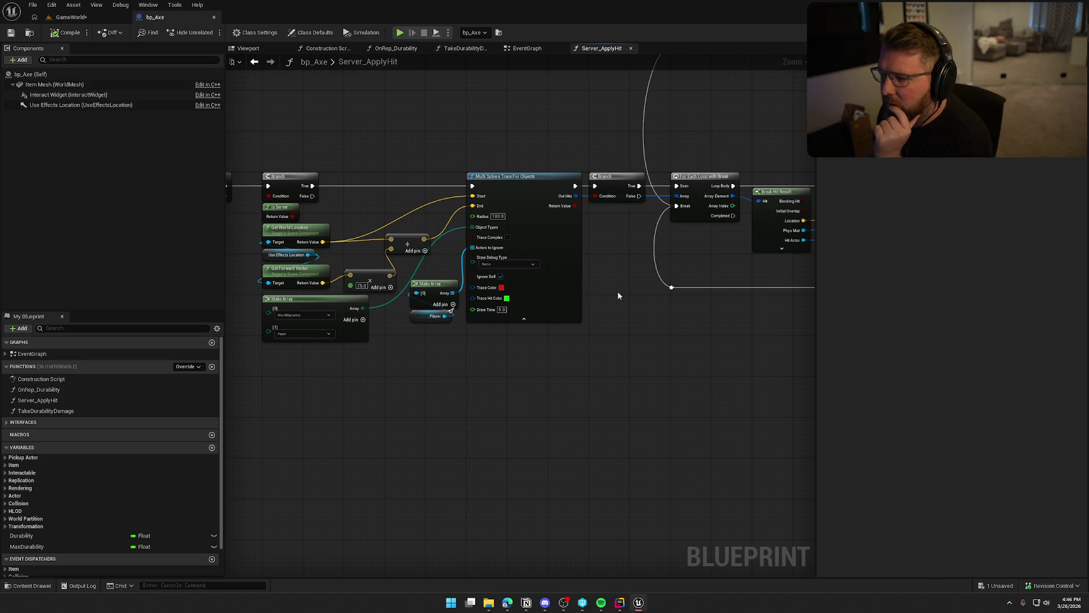
drag(618, 295, 470, 296)
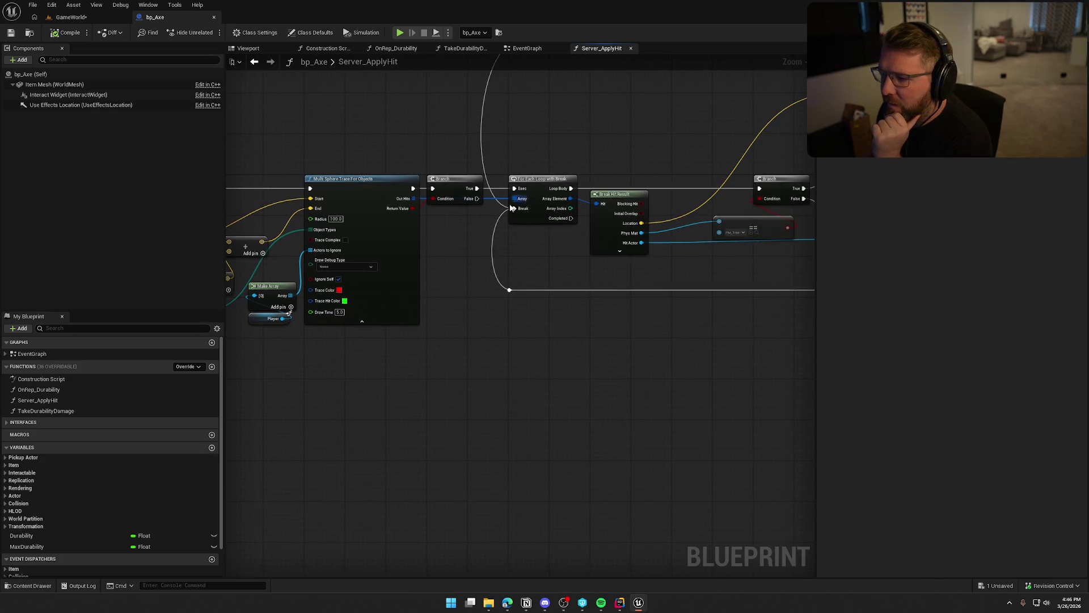
scroll(517, 204, down, 4)
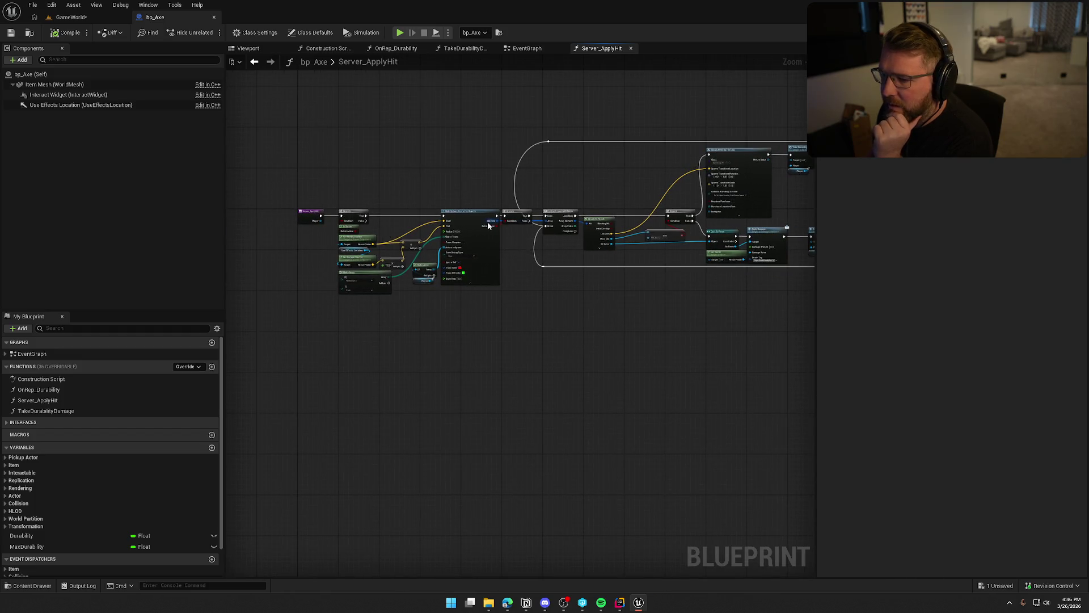
scroll(437, 253, up, 4)
drag(419, 196, 459, 204)
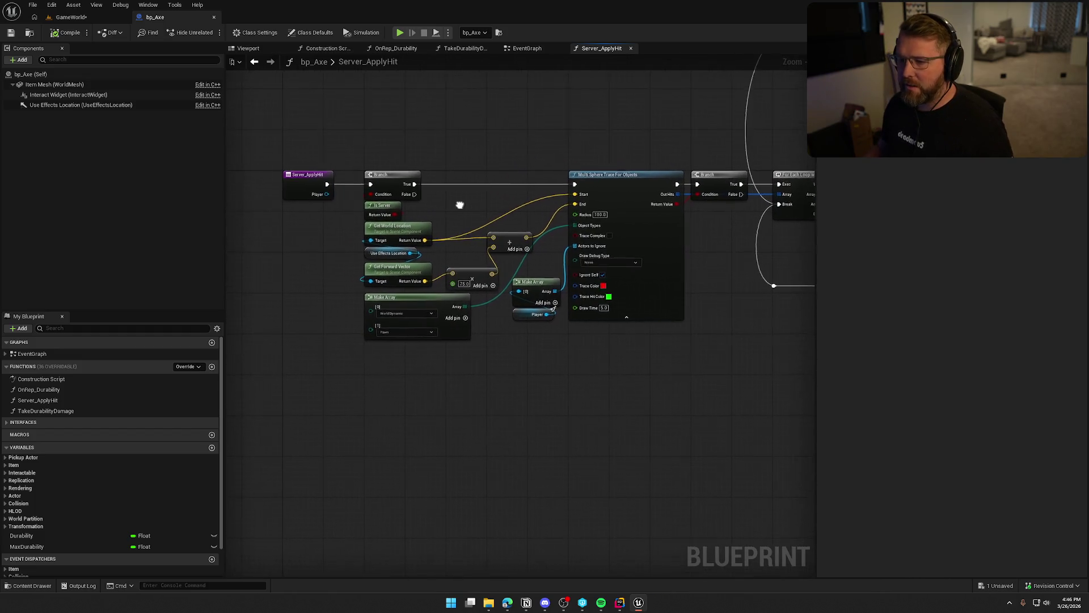
Step: Wire the Server_ApplyHit entry straight into Multi Sphere Trace and shift the trace nodes left
scroll(459, 204, up, 2)
mouse_move(392, 202)
mouse_down()
mouse_move(339, 169)
mouse_move(426, 319)
mouse_up()
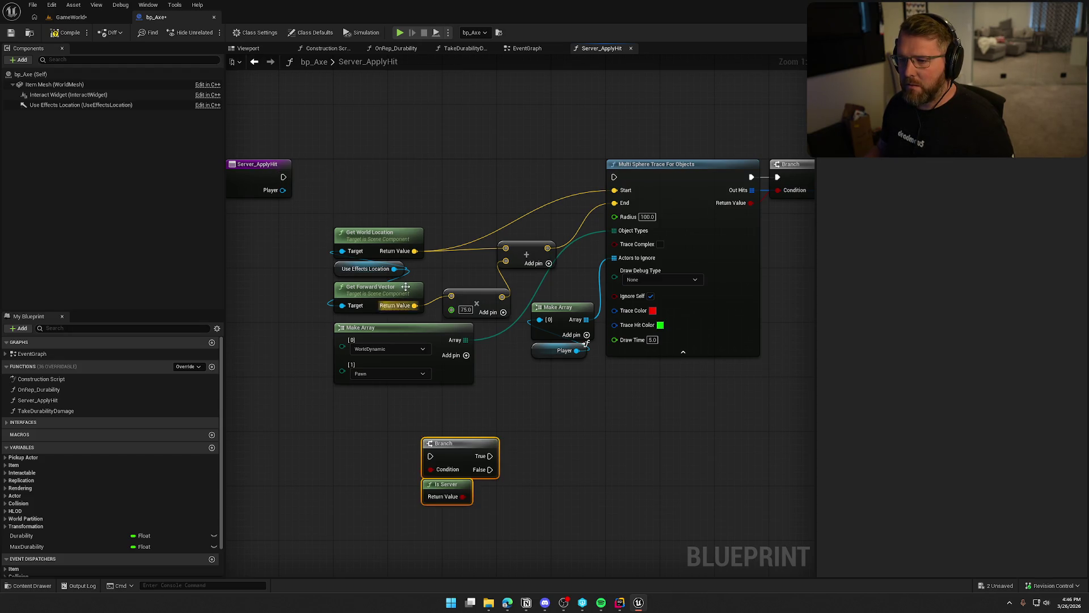
mouse_move(282, 177)
mouse_down()
mouse_move(579, 187)
mouse_move(614, 177)
mouse_up()
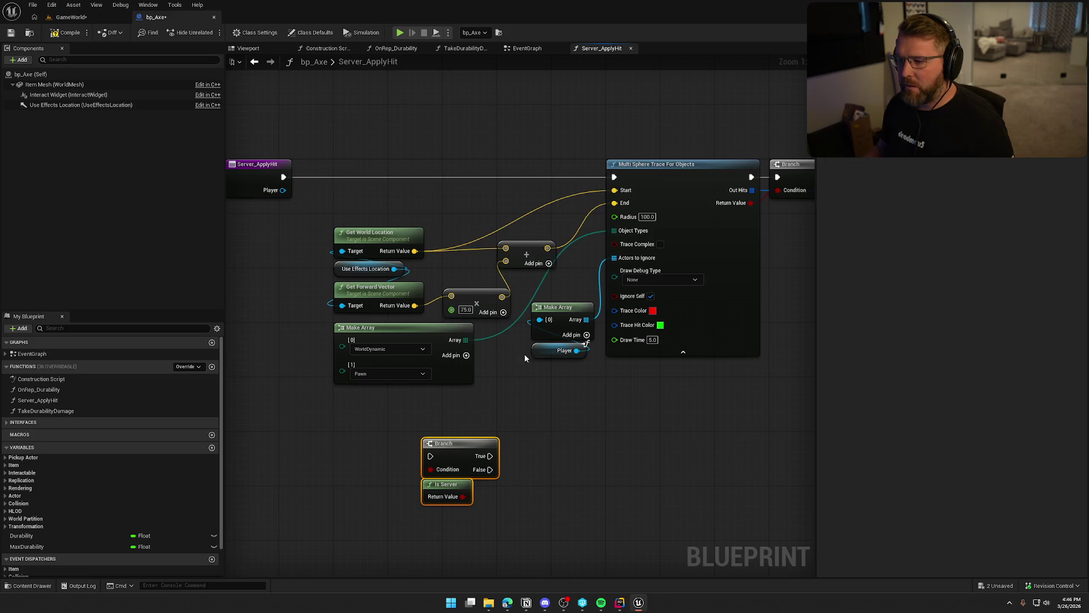
mouse_move(651, 372)
mouse_down()
mouse_move(406, 196)
mouse_move(423, 209)
mouse_move(328, 198)
mouse_up()
click(433, 169)
drag(433, 169, 224, 178)
drag(530, 156, 435, 155)
click(645, 270)
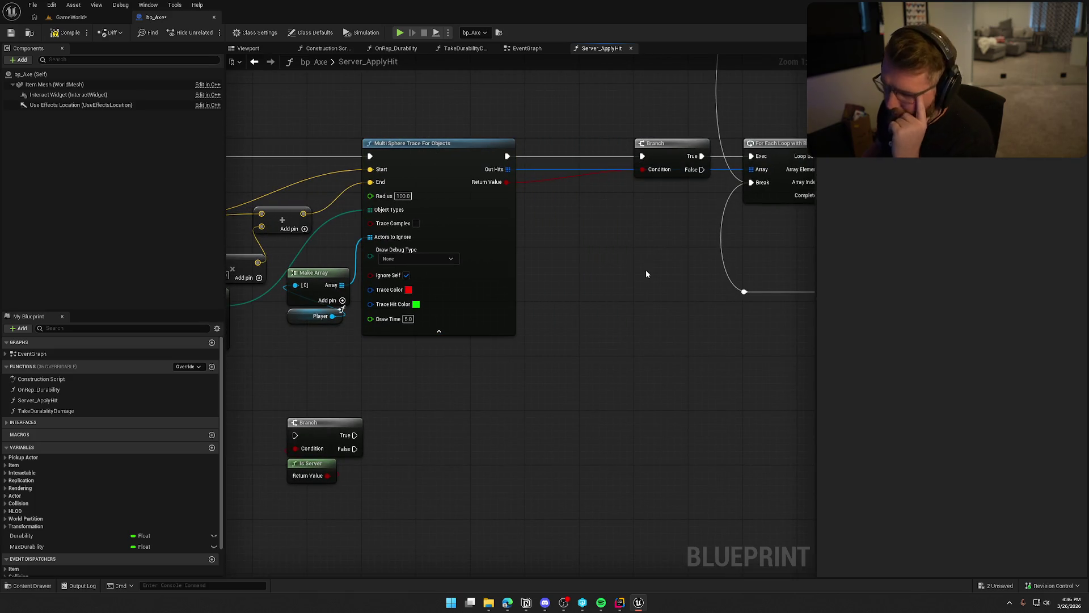
drag(504, 338, 621, 335)
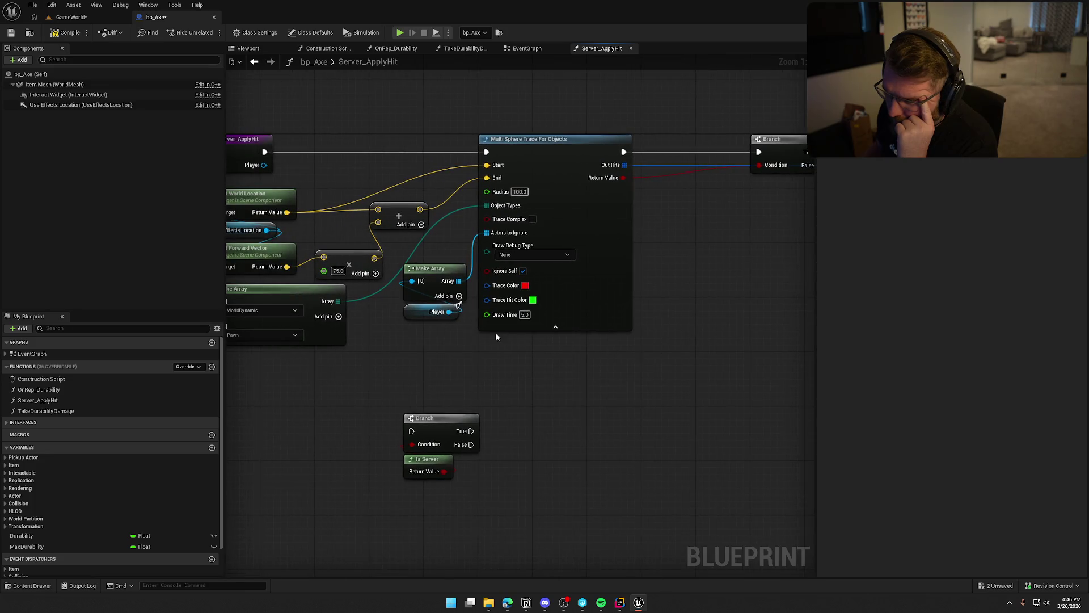
Step: Move the Branch and Is Server pair aside and line the trace-result Branch up with the trace
drag(401, 410, 471, 494)
mouse_move(433, 431)
mouse_down()
mouse_move(733, 321)
mouse_move(712, 335)
mouse_up()
drag(744, 222, 538, 273)
drag(588, 198, 479, 196)
mouse_move(516, 281)
mouse_down()
mouse_move(494, 348)
mouse_move(531, 310)
mouse_up()
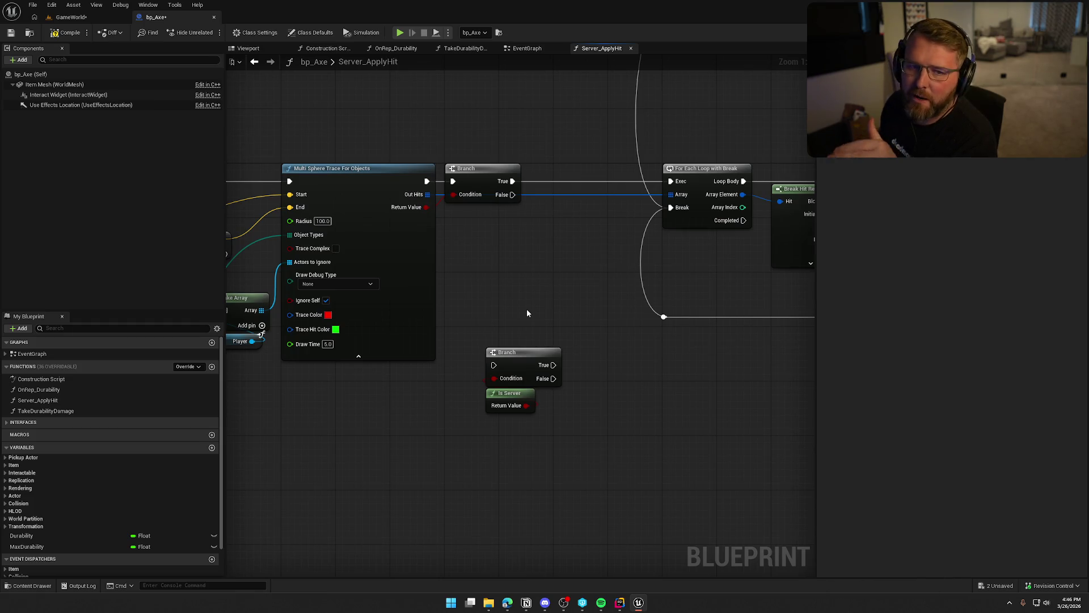
Step: Place the Is Server check after the trace Branch and wire its True into For Each Loop
drag(461, 322, 567, 422)
mouse_move(525, 363)
mouse_down()
mouse_move(587, 247)
mouse_move(512, 181)
mouse_up()
mouse_move(615, 249)
mouse_down()
mouse_move(654, 183)
mouse_move(671, 181)
mouse_up()
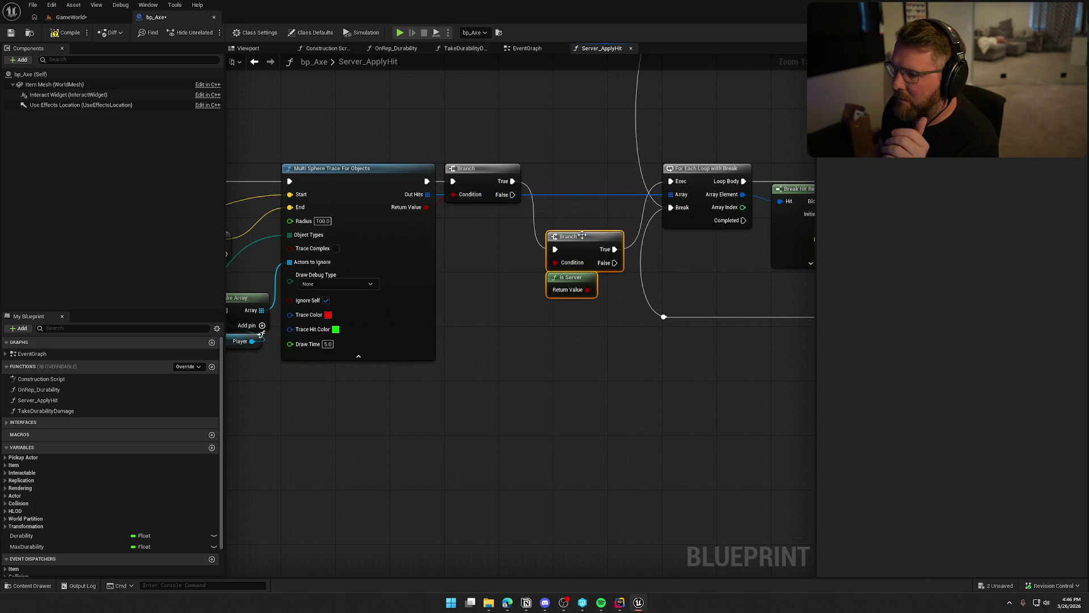
drag(586, 257, 601, 189)
scroll(620, 336, down, 5)
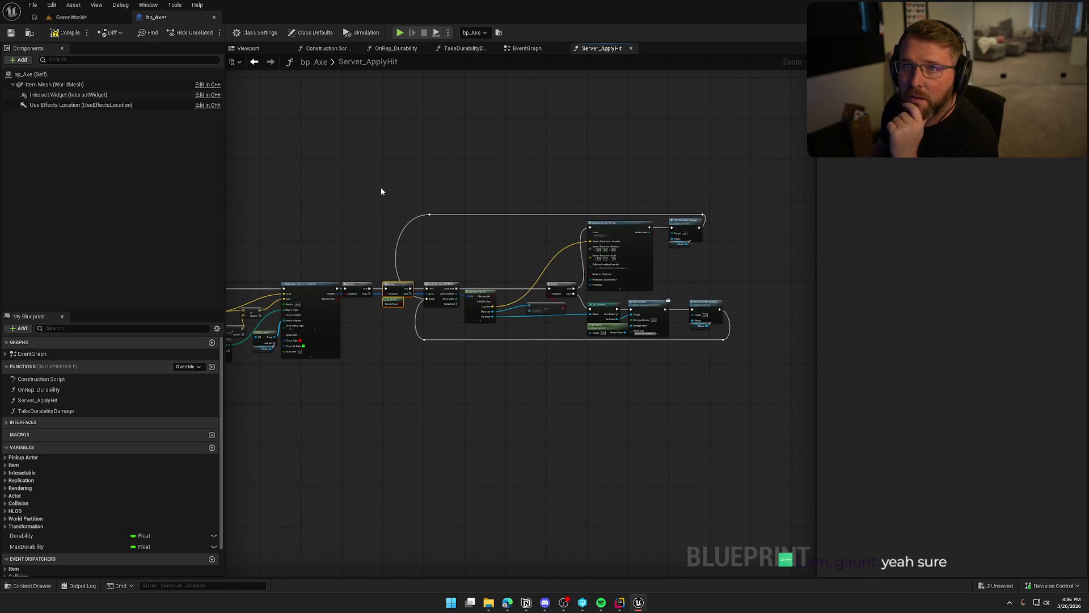
drag(381, 190, 771, 425)
scroll(511, 207, up, 8)
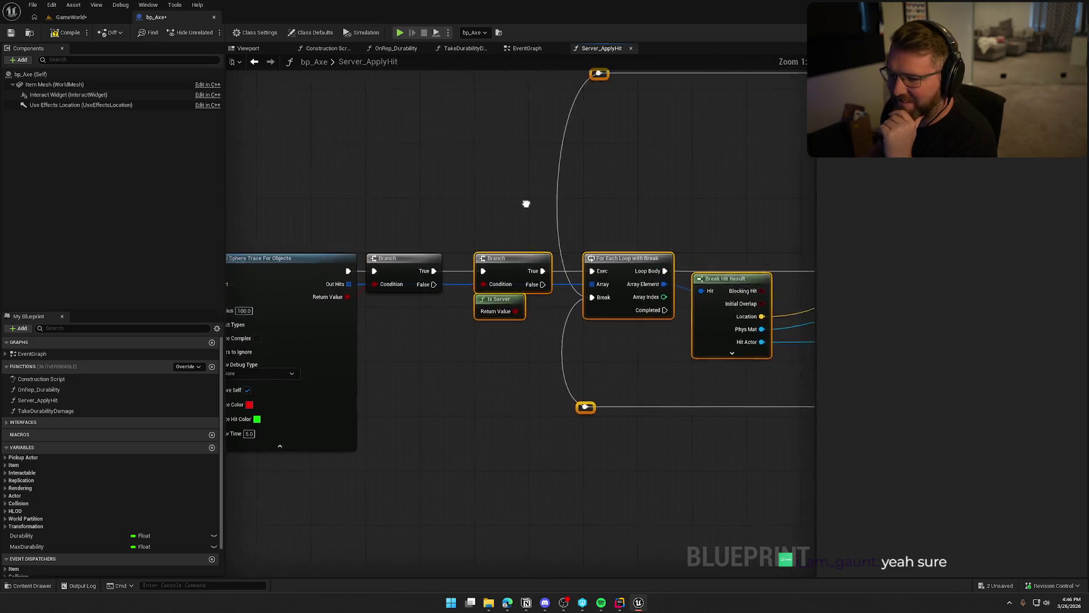
Step: Add a Play Sound at Location node from the trace Branch's True pin
drag(499, 253, 689, 256)
mouse_move(565, 300)
mouse_down()
mouse_move(550, 362)
mouse_move(512, 327)
mouse_up()
click(551, 352)
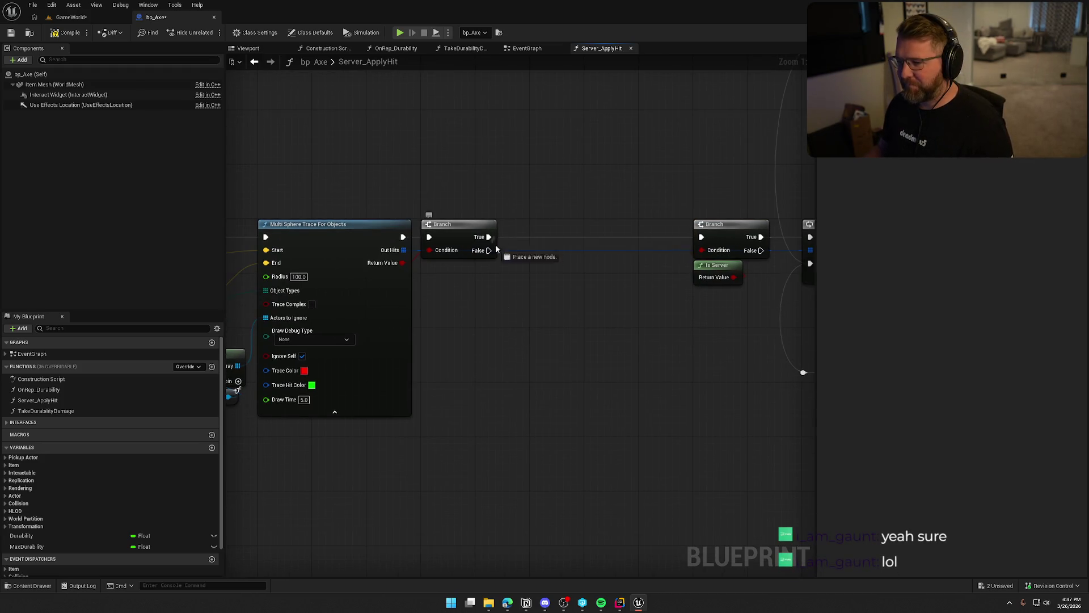
drag(489, 237, 546, 294)
text(play sound at)
key(Return)
drag(598, 308, 587, 229)
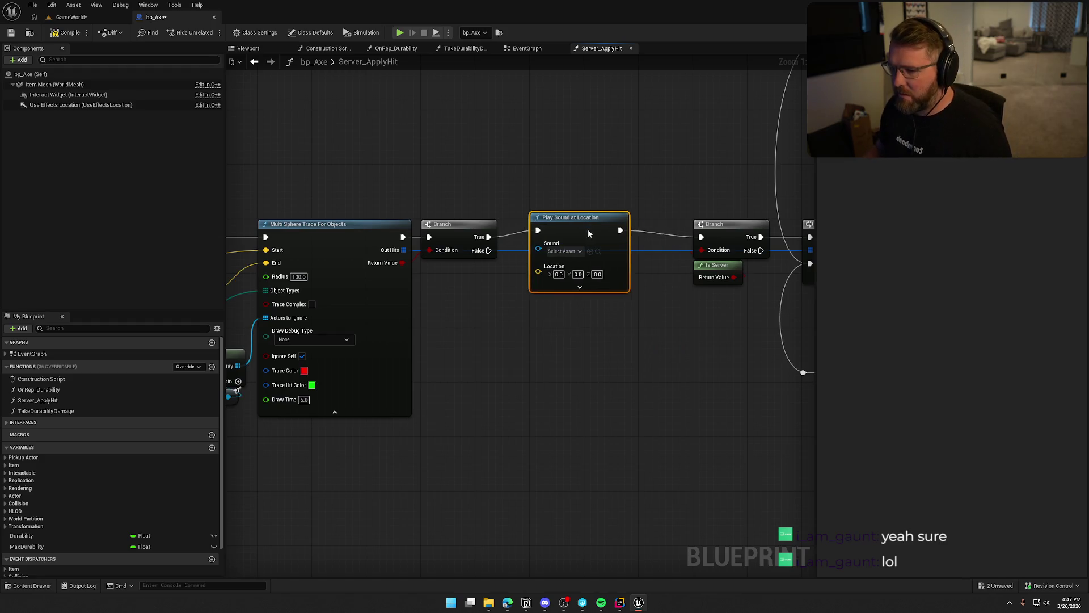
mouse_move(544, 301)
mouse_down()
mouse_move(602, 359)
mouse_move(512, 342)
mouse_up()
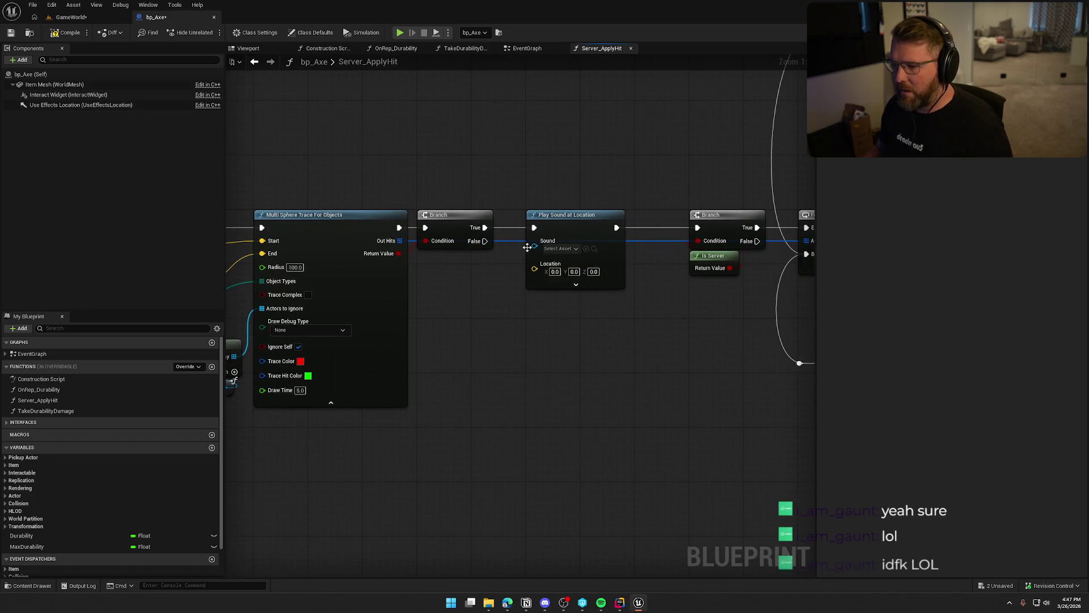
mouse_move(429, 258)
mouse_down()
mouse_move(452, 295)
mouse_move(608, 283)
mouse_move(337, 268)
mouse_move(170, 274)
mouse_move(367, 296)
mouse_move(381, 287)
mouse_up()
mouse_move(524, 285)
mouse_down()
mouse_move(372, 276)
mouse_move(193, 289)
mouse_up()
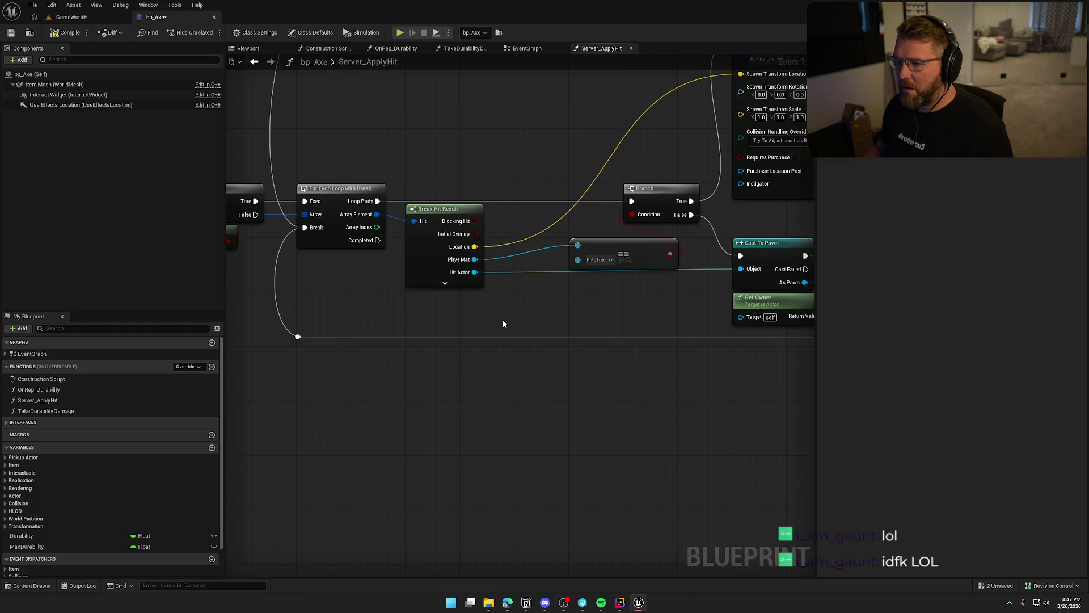
mouse_move(604, 307)
mouse_down()
mouse_move(509, 381)
mouse_move(267, 345)
mouse_move(538, 416)
mouse_up()
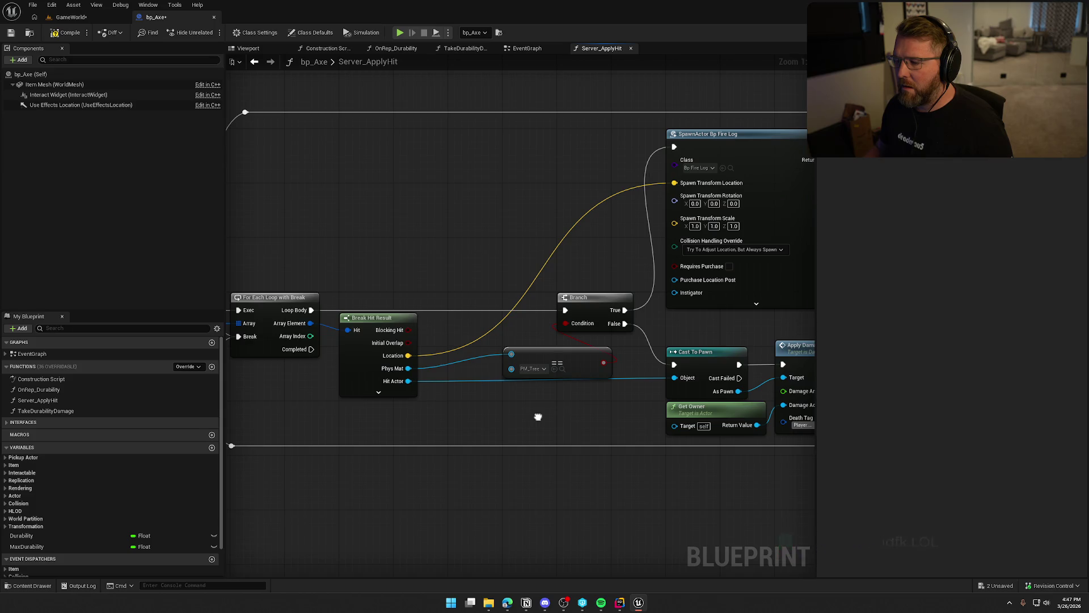
Step: Delete Play Sound at Location, link the trace Branch to the Is Server check, then undo the deletion
mouse_move(538, 417)
mouse_down()
mouse_move(545, 396)
mouse_move(454, 308)
mouse_move(382, 147)
mouse_up()
key(Delete)
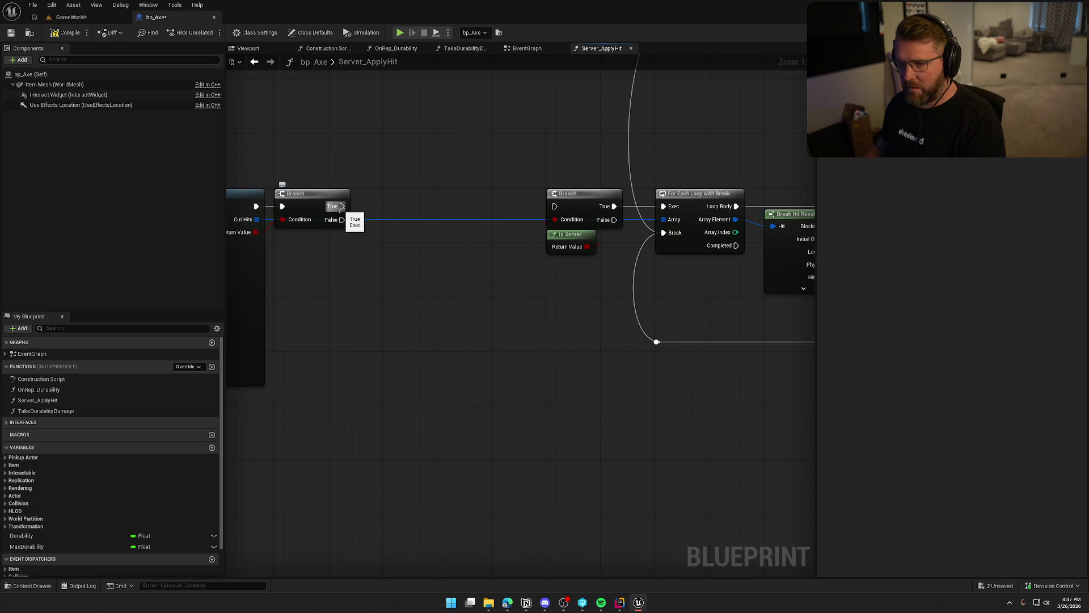
drag(340, 205, 558, 210)
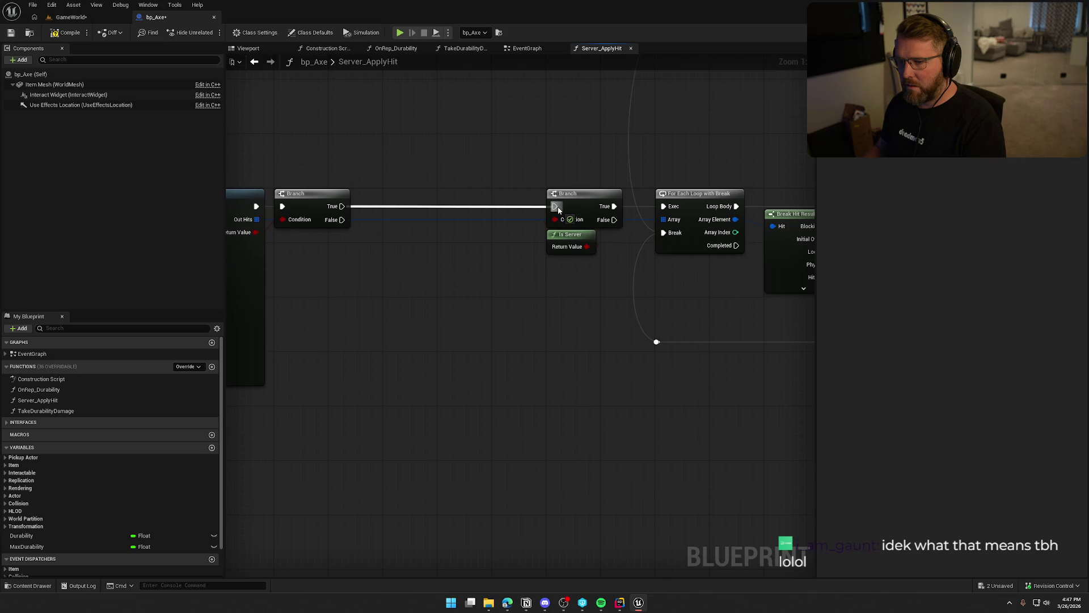
drag(558, 210, 558, 210)
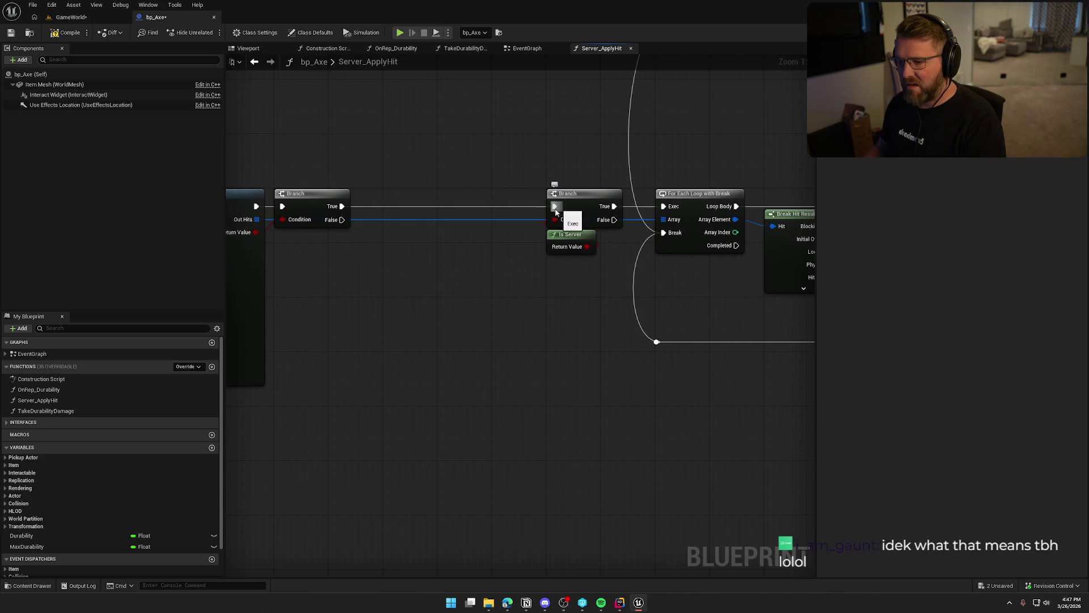
mouse_move(440, 275)
mouse_down()
mouse_move(949, 277)
mouse_move(507, 275)
mouse_up()
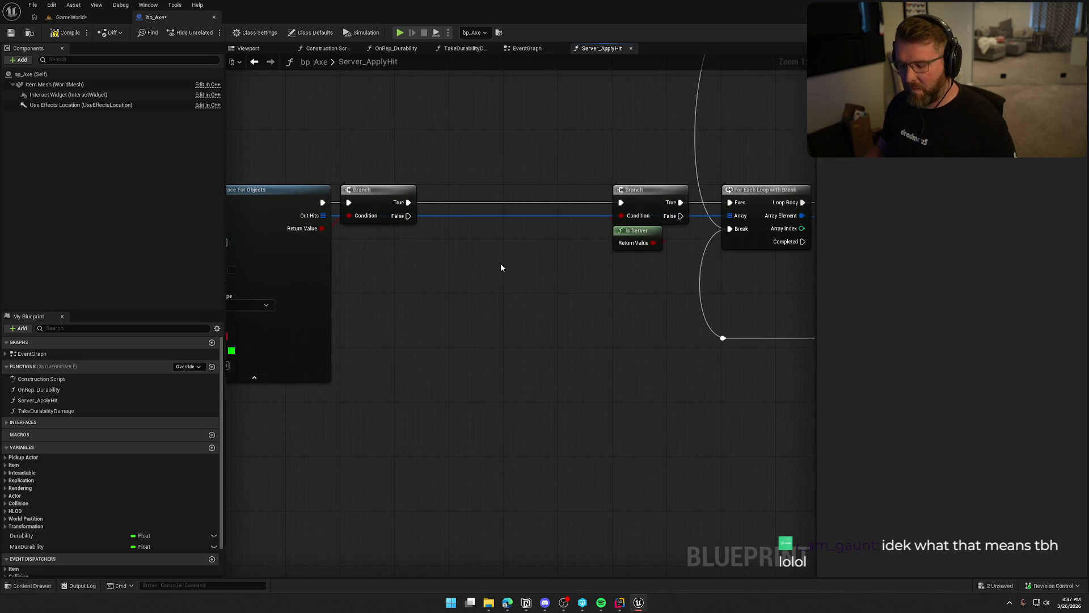
key(ctrl+z)
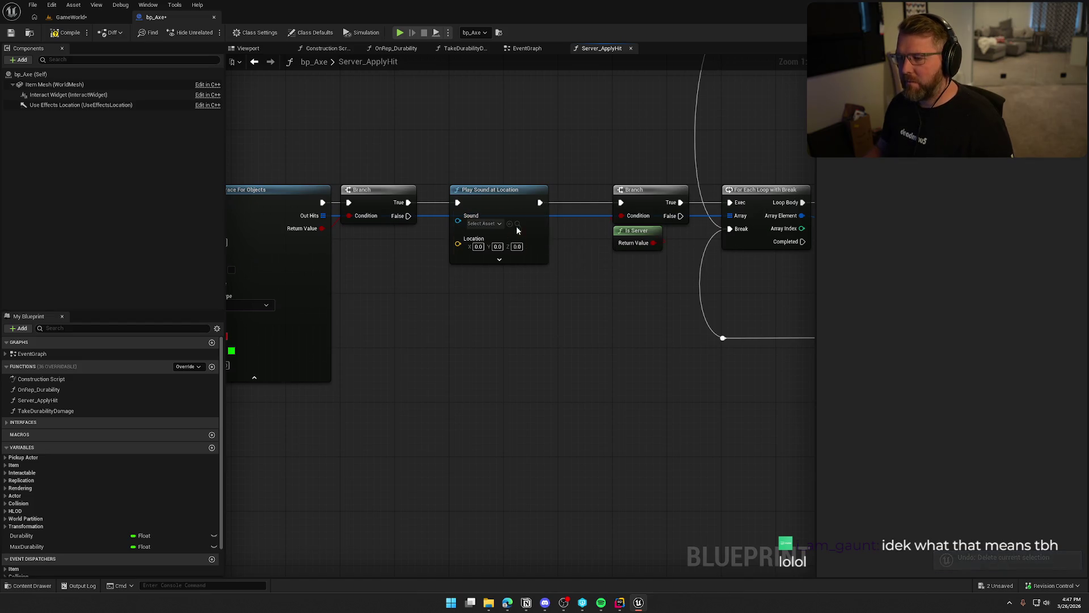
Step: Link Play Sound at Location to the Is Server check and move the nodes aside
drag(540, 202, 620, 203)
mouse_move(493, 190)
mouse_down()
mouse_move(507, 298)
mouse_move(590, 413)
mouse_up()
mouse_move(634, 310)
mouse_down()
mouse_move(639, 194)
mouse_move(712, 390)
mouse_move(755, 456)
mouse_up()
drag(550, 370, 777, 554)
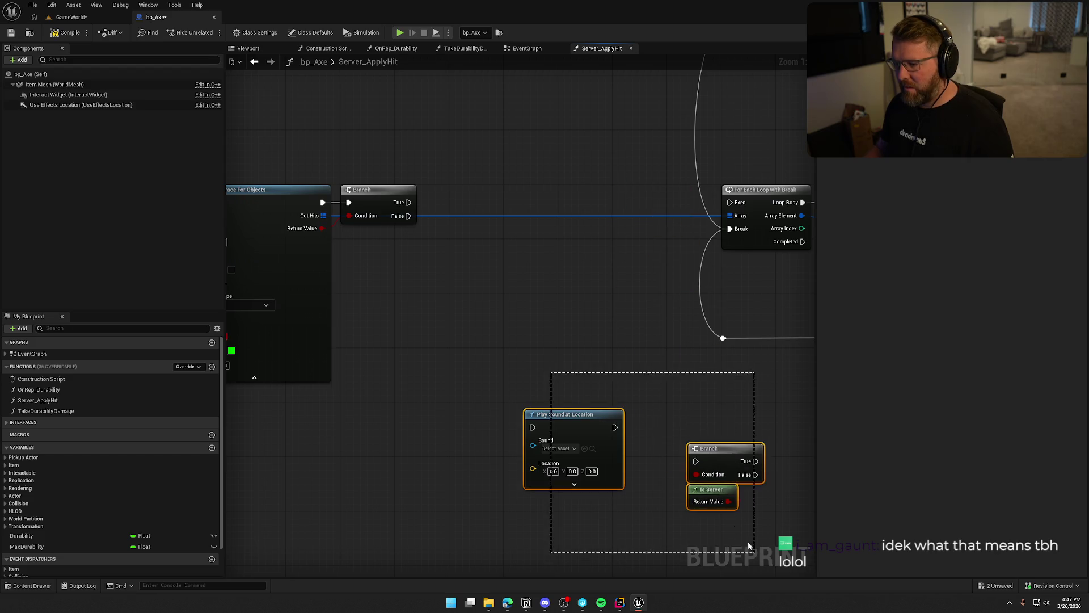
drag(590, 442, 617, 483)
Step: Place the Branch and Is Server check after Break Hit Result and run them from Loop Body
scroll(624, 465, down, 5)
drag(498, 303, 755, 379)
scroll(683, 274, up, 5)
mouse_move(742, 187)
mouse_down()
mouse_move(487, 198)
mouse_move(455, 186)
mouse_up()
drag(771, 179, 530, 179)
click(586, 359)
drag(739, 475, 522, 401)
drag(584, 456, 489, 305)
drag(553, 270, 633, 396)
drag(557, 403, 559, 229)
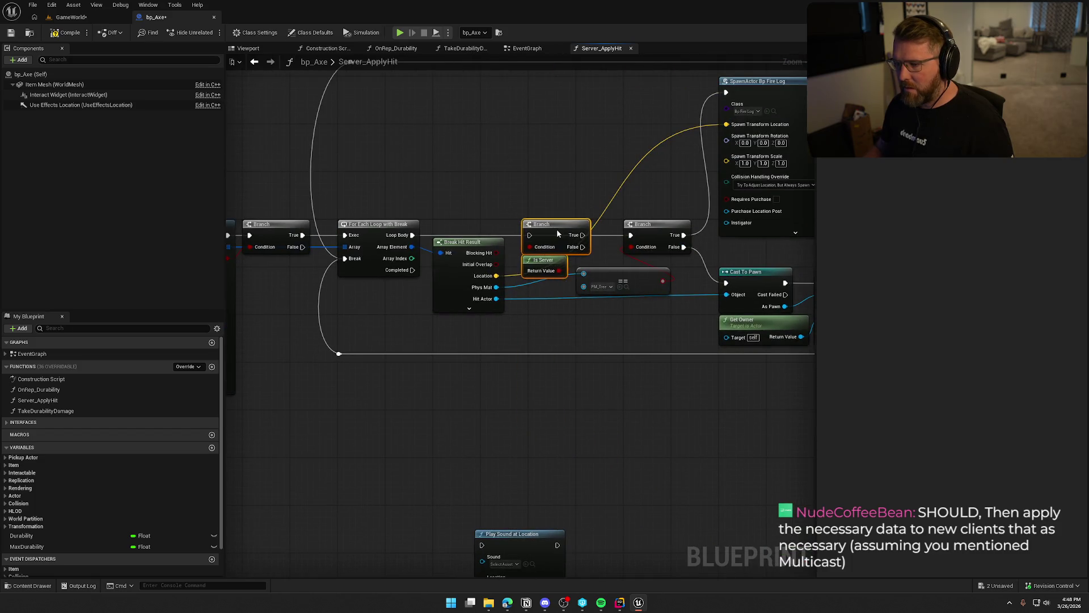
drag(412, 237, 412, 237)
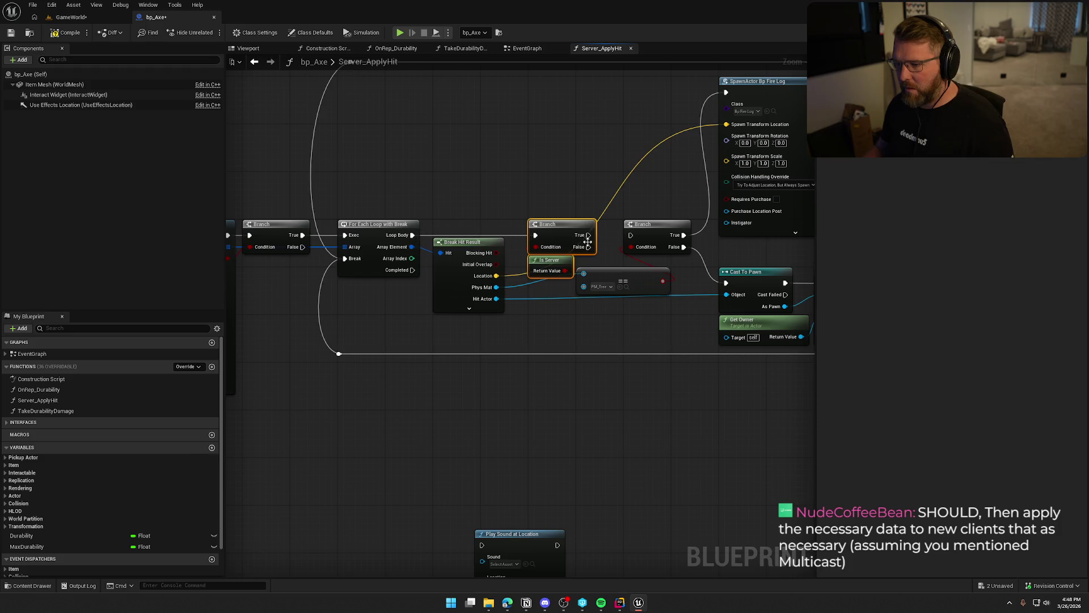
Step: Make room and fit Play Sound at Location into the loop chain before the Branch
scroll(623, 369, down, 4)
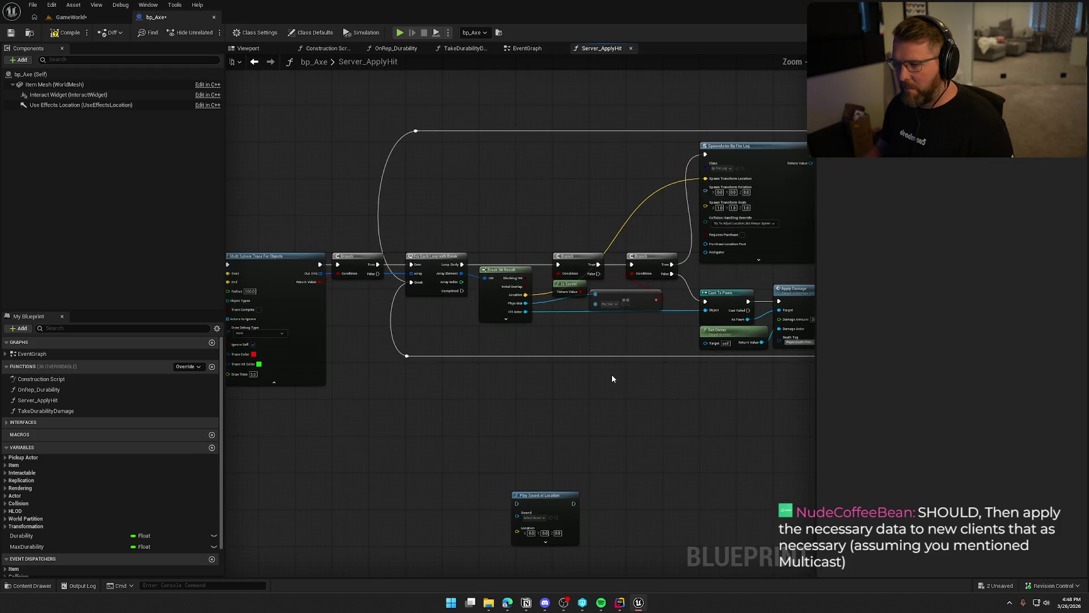
scroll(421, 369, up, 2)
scroll(450, 370, up, 1)
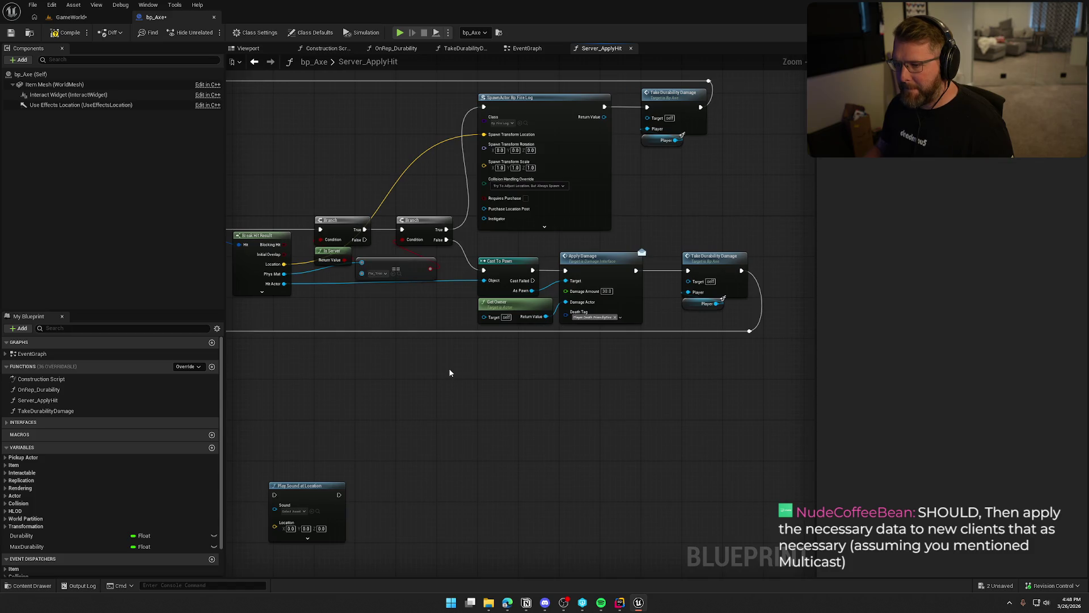
drag(449, 369, 536, 389)
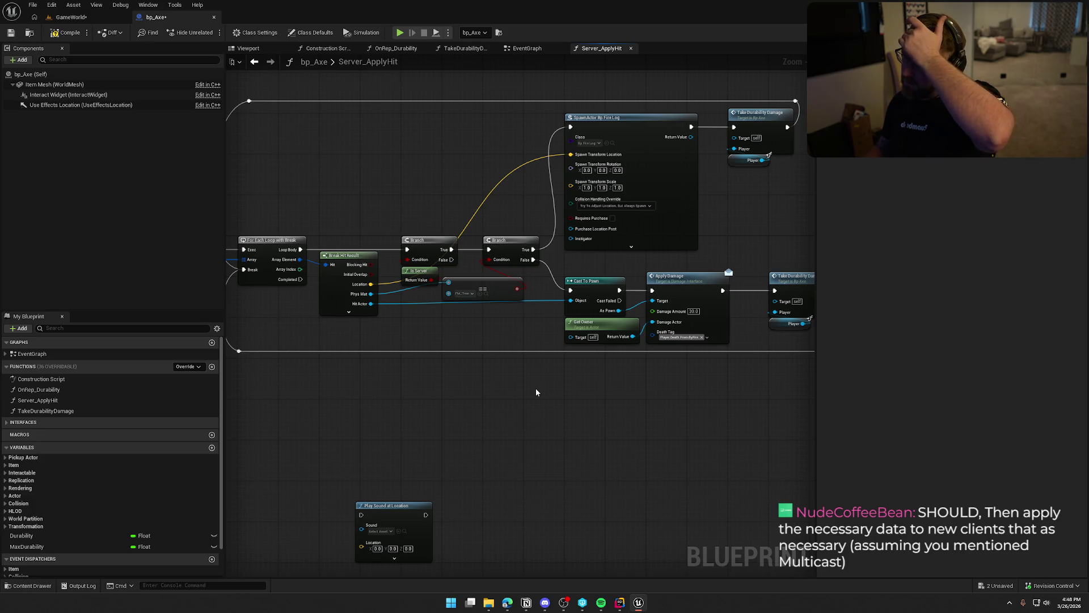
drag(506, 393, 452, 385)
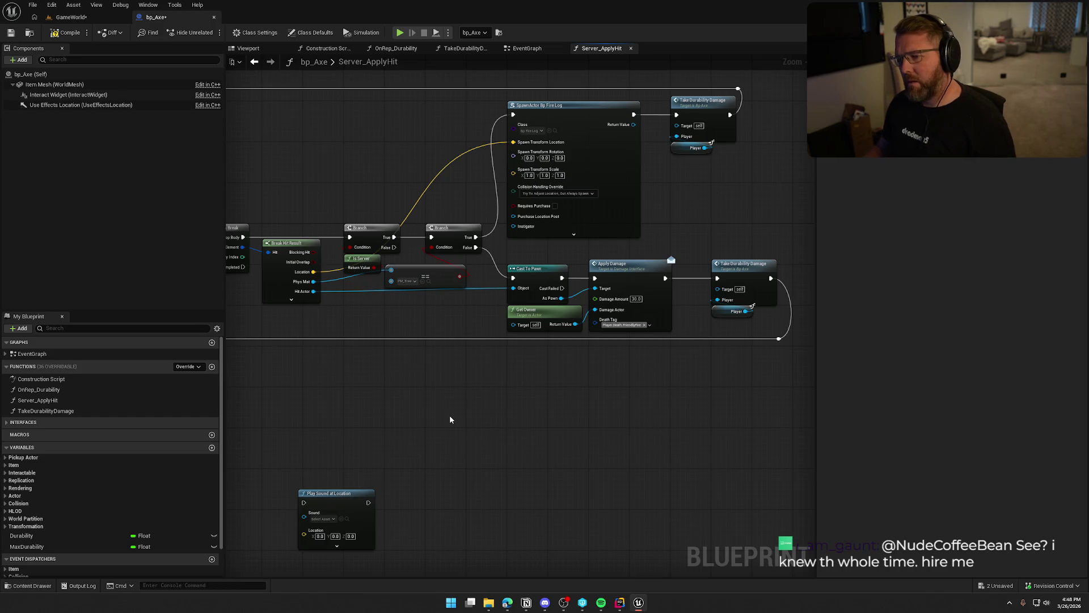
scroll(449, 417, down, 3)
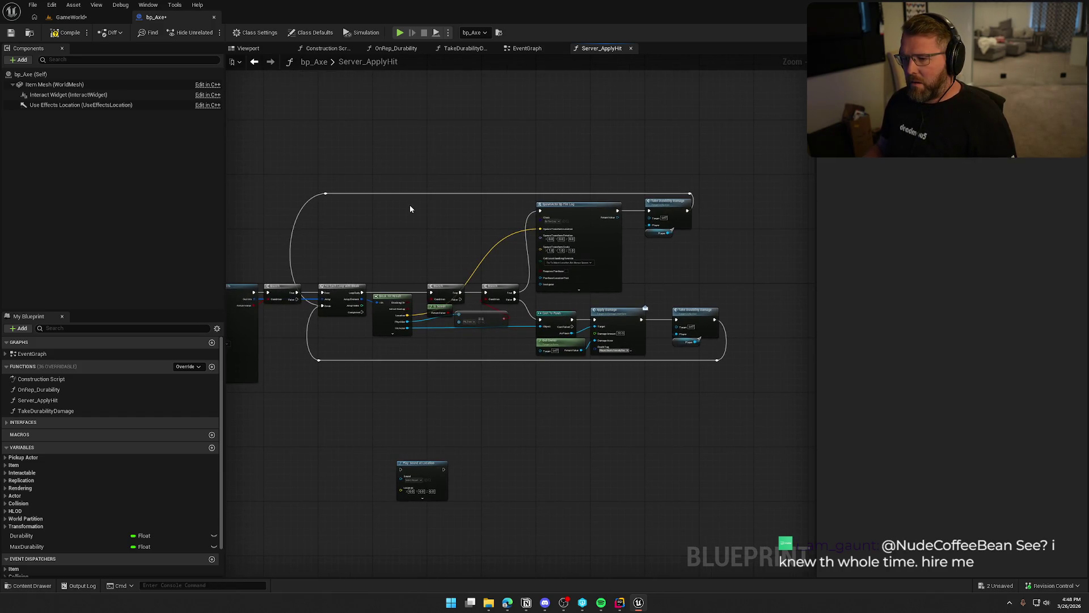
scroll(434, 271, up, 3)
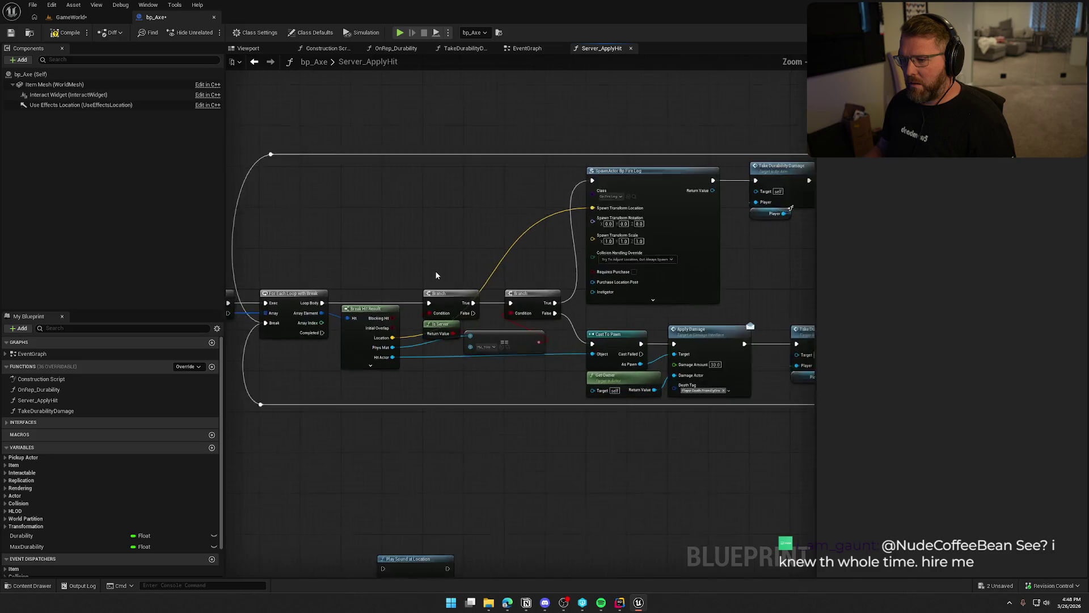
mouse_move(346, 248)
mouse_down()
mouse_move(543, 189)
mouse_move(362, 273)
mouse_up()
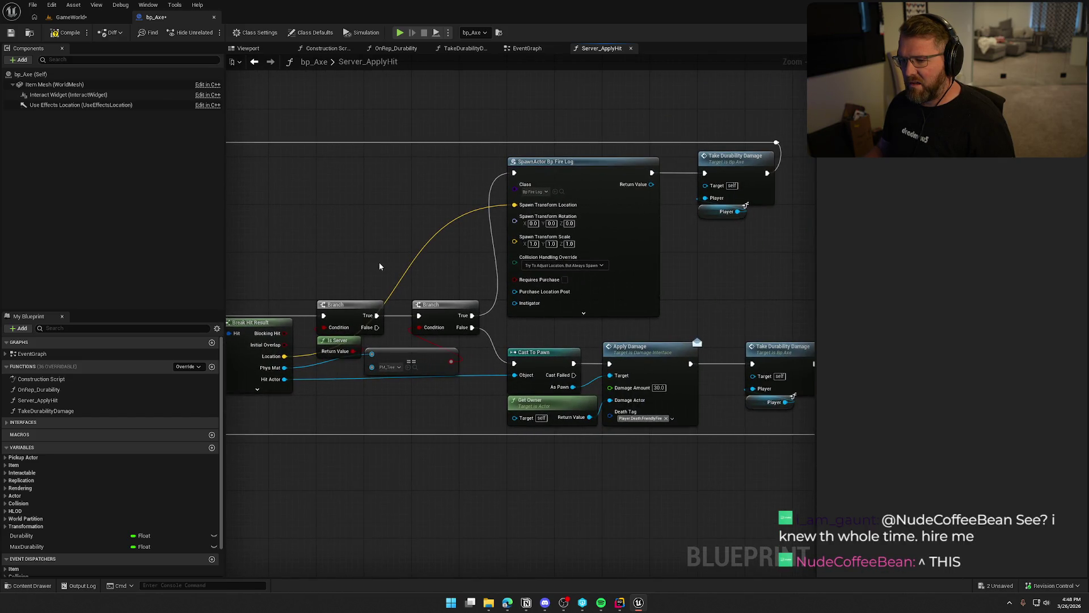
scroll(380, 266, down, 2)
drag(335, 140, 745, 452)
scroll(489, 295, up, 3)
mouse_move(489, 295)
mouse_down()
mouse_move(562, 284)
mouse_move(513, 323)
mouse_move(491, 377)
mouse_move(577, 25)
mouse_move(553, 128)
mouse_move(558, 196)
mouse_up()
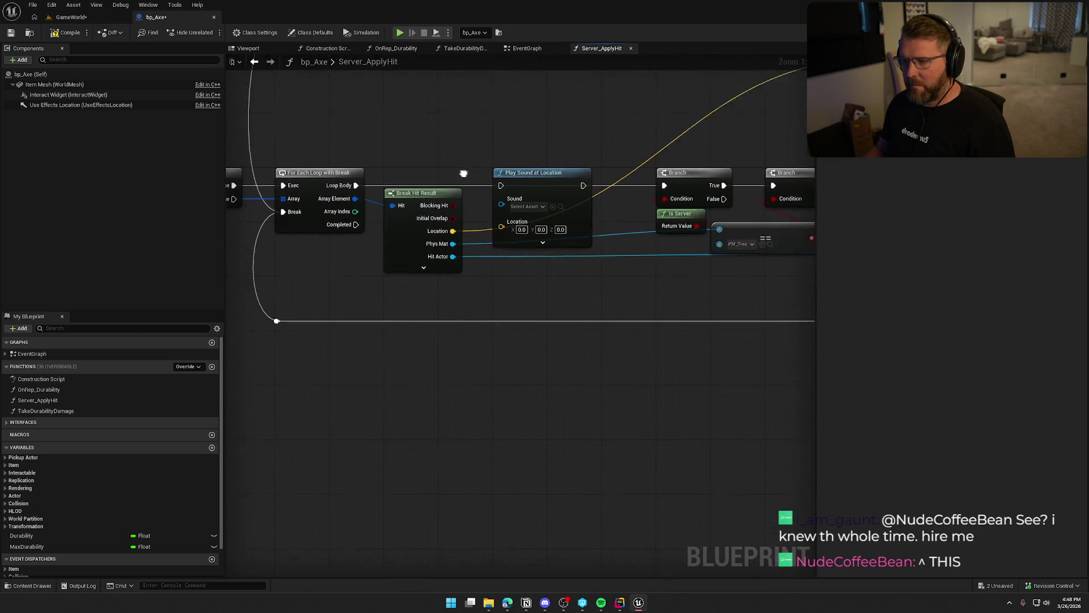
Step: Feed the hit location into Play Sound and add a Random Array Item for its Sound
drag(352, 211, 389, 218)
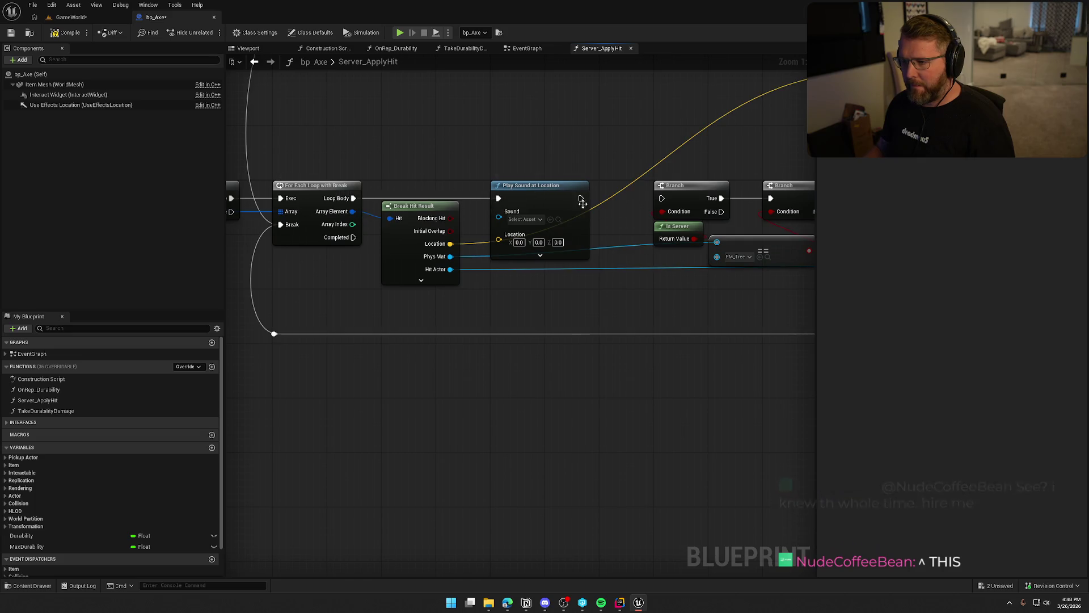
mouse_move(450, 243)
mouse_down()
mouse_move(501, 237)
mouse_move(483, 319)
mouse_up()
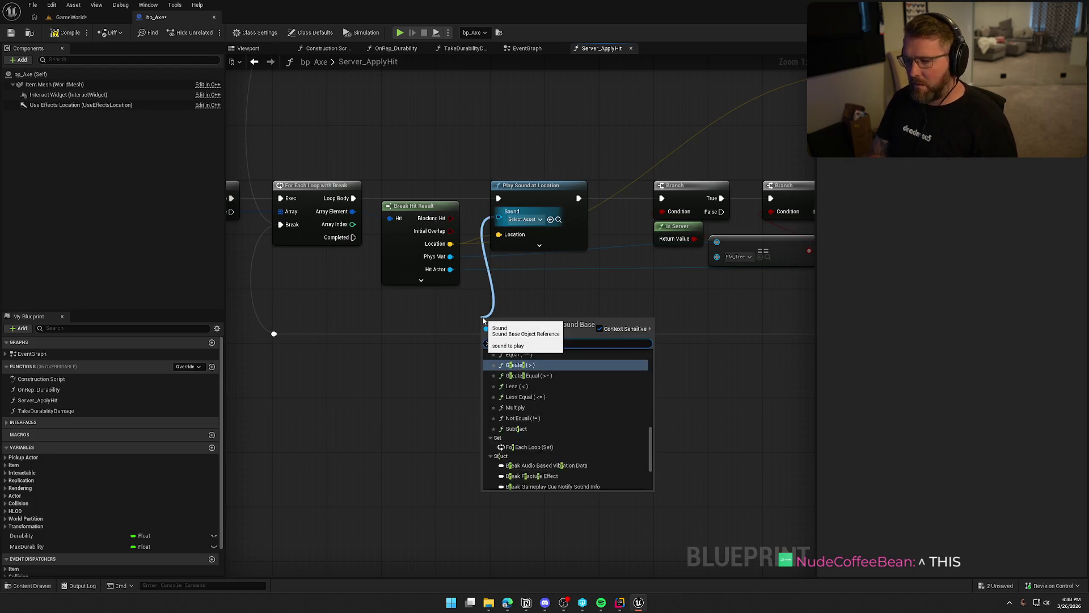
text(random)
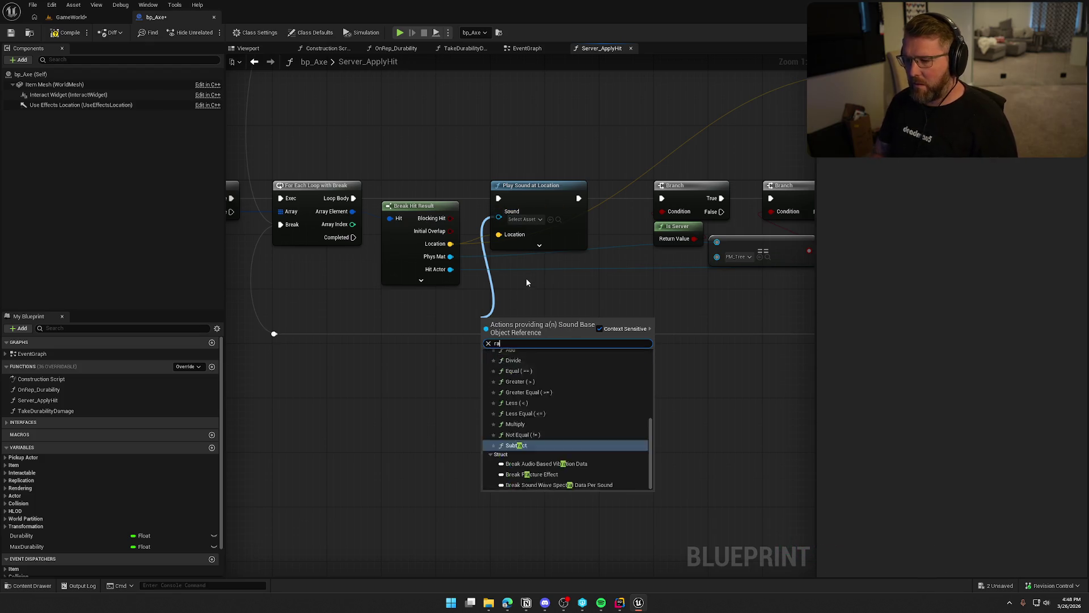
key(Return)
mouse_move(524, 336)
mouse_down()
mouse_move(448, 318)
mouse_move(479, 370)
mouse_move(549, 335)
mouse_up()
Step: Add a Make Array feeding the random pick and set its first entry to AxeHit_1
text(make array)
key(Return)
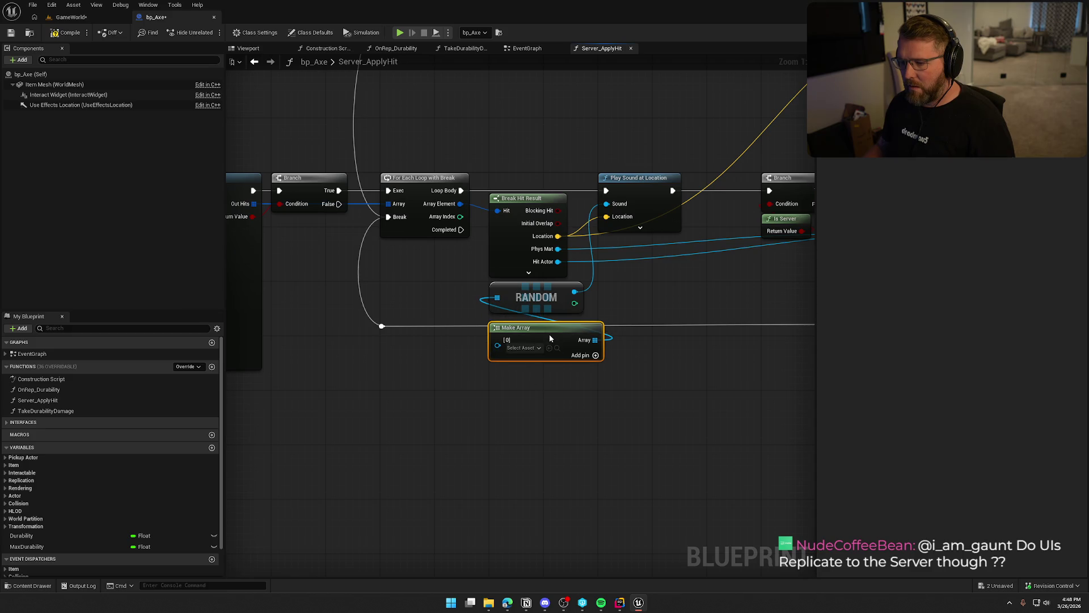
key(ctrl+space)
click(173, 448)
shift+click(379, 462)
mouse_move(379, 463)
mouse_down()
mouse_move(401, 475)
mouse_move(449, 392)
mouse_move(528, 352)
mouse_move(520, 349)
mouse_up()
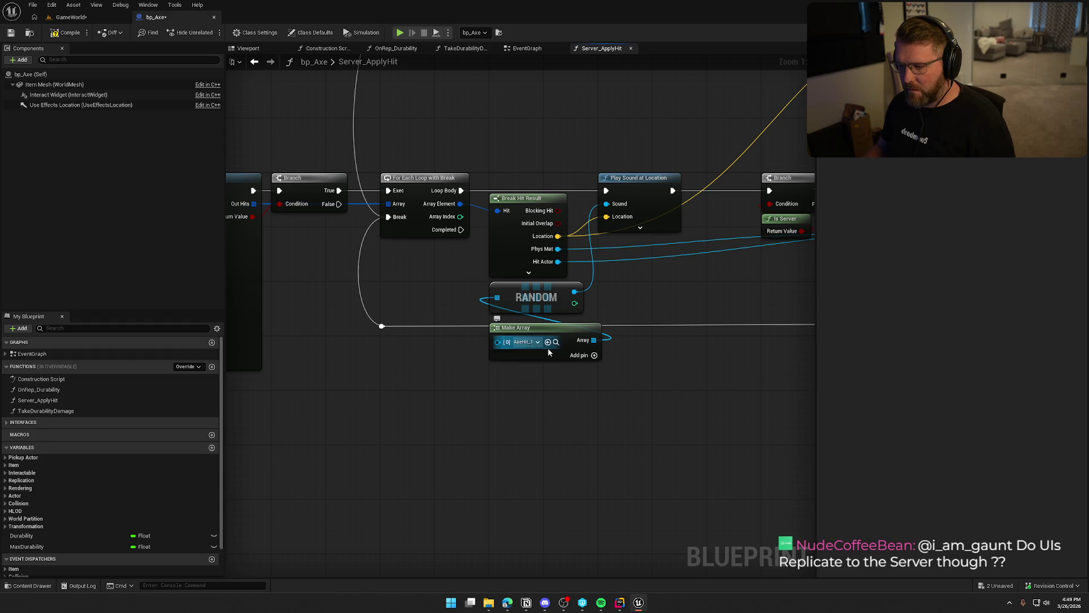
Step: Add more array entries and assign AxeHit_2 to entry [1]
key(ctrl+space)
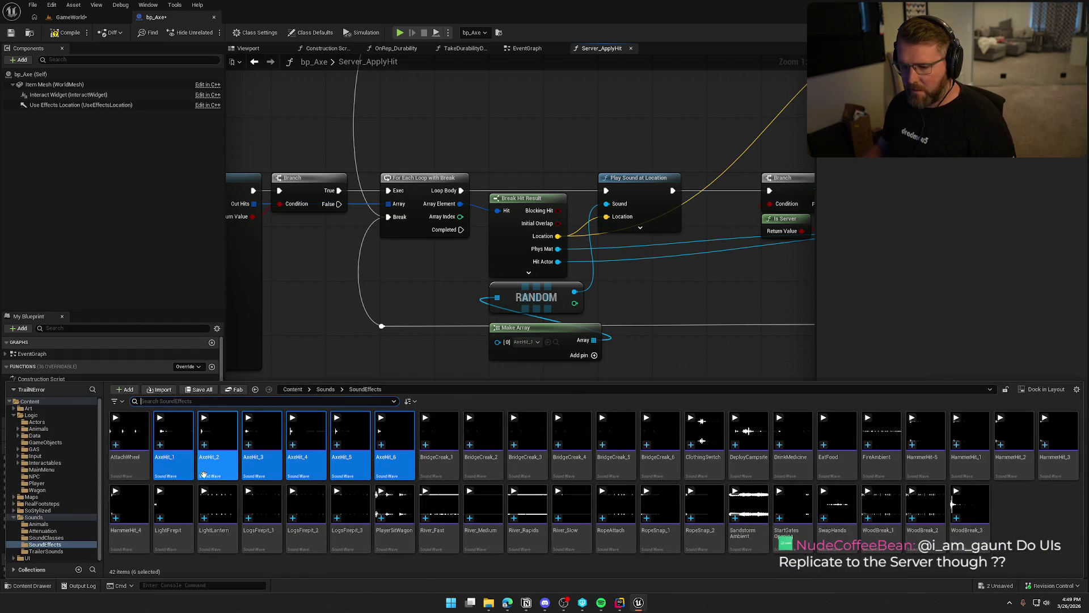
click(595, 355)
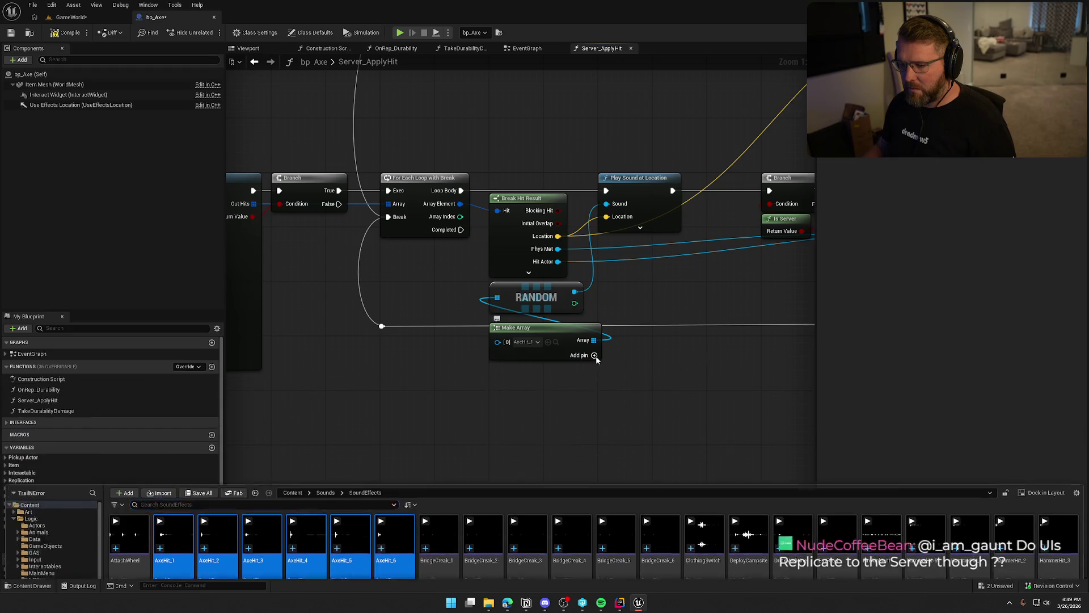
click(595, 355)
click(595, 355)
click(595, 355)
click(595, 355)
click(595, 355)
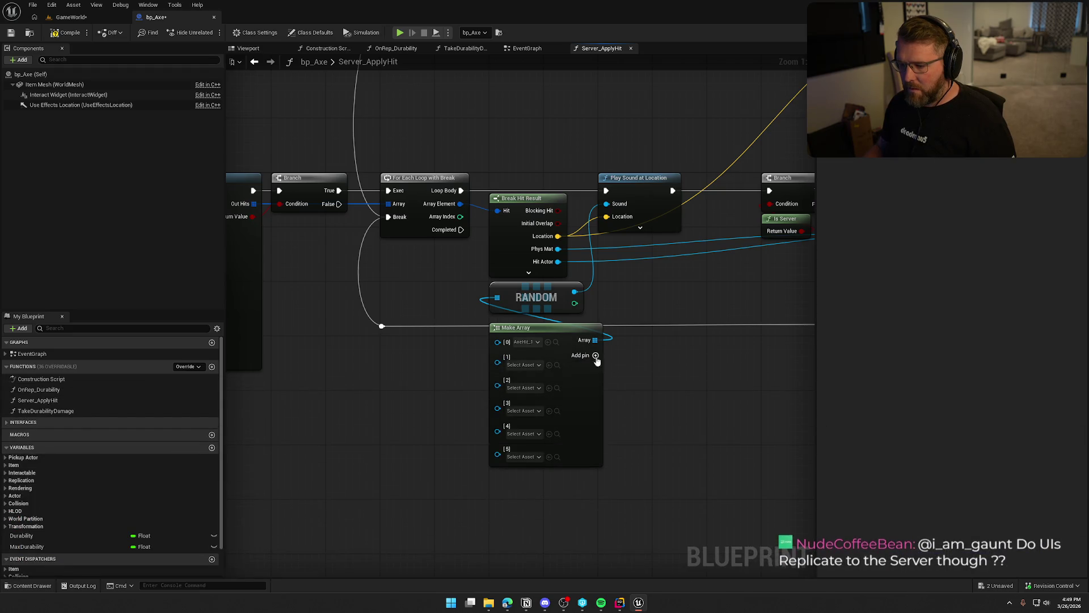
key(ctrl+space)
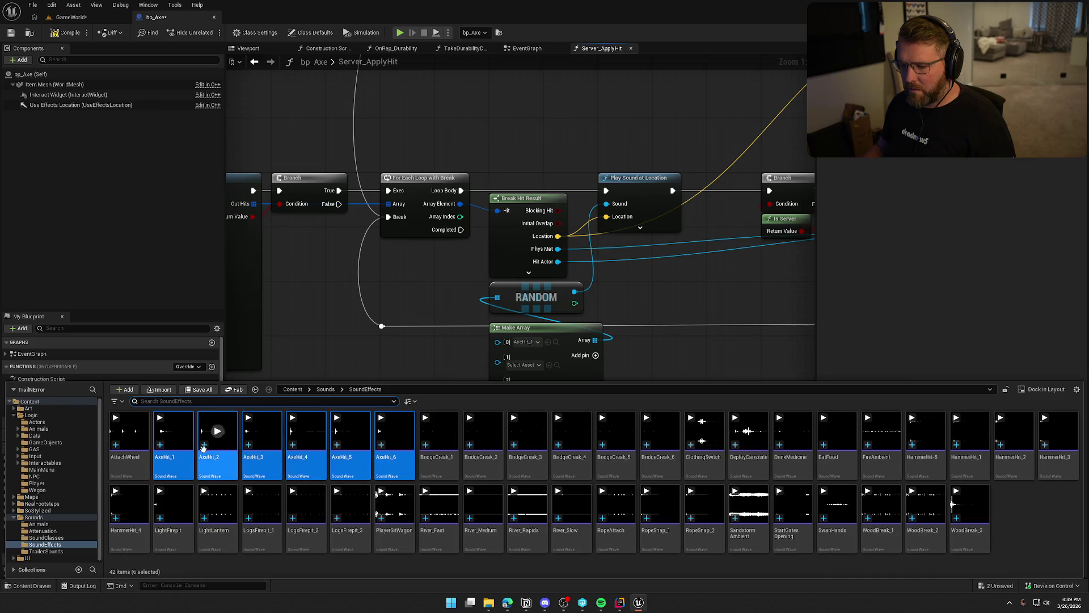
key(ctrl+space)
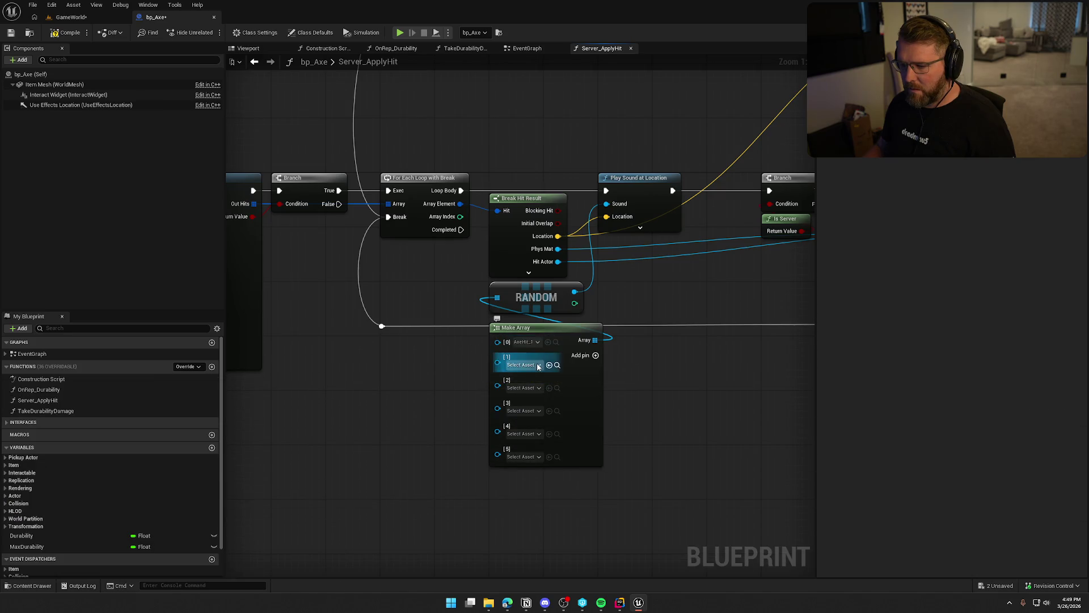
key(ctrl+space)
click(222, 467)
drag(222, 466, 528, 363)
Step: Assign AxeHit_3, AxeHit_4, AxeHit_5 and AxeHit_6 to the remaining array entries
mouse_move(577, 398)
mouse_down()
mouse_move(590, 214)
mouse_move(646, 236)
mouse_up()
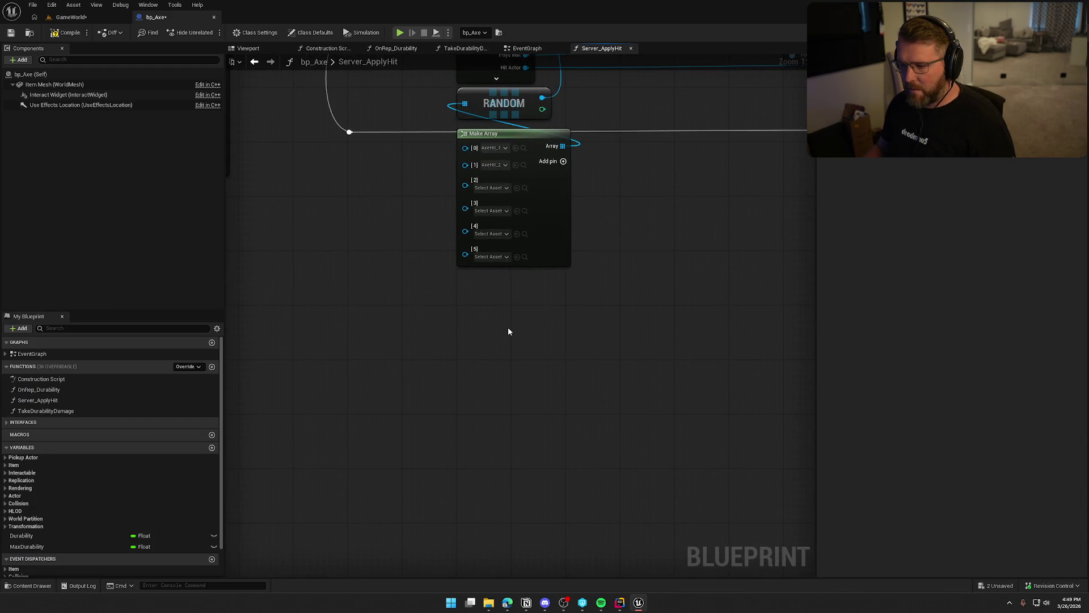
key(ctrl+space)
drag(263, 454, 482, 205)
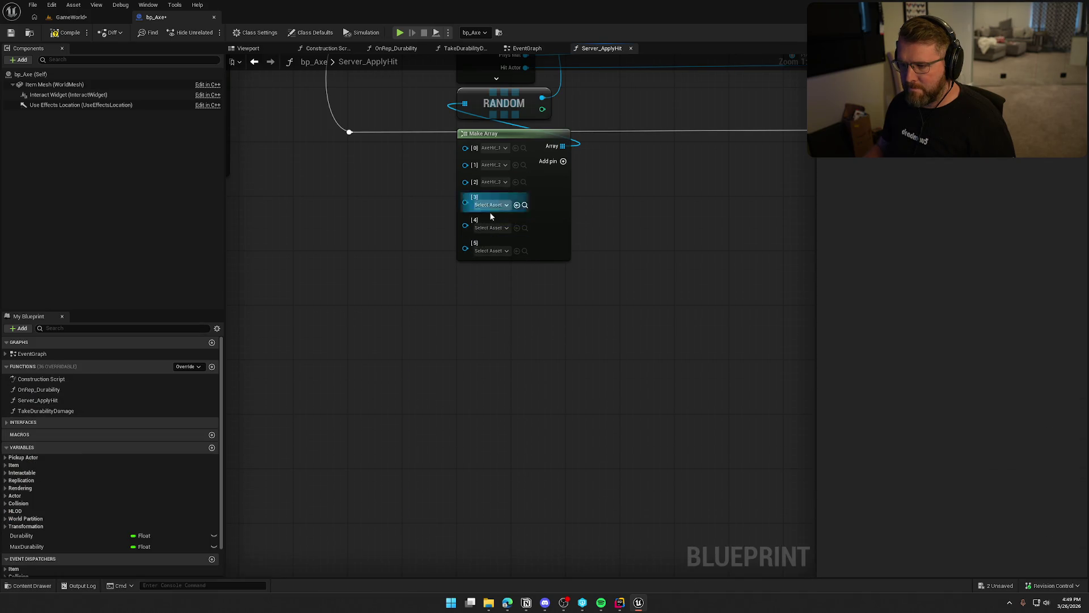
key(ctrl+space)
mouse_move(306, 513)
mouse_down()
mouse_move(482, 290)
mouse_move(488, 206)
mouse_up()
key(ctrl+space)
mouse_move(349, 452)
mouse_down()
mouse_move(462, 318)
mouse_move(485, 224)
mouse_move(412, 454)
mouse_move(523, 304)
mouse_move(497, 237)
mouse_up()
key(ctrl+space)
drag(689, 266, 708, 446)
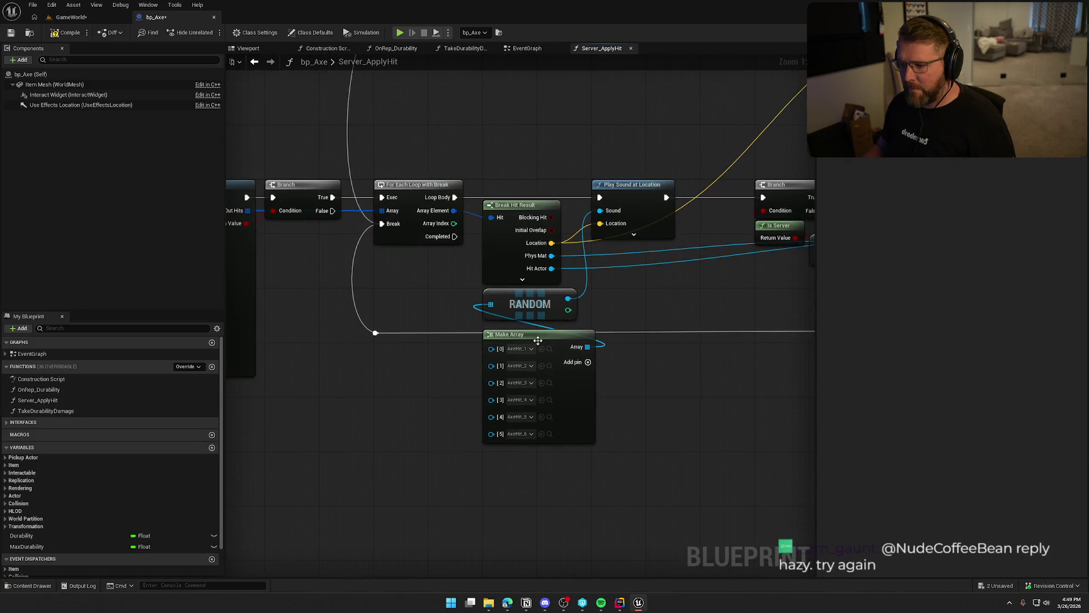
mouse_move(561, 340)
mouse_down()
mouse_move(594, 419)
mouse_move(569, 277)
mouse_up()
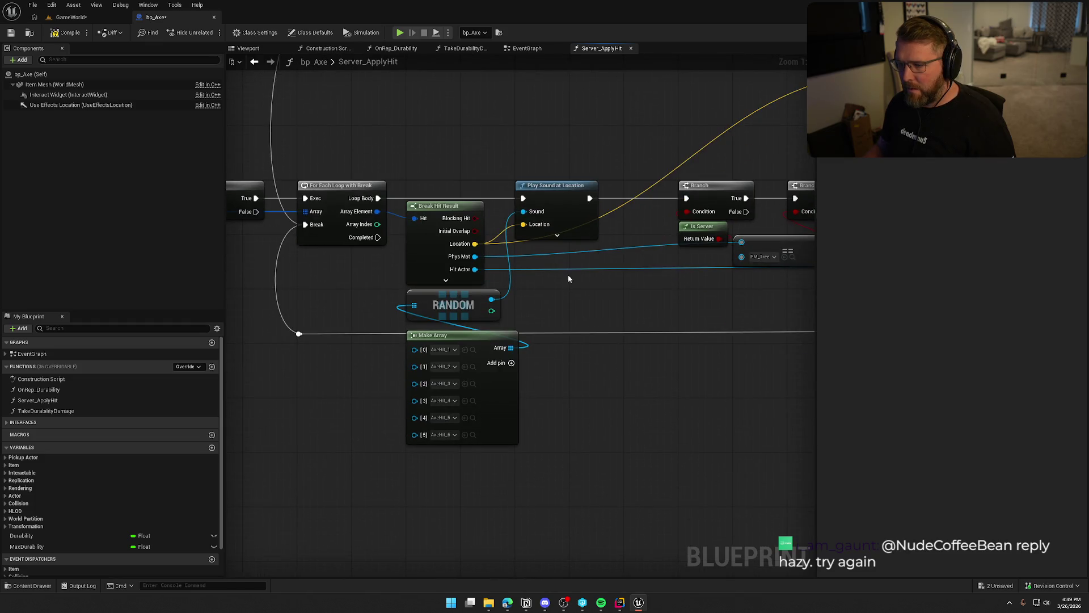
Step: Set Play Sound at Location's attenuation settings to Item_Atten
click(555, 235)
click(549, 312)
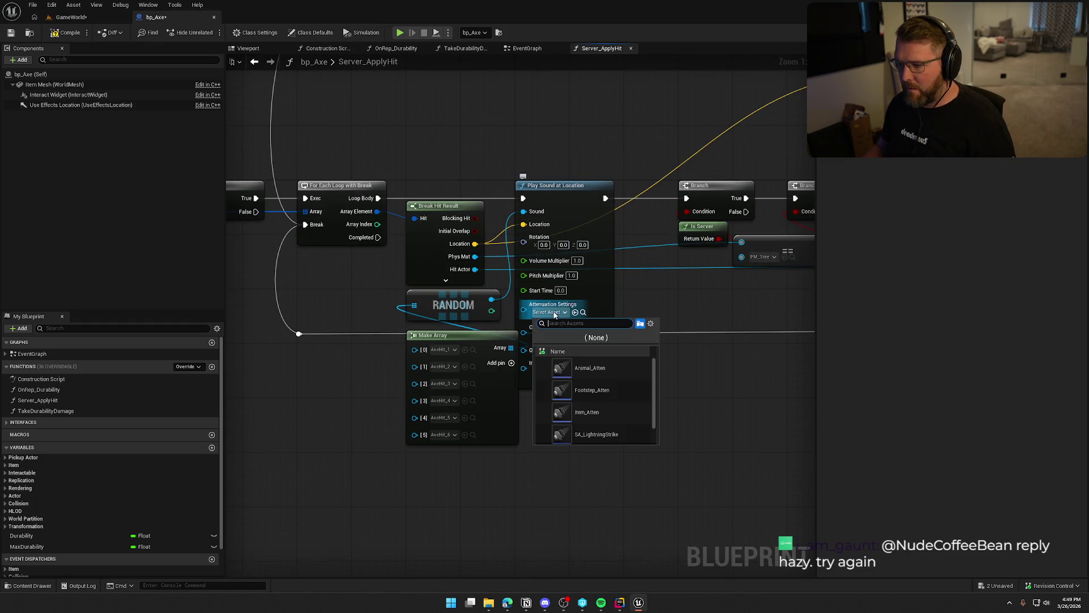
click(607, 412)
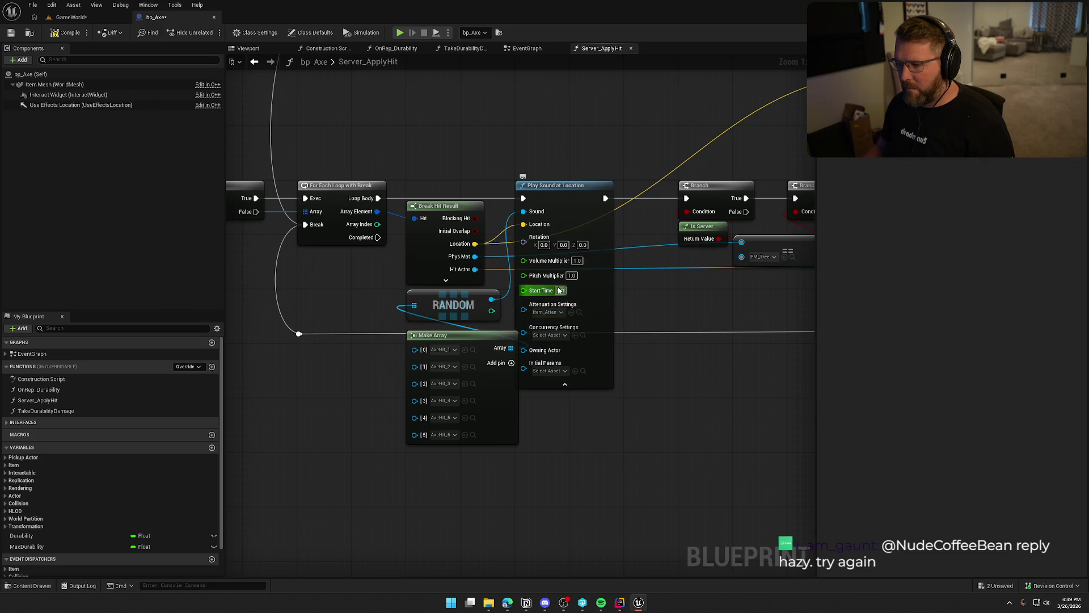
drag(577, 194, 631, 194)
click(553, 270)
Step: Drive Pitch Multiplier with a Random Float in Range (0.9–1.1) node
drag(578, 275, 571, 448)
text(random flo)
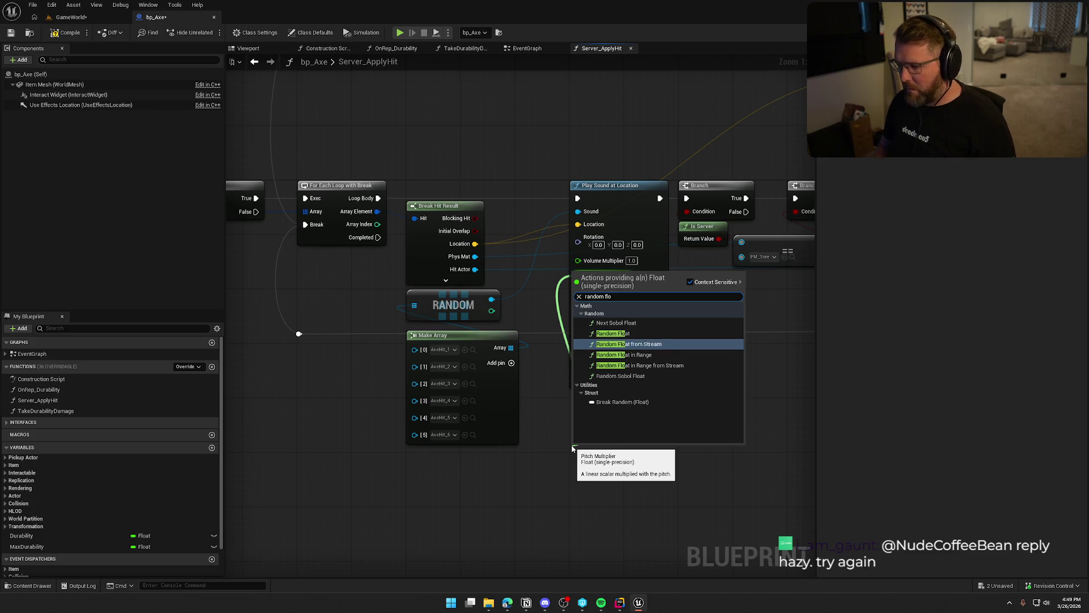
key(Down)
key(Return)
drag(603, 450, 623, 394)
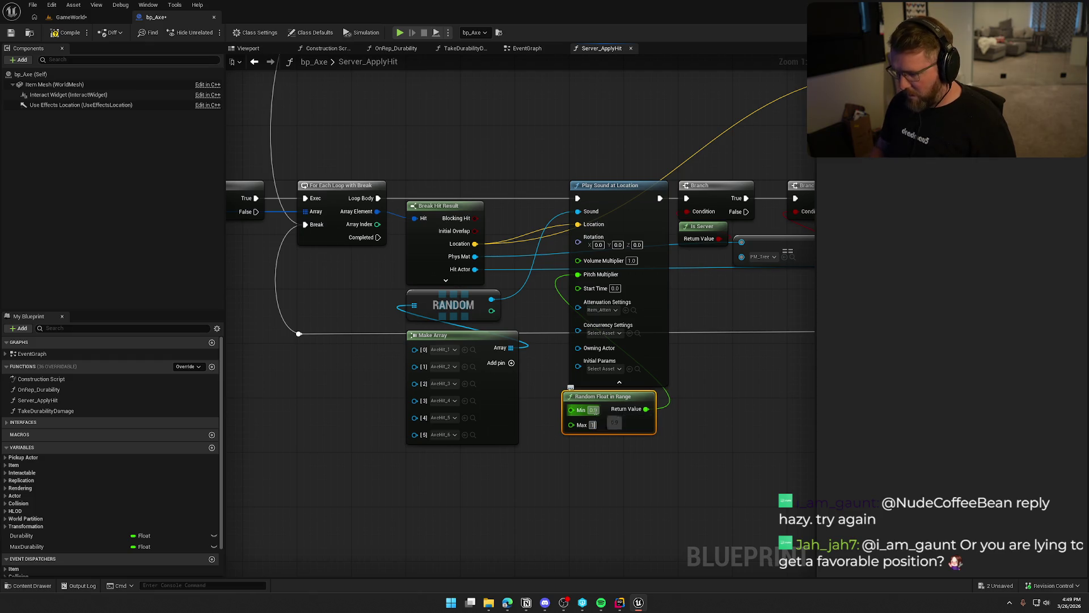
mouse_move(651, 399)
mouse_down()
mouse_move(589, 418)
mouse_move(580, 284)
mouse_up()
click(587, 408)
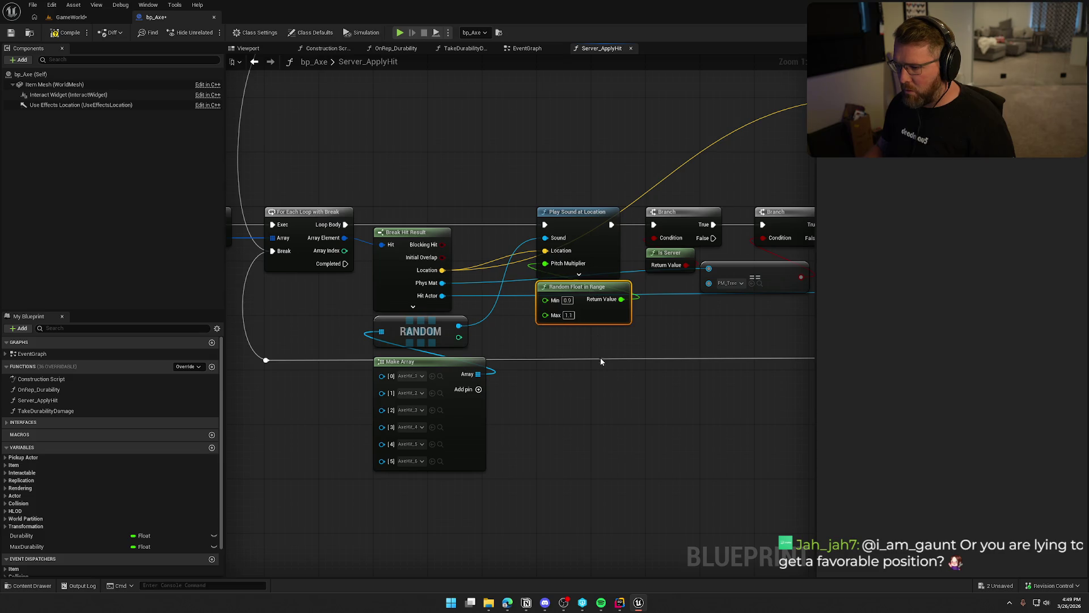
drag(525, 413, 593, 424)
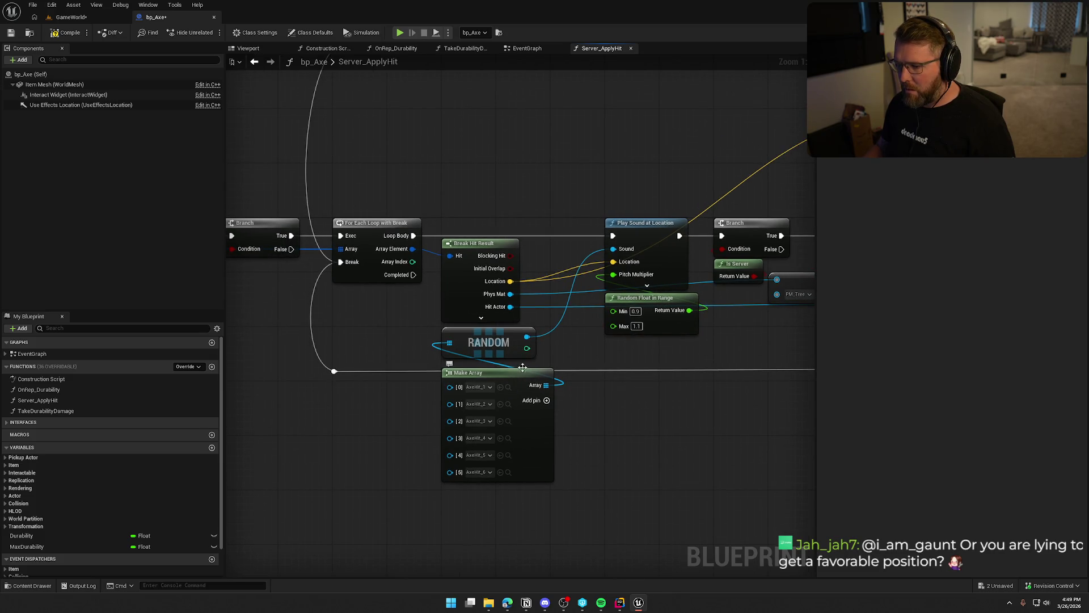
Step: Zoom out to review the whole hit-sound graph and compile bp_Axe
drag(580, 335, 532, 419)
mouse_move(584, 391)
mouse_down()
mouse_move(518, 377)
mouse_move(372, 377)
mouse_move(571, 356)
mouse_up()
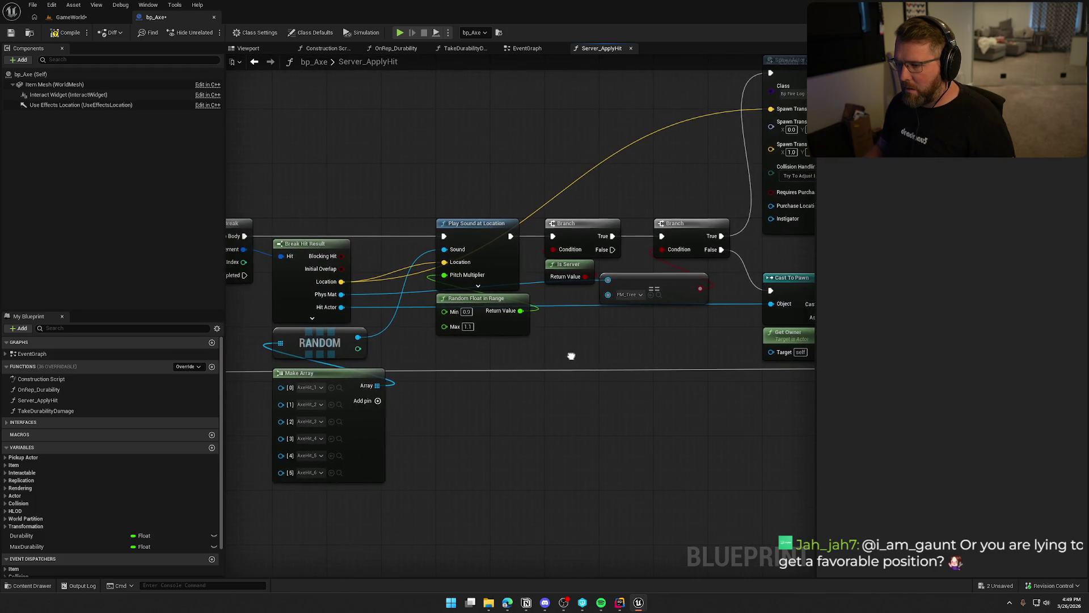
scroll(570, 355, down, 2)
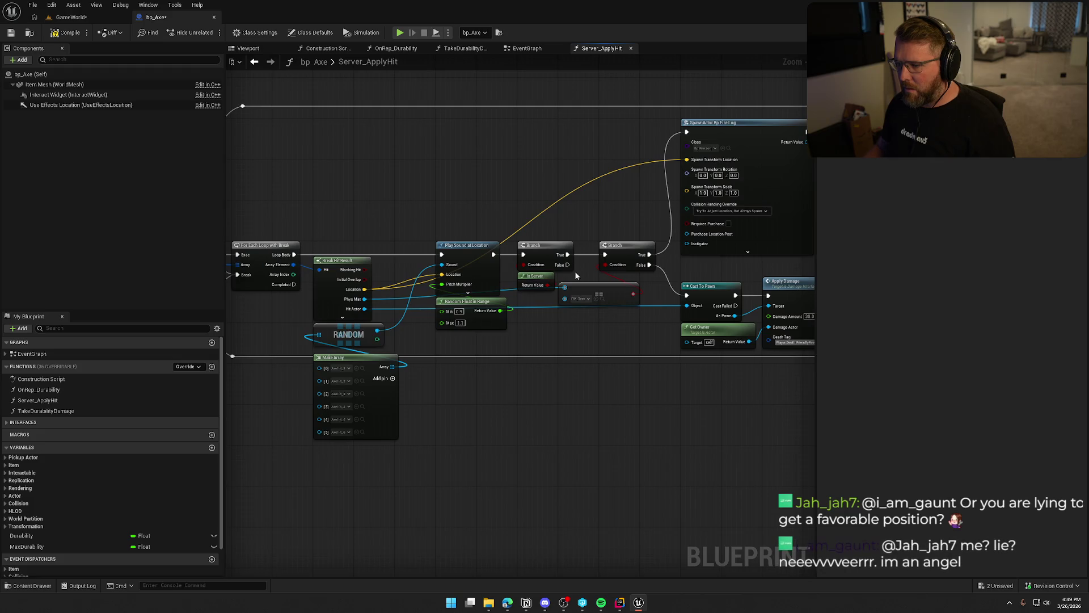
scroll(580, 285, down, 1)
mouse_move(580, 285)
mouse_down()
mouse_move(653, 259)
mouse_move(361, 277)
mouse_move(359, 267)
mouse_up()
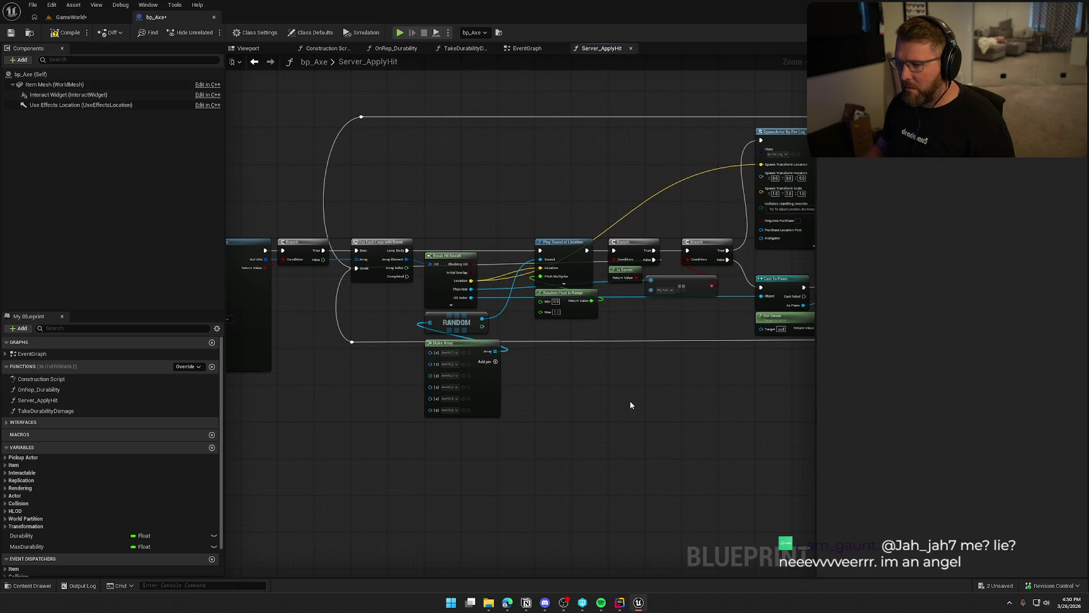
click(49, 34)
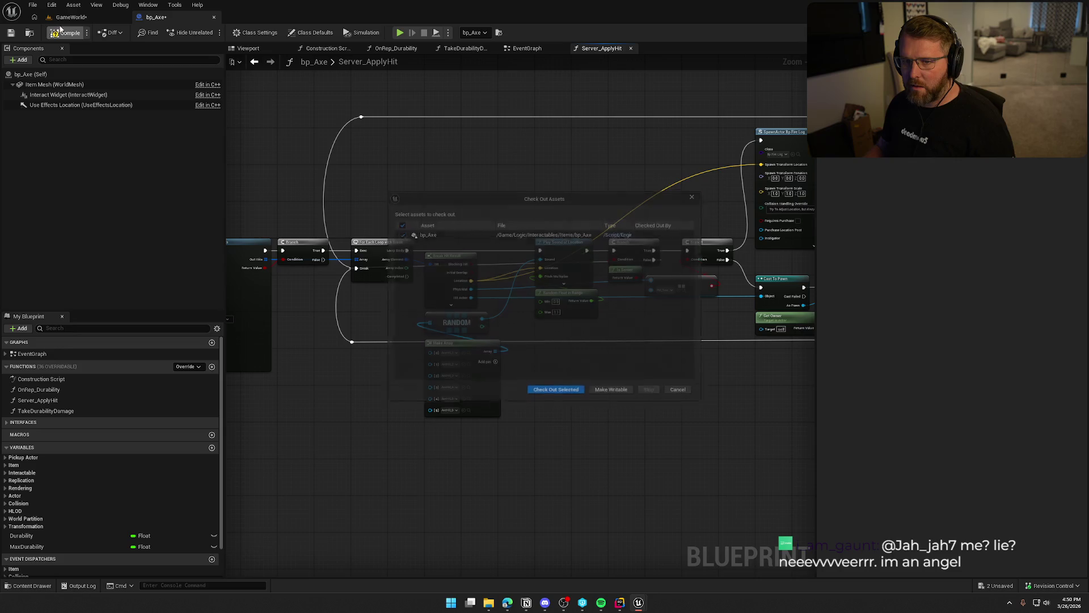
Step: Check out bp_Axe so it compiles, then start a Play-in-Editor session of the level
click(563, 397)
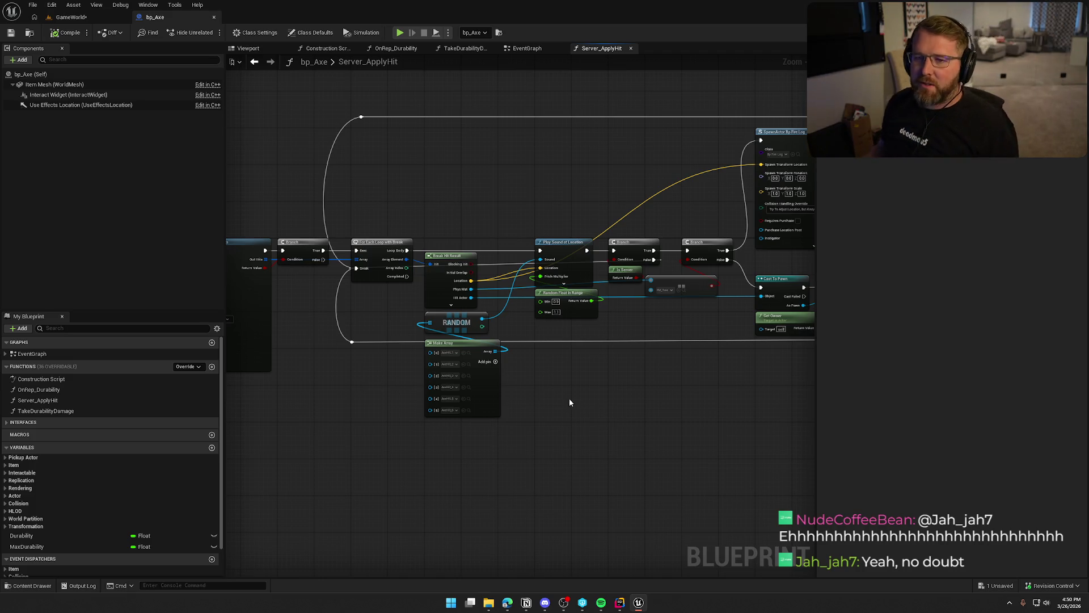
click(90, 19)
Step: In the playtest, pick up the axe and chop a birch tree four times to hear the hit sounds
click(41, 208)
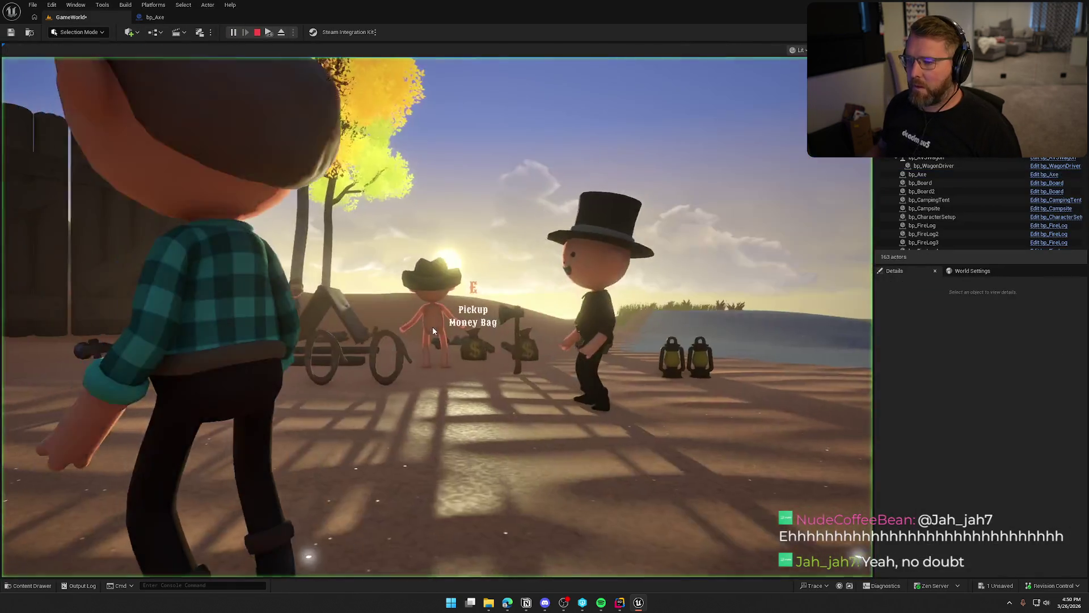
key(e)
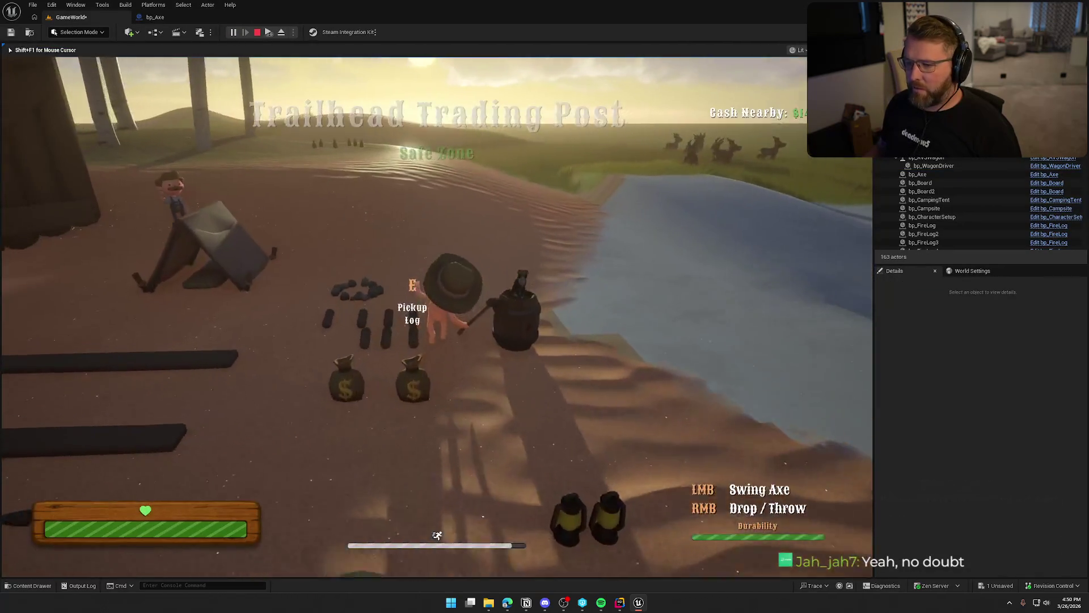
key(shift+w)
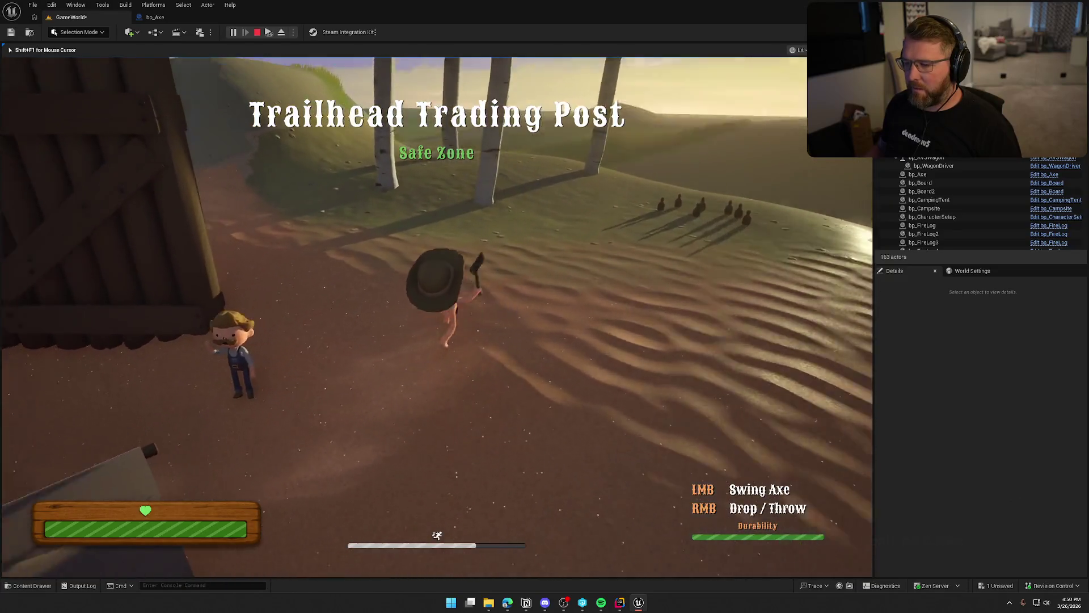
key(w)
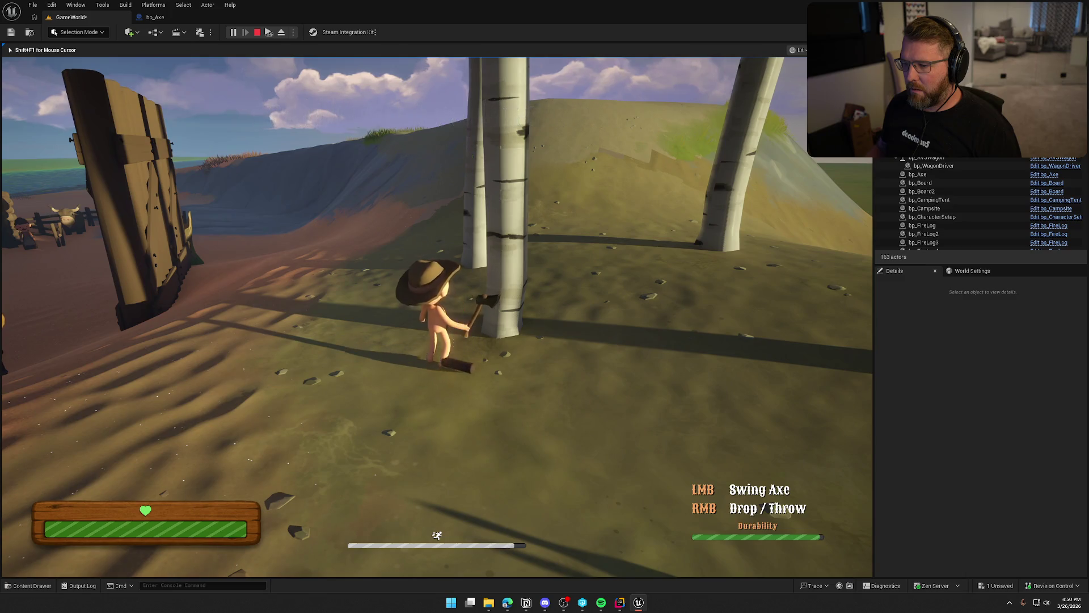
click(437, 316)
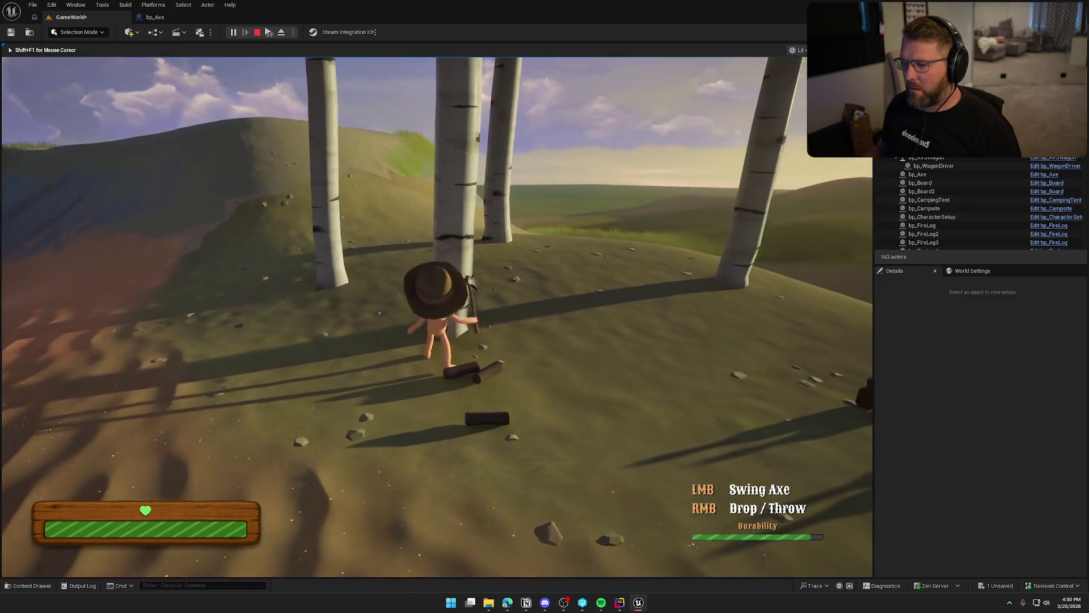
click(437, 317)
click(437, 317)
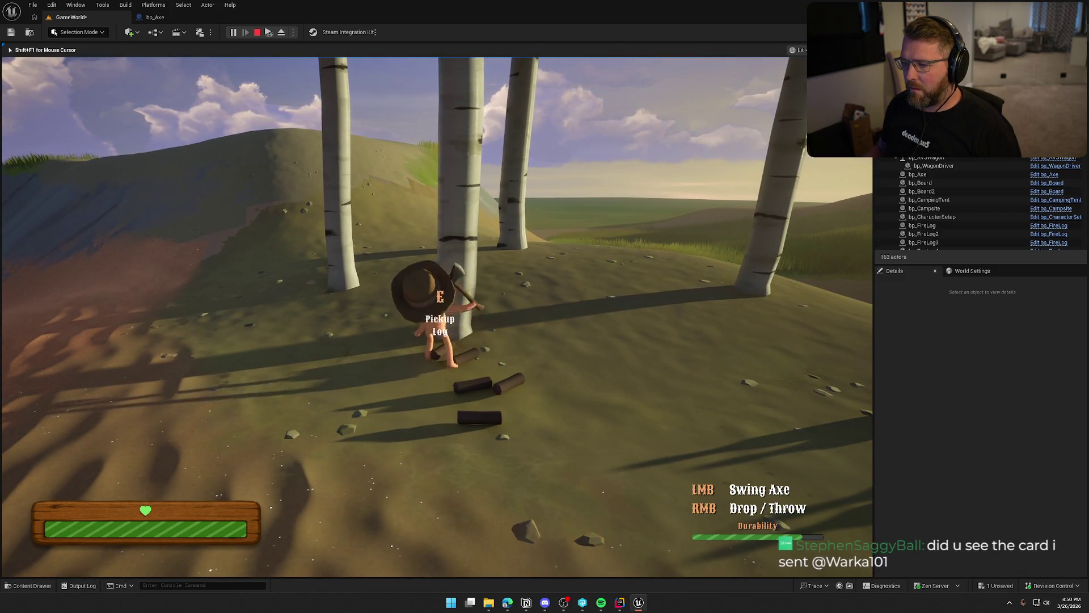
click(437, 317)
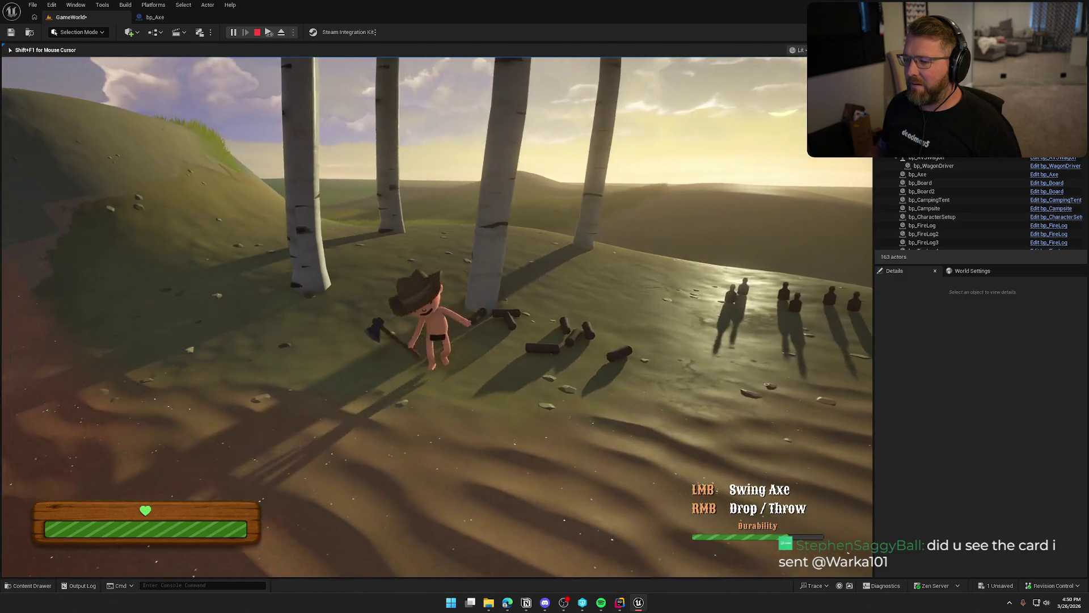
Step: Drop the axe, pick it back up, swing once near the log pile, then stop playing
right_click(436, 317)
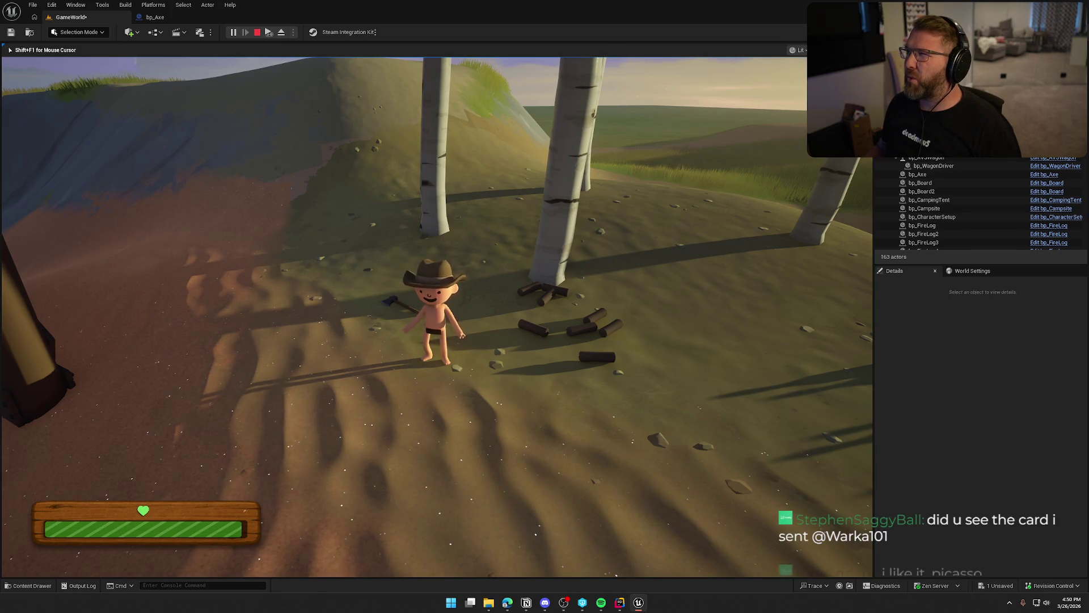
key(a)
key(e)
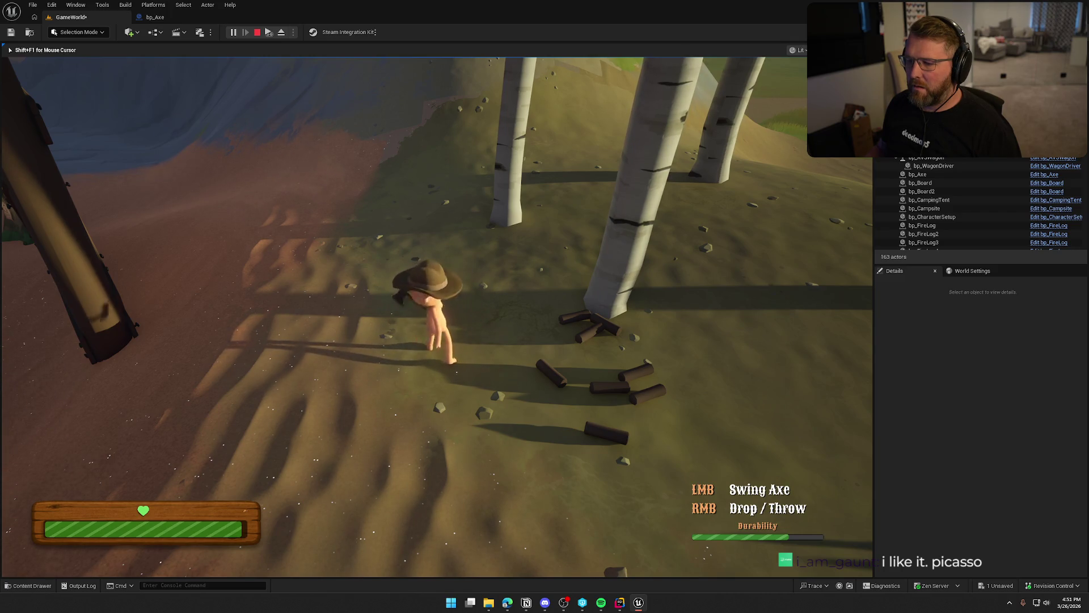
key(w)
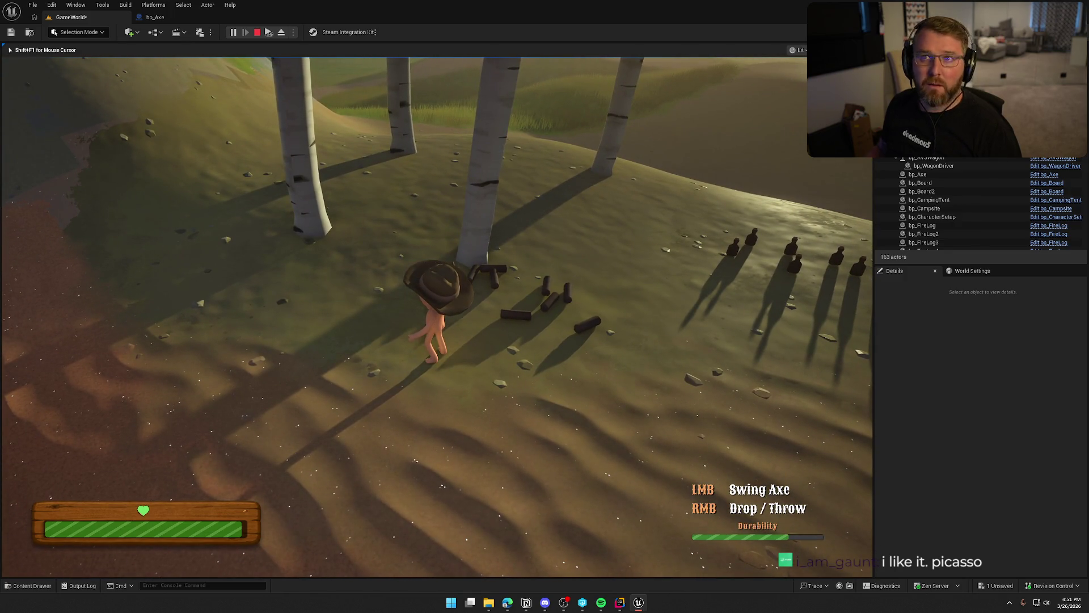
key(w)
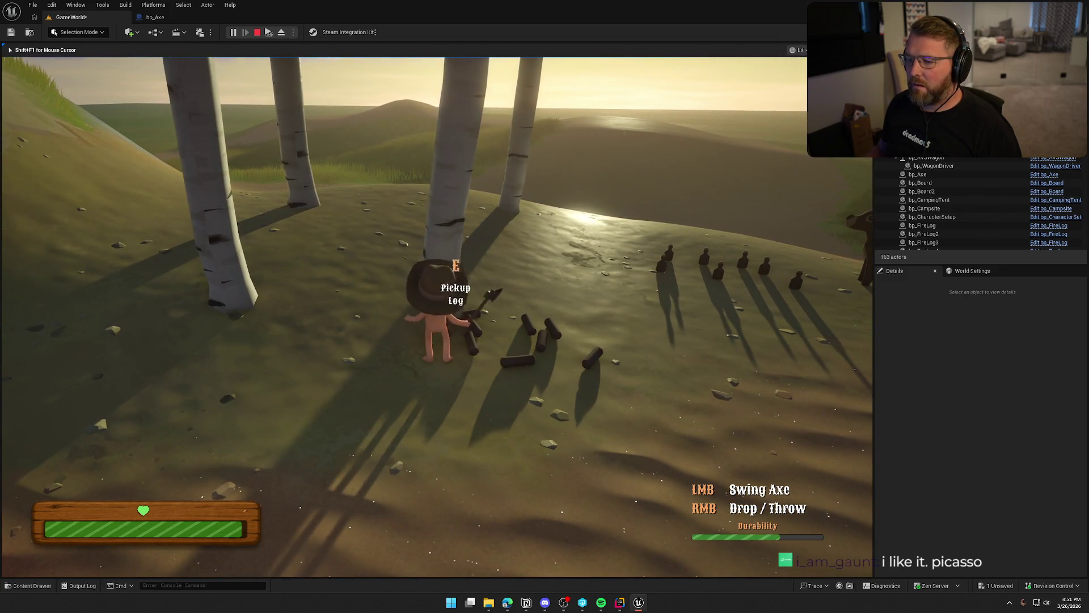
key(s)
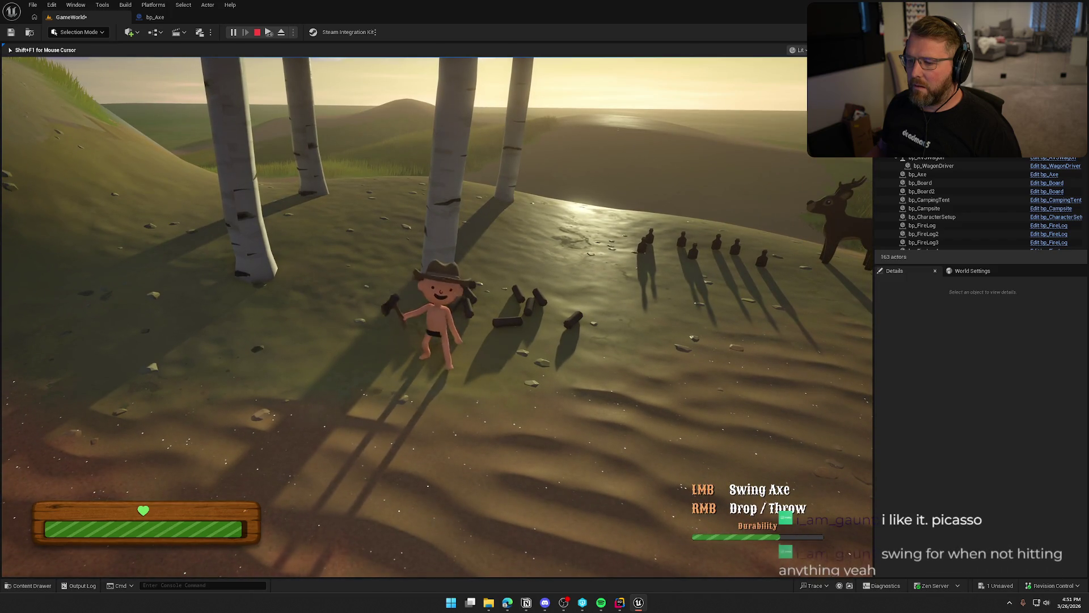
key(d)
click(437, 317)
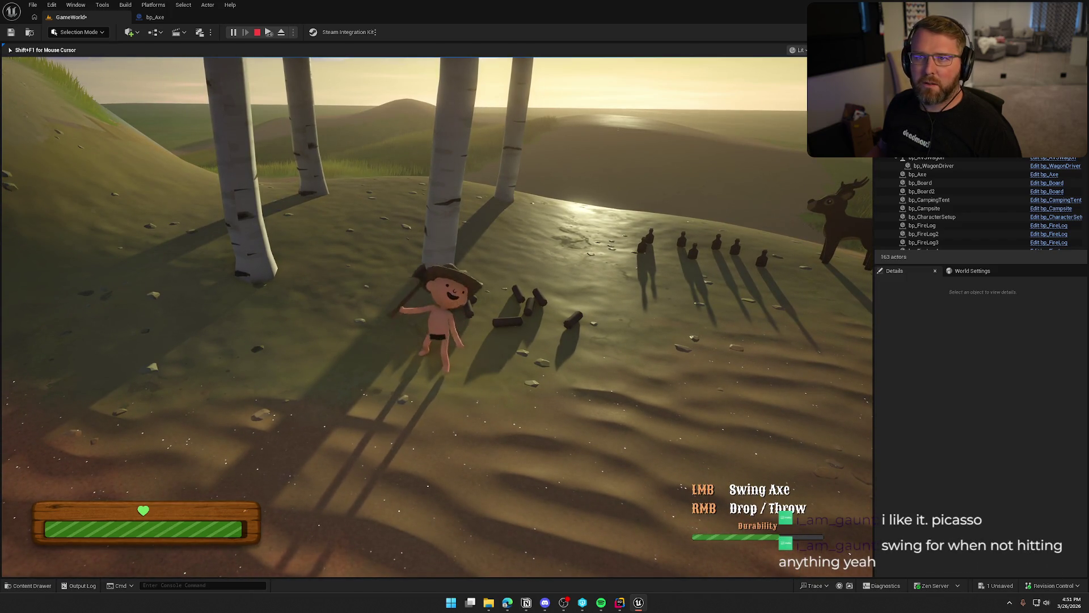
key(w)
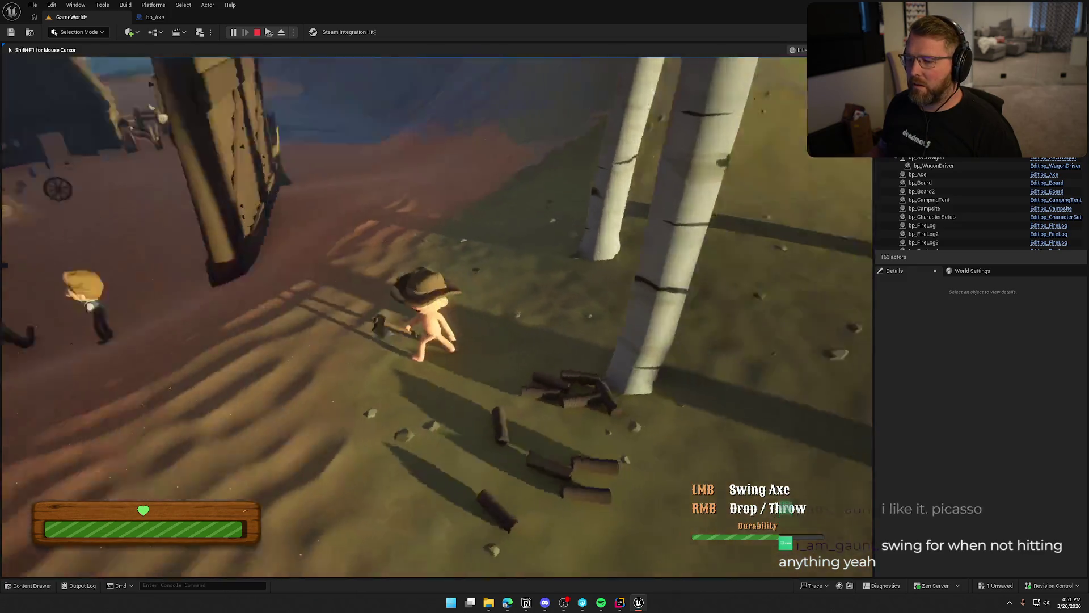
key(s)
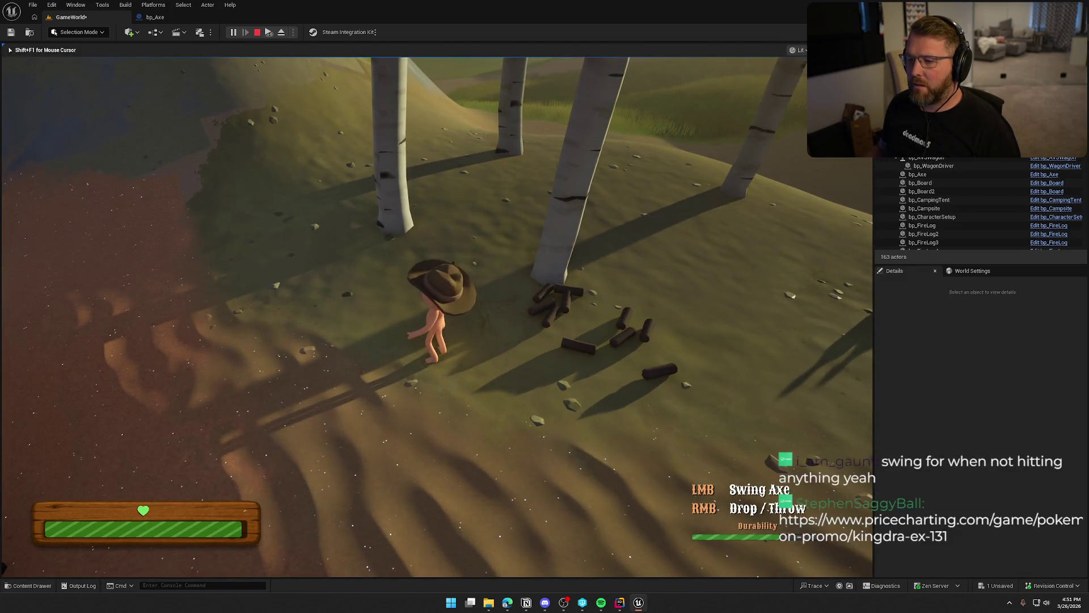
key(Escape)
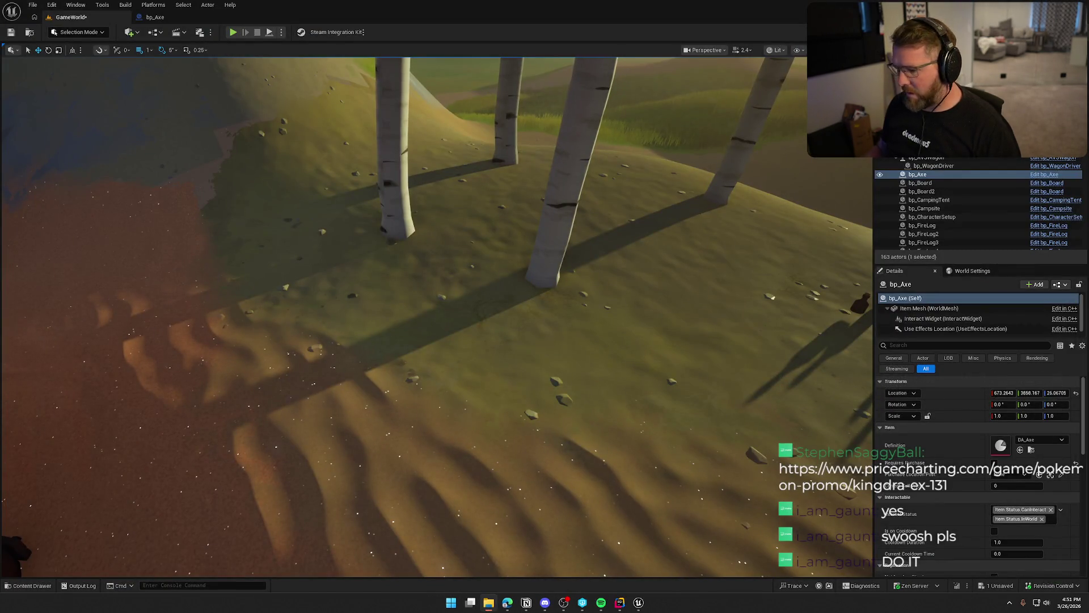
Step: Launch Audacity from the system search
key(super)
text(aud)
key(Return)
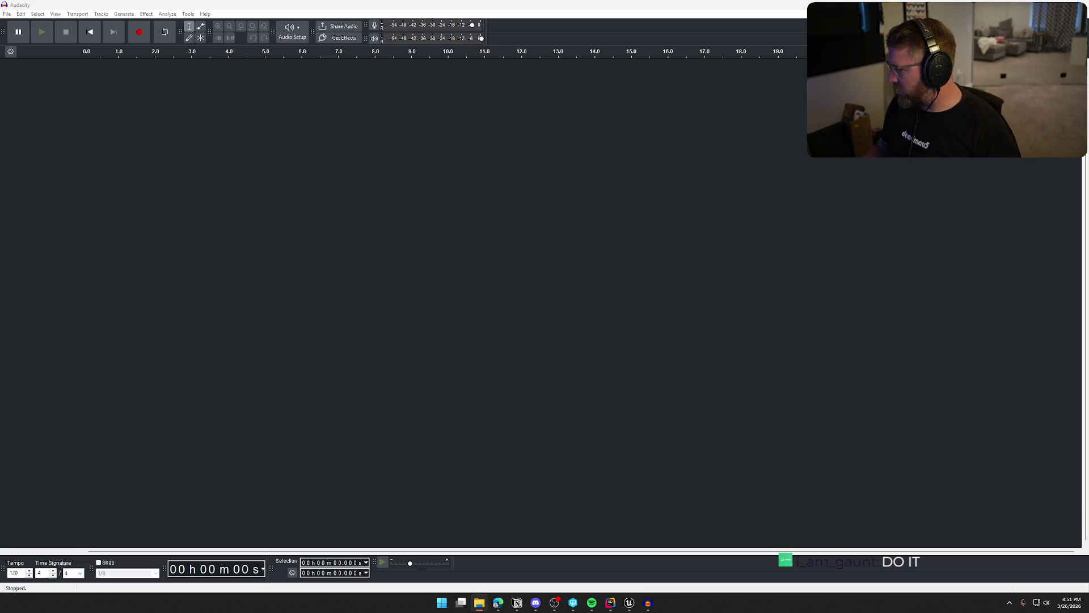
Step: Import the Swoosh sound into Audacity, play it twice, then return to the Unreal Editor
drag(621, 326, 461, 288)
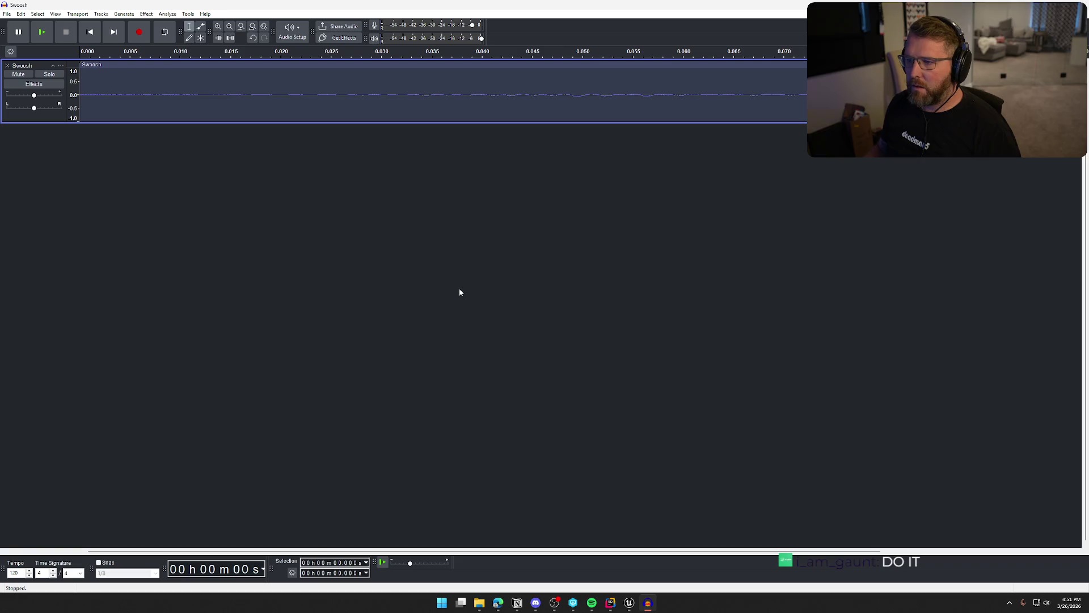
key(space)
key(space)
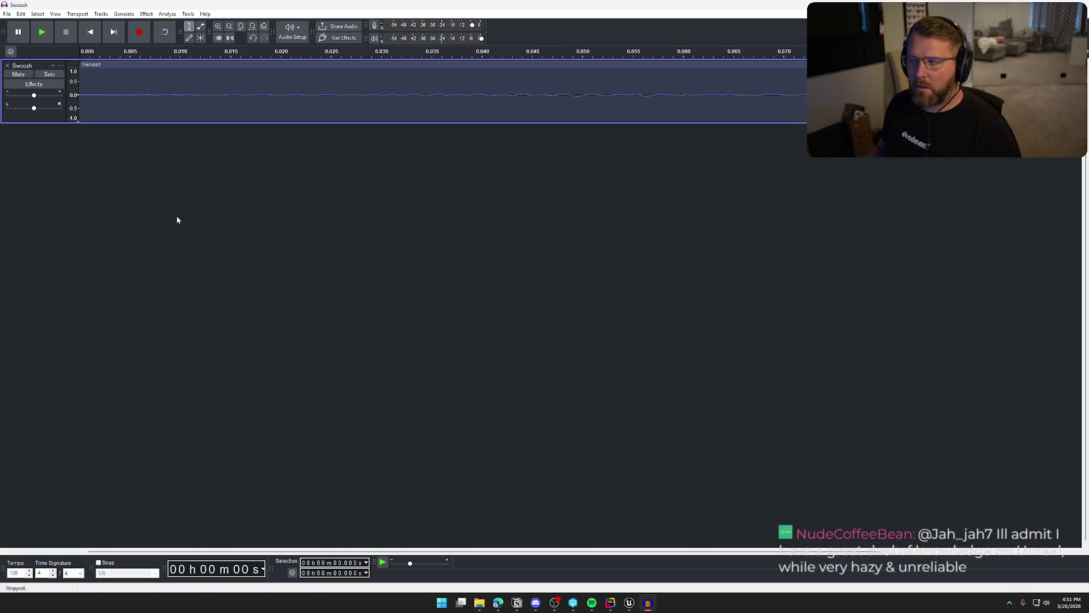
key(space)
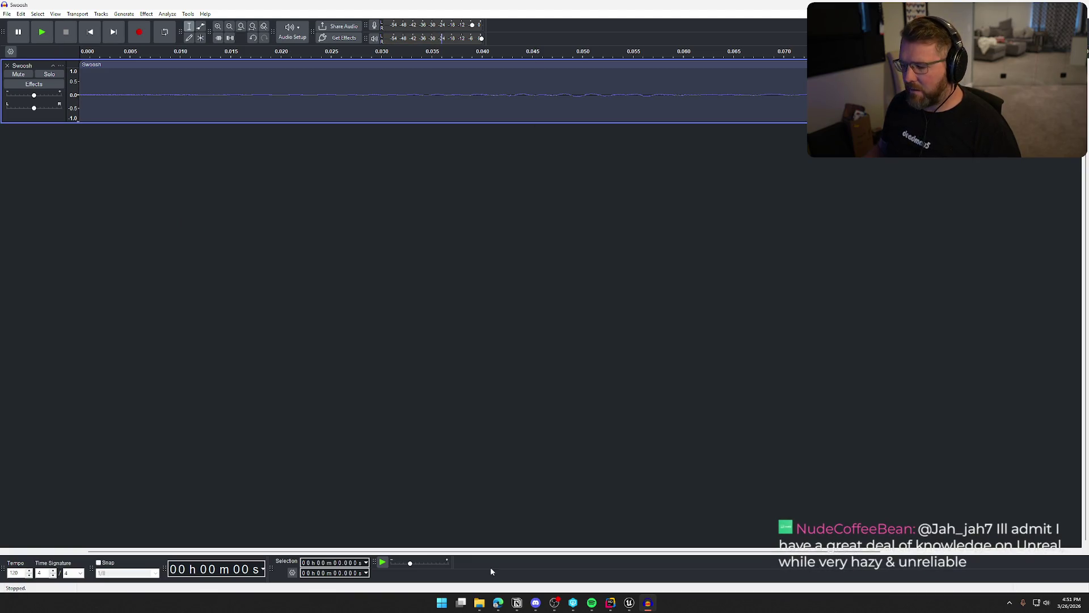
click(628, 605)
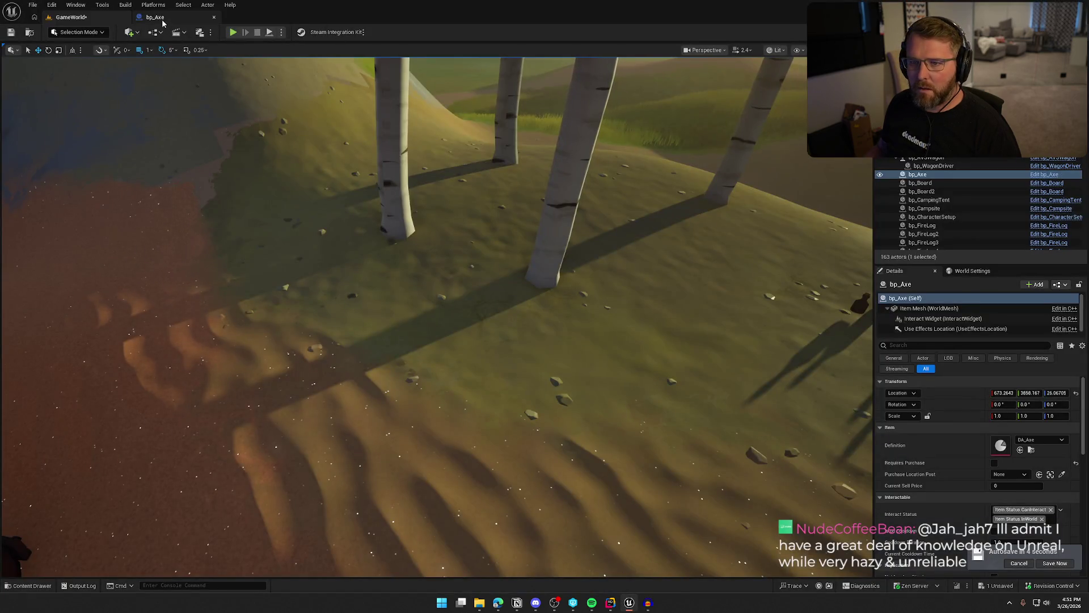
Step: Review bp_Axe's hit sound nodes and the Play Montage chain in its event graph
click(154, 17)
scroll(452, 397, up, 3)
mouse_move(537, 404)
mouse_down()
mouse_move(595, 462)
mouse_move(316, 370)
mouse_move(454, 467)
mouse_move(304, 419)
mouse_move(400, 403)
mouse_move(519, 152)
mouse_up()
click(513, 48)
drag(449, 148, 692, 148)
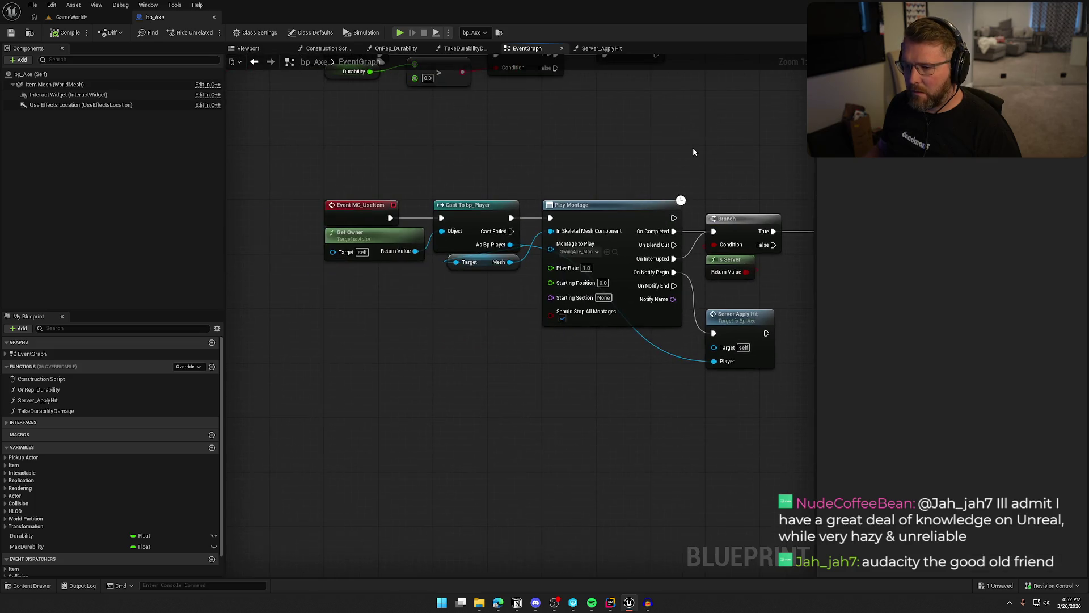
Step: Open SwingAxe_Montage from the animation assets, then switch to Audacity
click(615, 253)
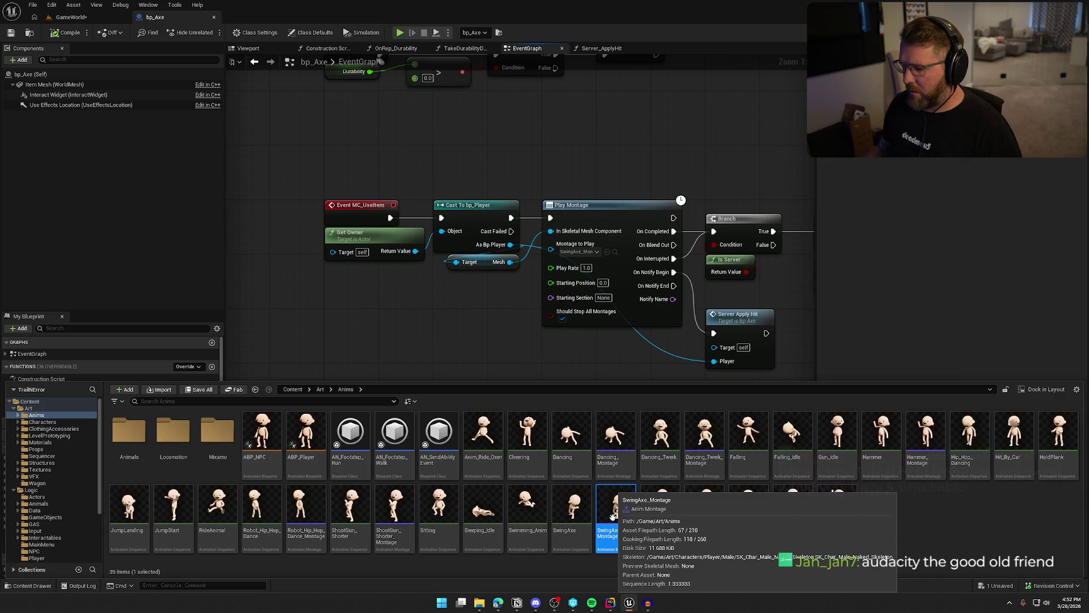
double_click(621, 514)
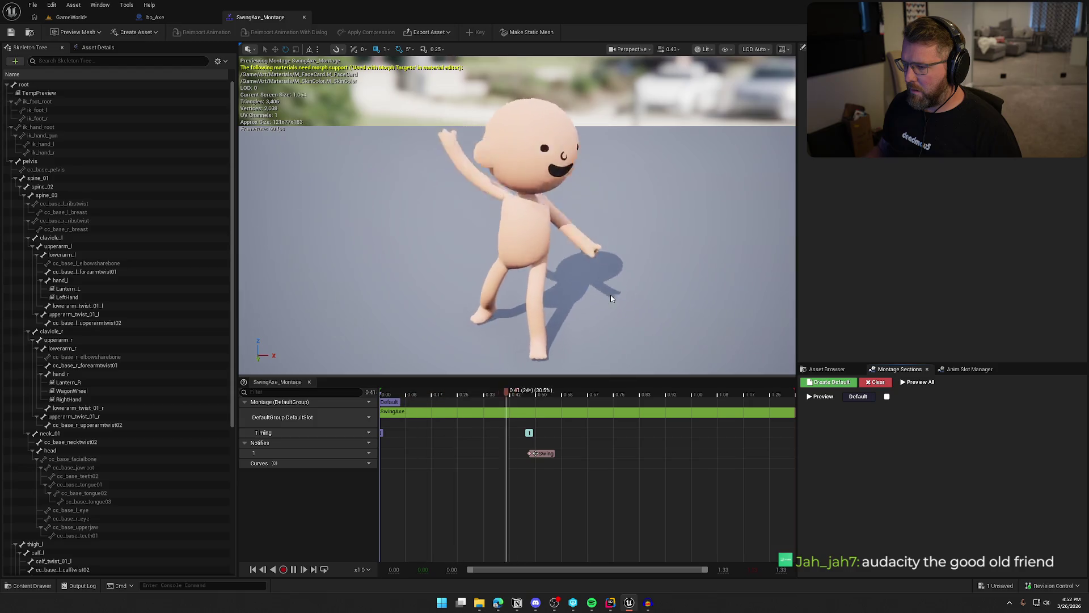
click(650, 606)
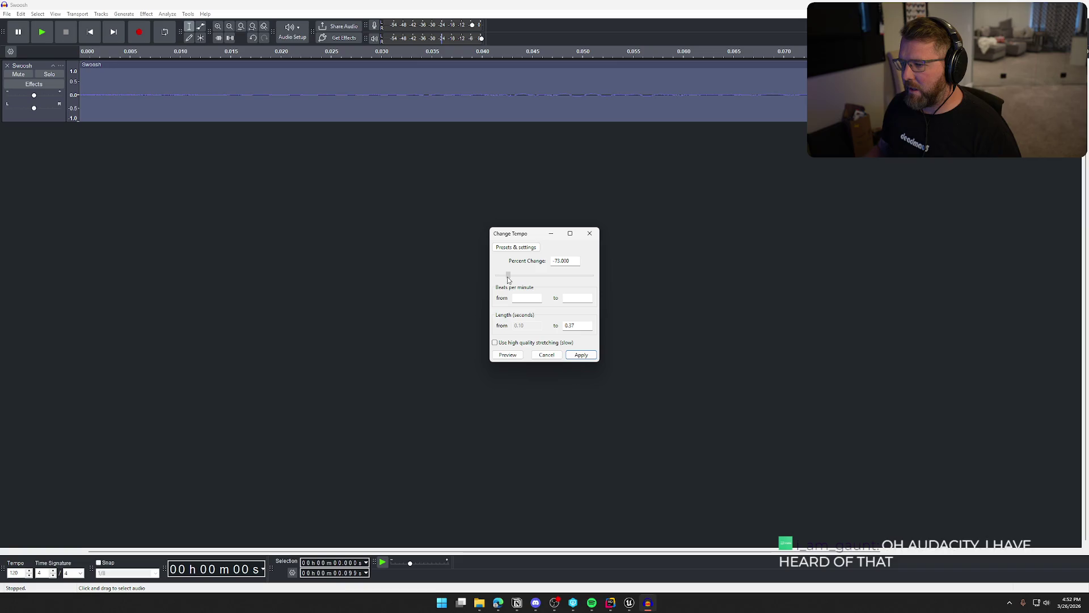
Step: Preview and apply the -95% tempo change on Swoosh, then undo the overly long stretch
click(520, 356)
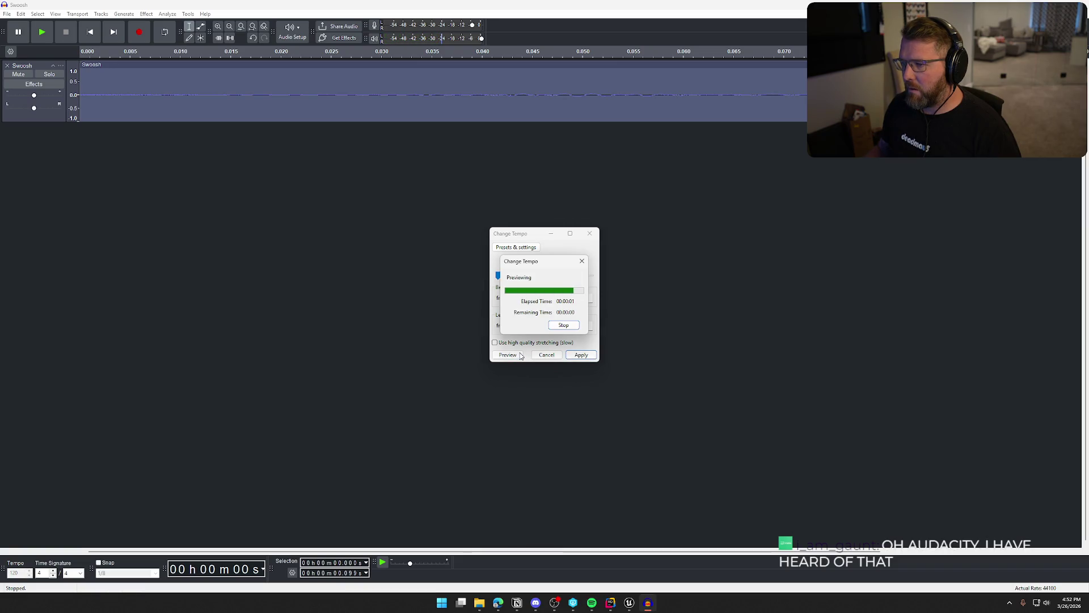
click(580, 356)
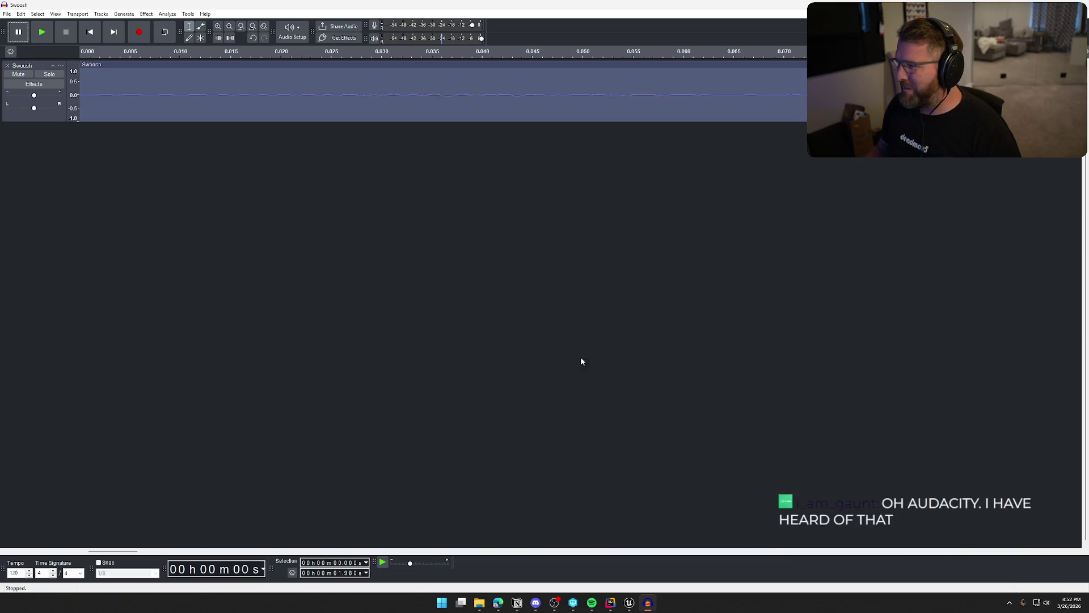
ctrl+scroll(661, 294, down, 5)
ctrl+scroll(580, 285, up, 1)
key(ctrl+z)
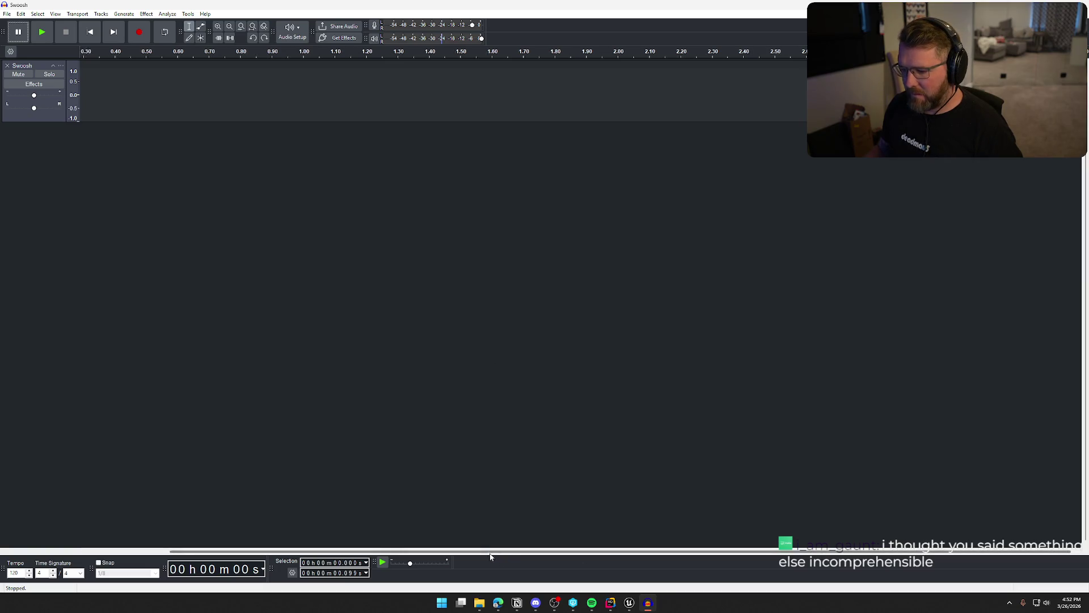
drag(607, 550, 521, 550)
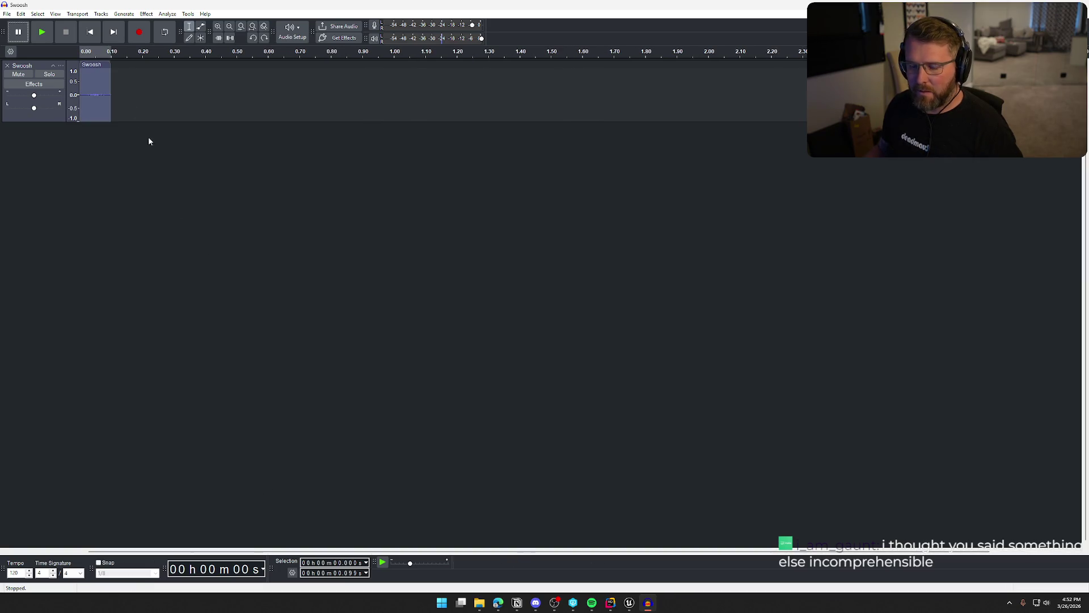
Step: Apply Change Tempo with Percent Change -50 to Swoosh after previewing it
click(146, 14)
mouse_move(227, 91)
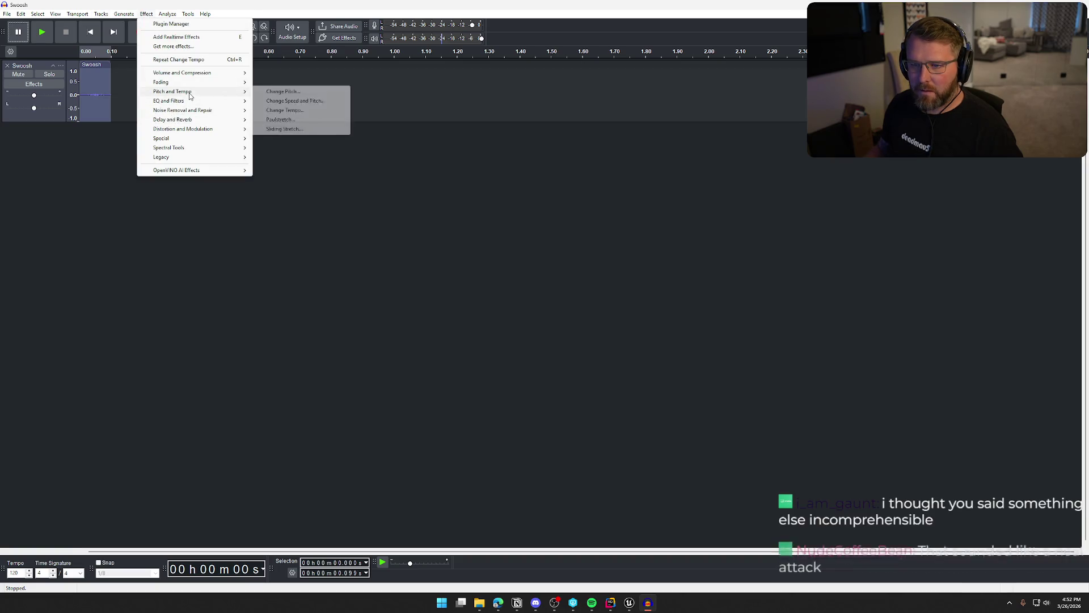
click(310, 111)
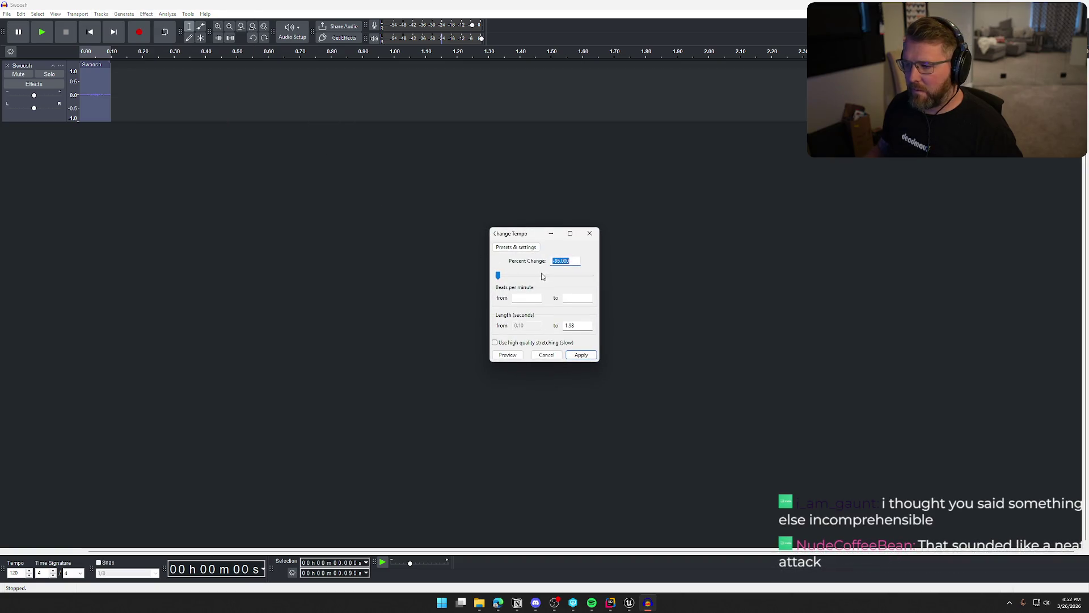
click(518, 276)
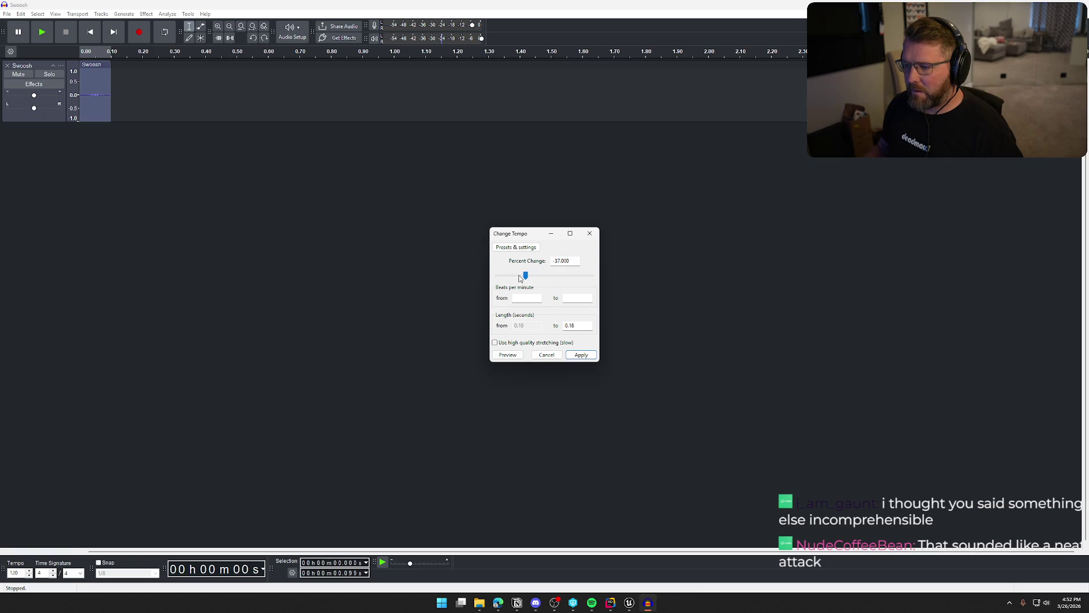
double_click(571, 261)
text(-50)
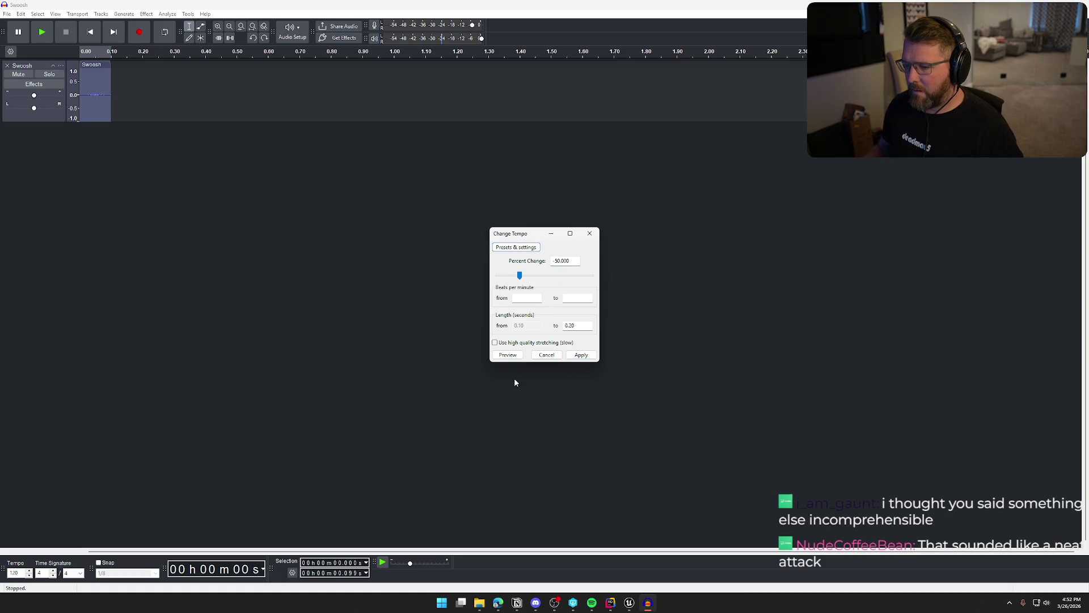
click(507, 355)
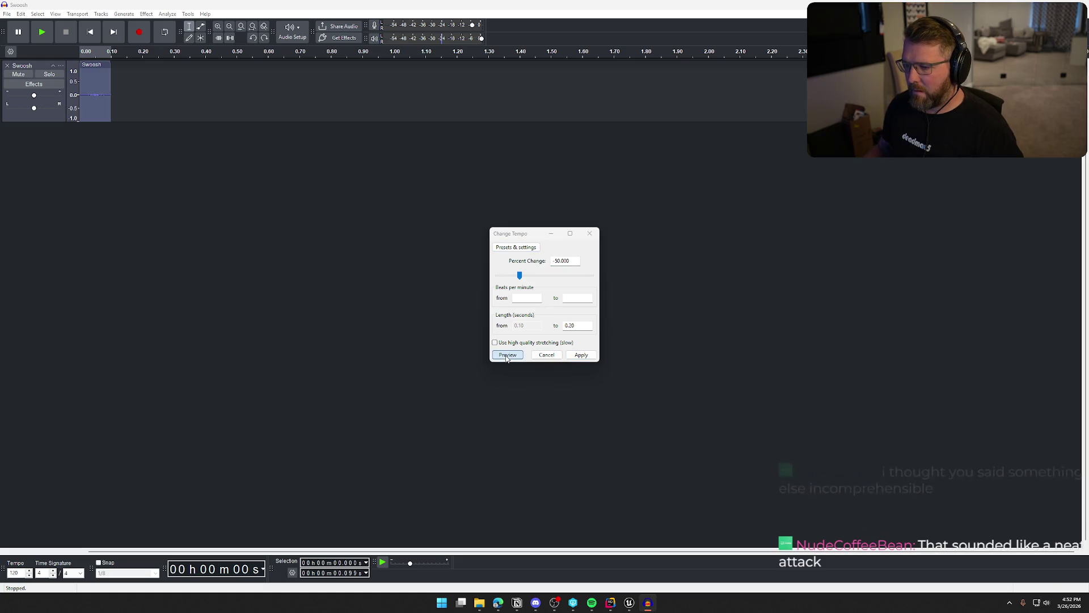
click(579, 358)
Step: Play the roughly 0.2-second Swoosh clip, then go back to the Unreal montage editor
key(space)
key(space)
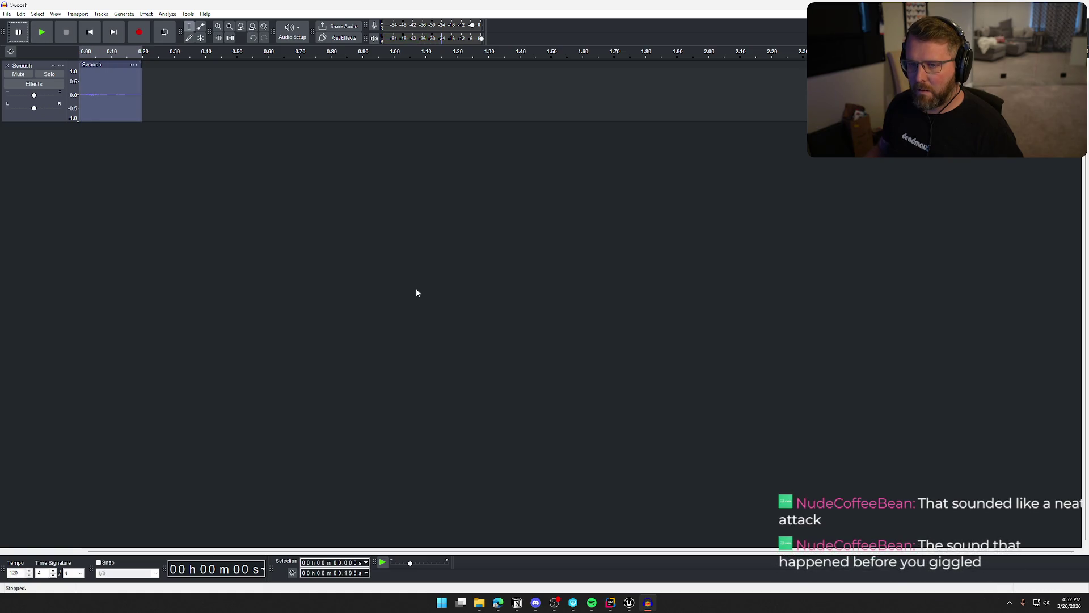
key(space)
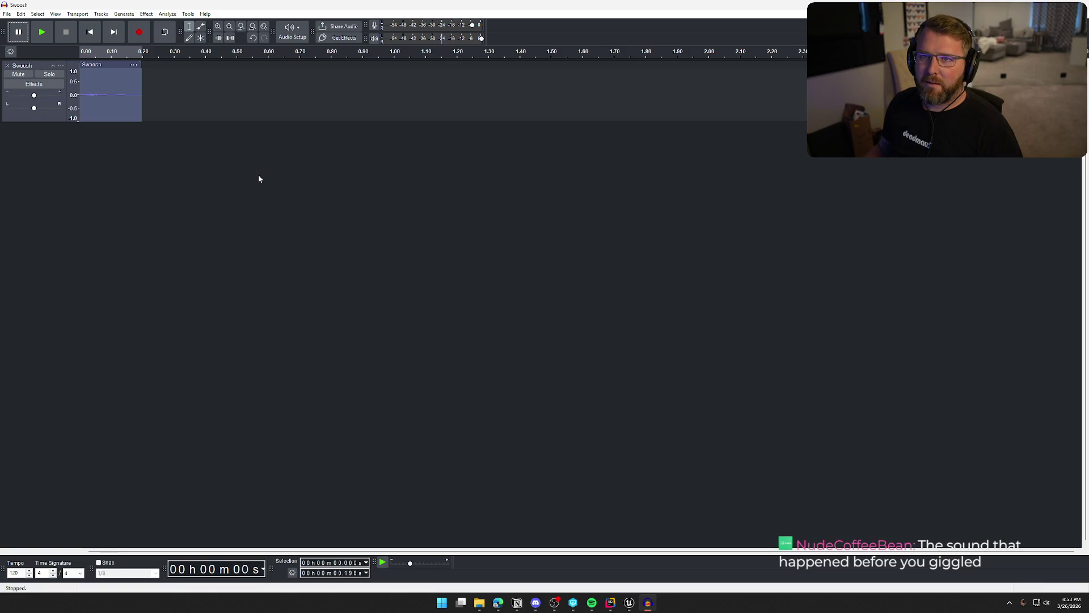
key(space)
key(space)
key(space)
key(space)
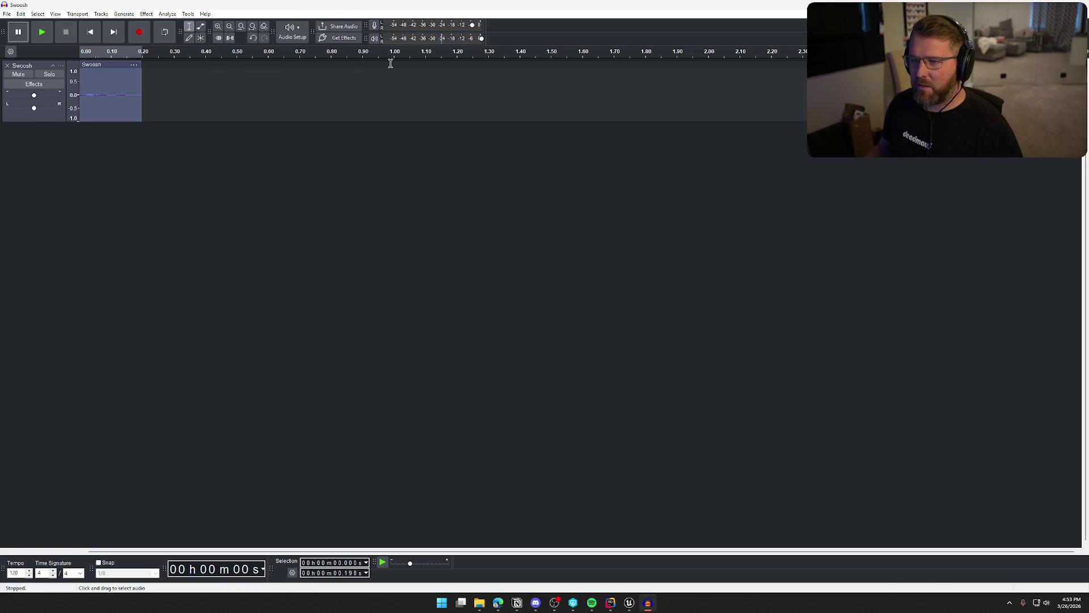
click(629, 603)
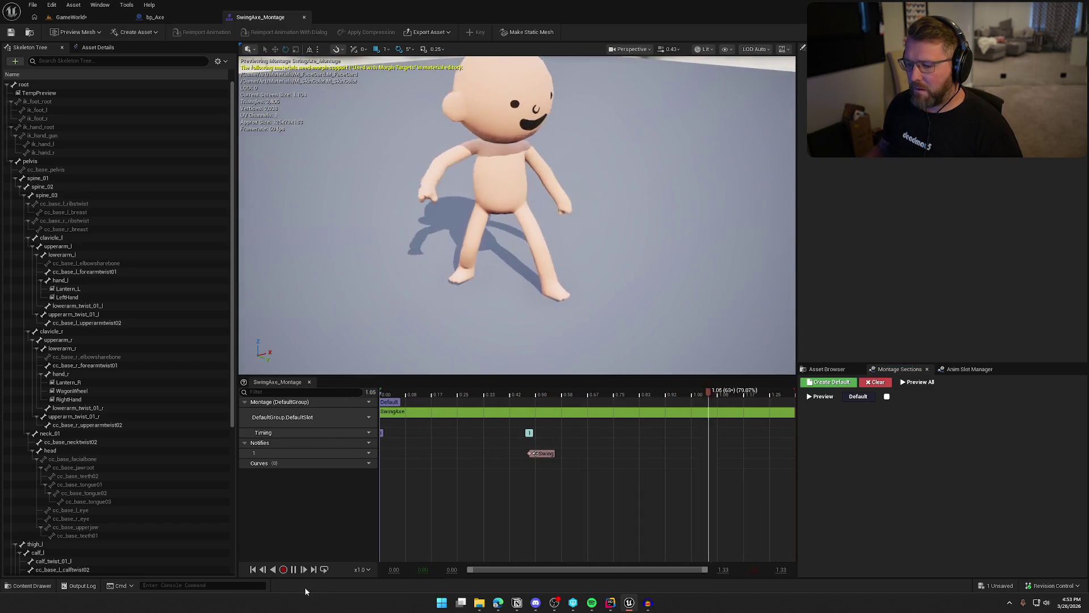
Step: Pause the montage at its first frame and select hand_l, lowerarm_r and upperarm_r
click(500, 392)
click(400, 393)
mouse_move(399, 392)
mouse_down()
mouse_move(357, 391)
mouse_move(760, 393)
mouse_move(337, 397)
mouse_up()
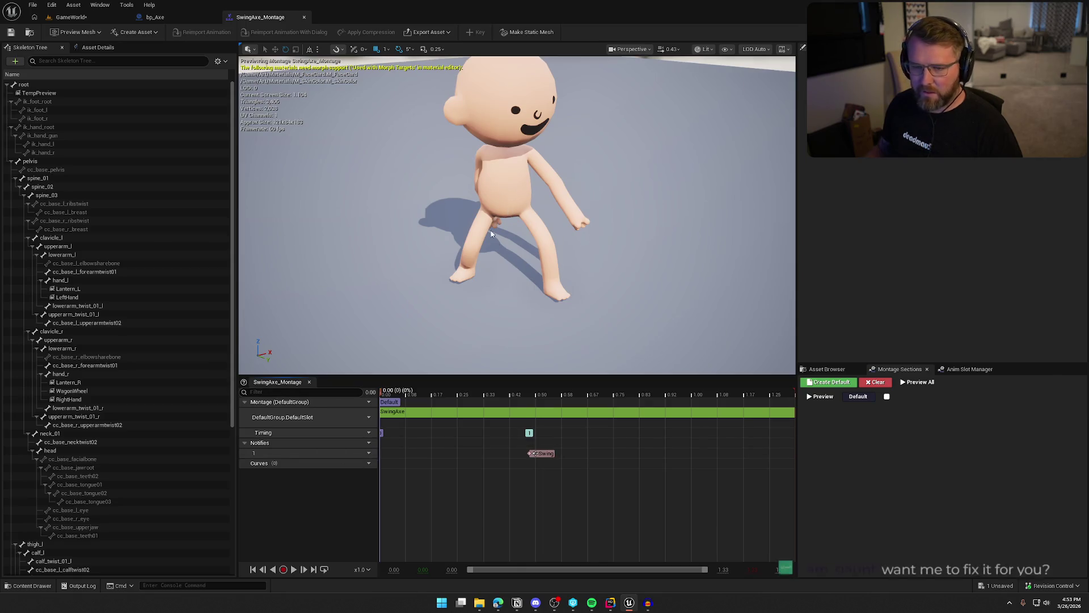
click(87, 280)
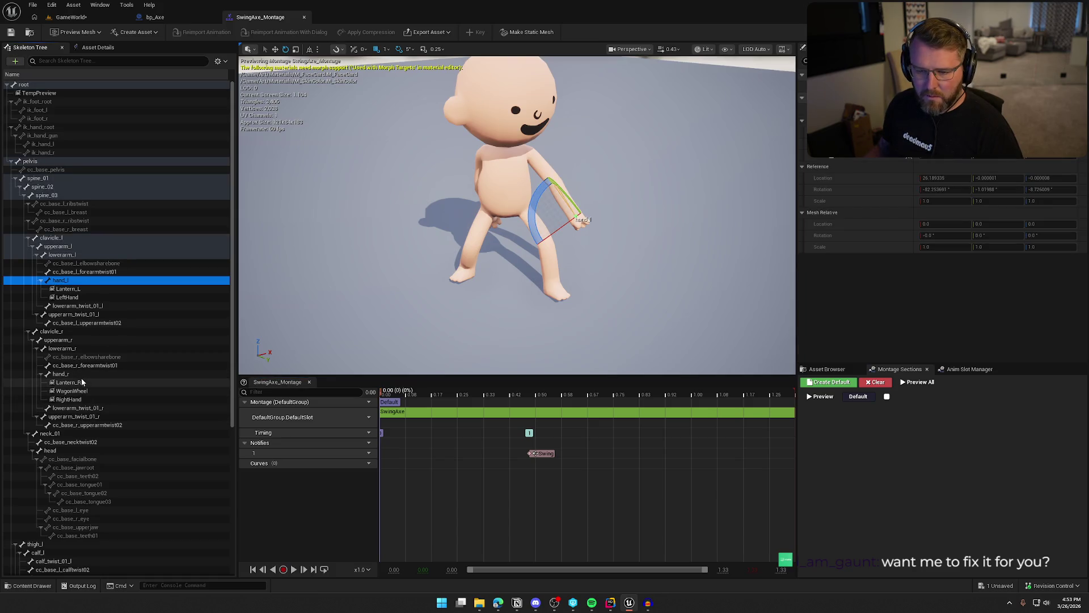
click(76, 348)
click(74, 341)
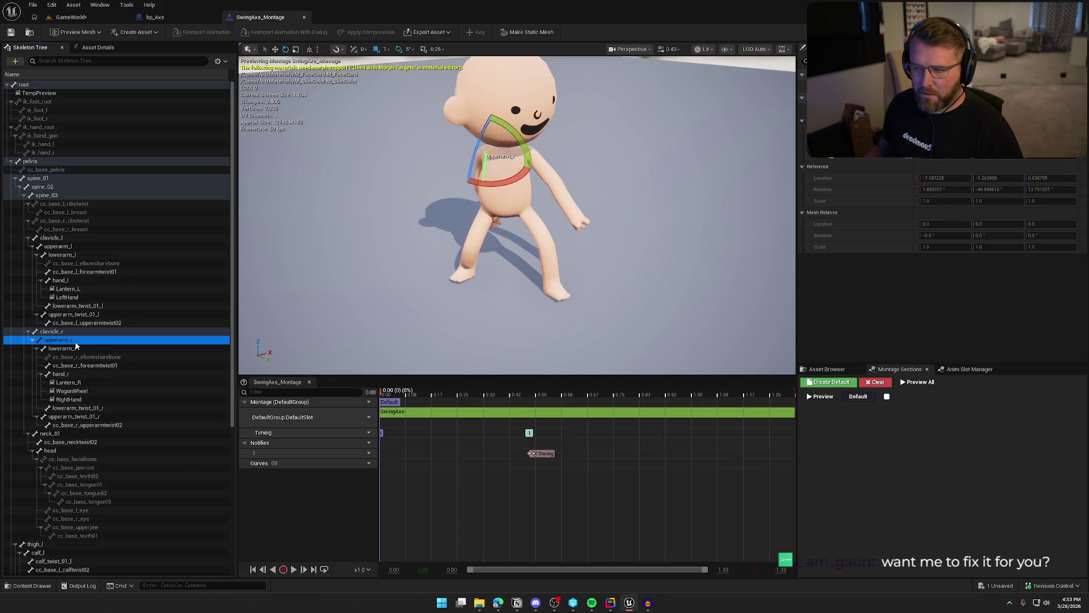
Step: Rotate upperarm_r by -10 degrees, reselect lowerarm_r, then open the SwingAxe animation sequence
mouse_move(500, 183)
mouse_down()
mouse_move(529, 170)
mouse_move(514, 136)
mouse_move(478, 161)
mouse_move(573, 165)
mouse_move(516, 165)
mouse_up()
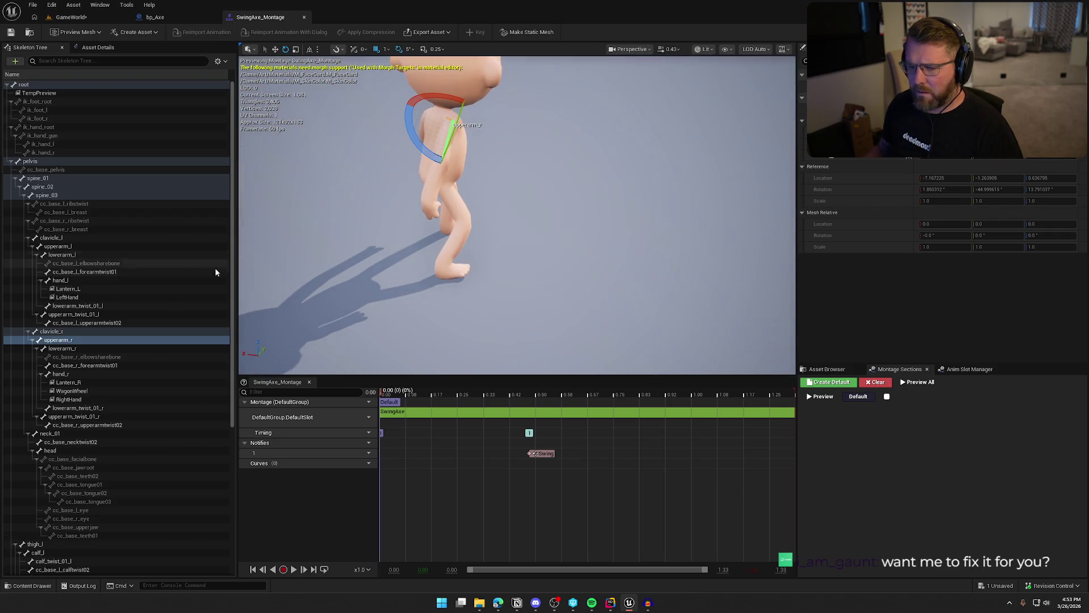
click(62, 348)
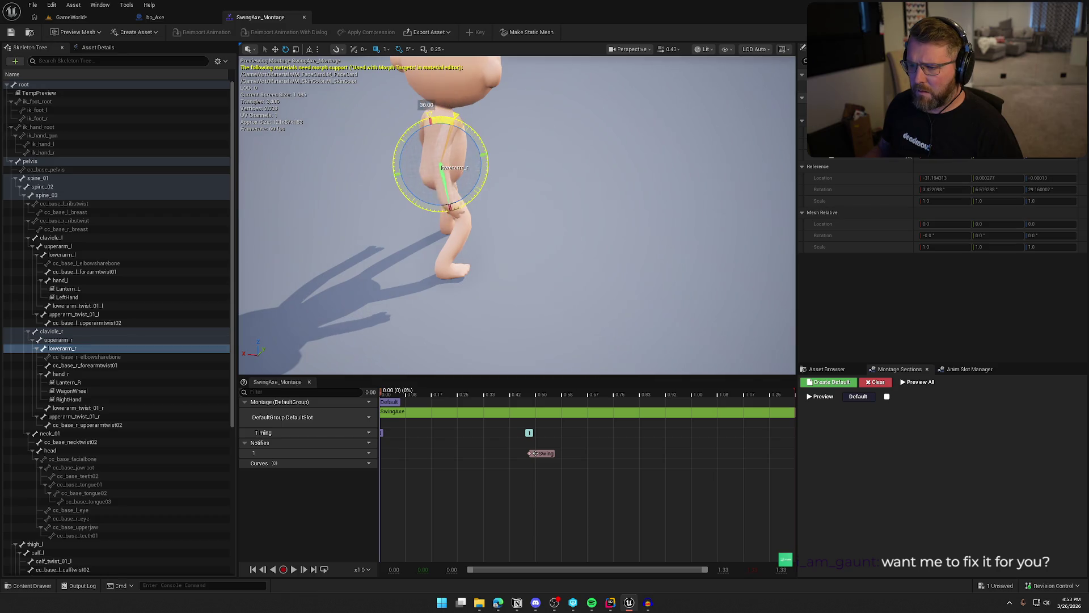
drag(529, 216, 465, 217)
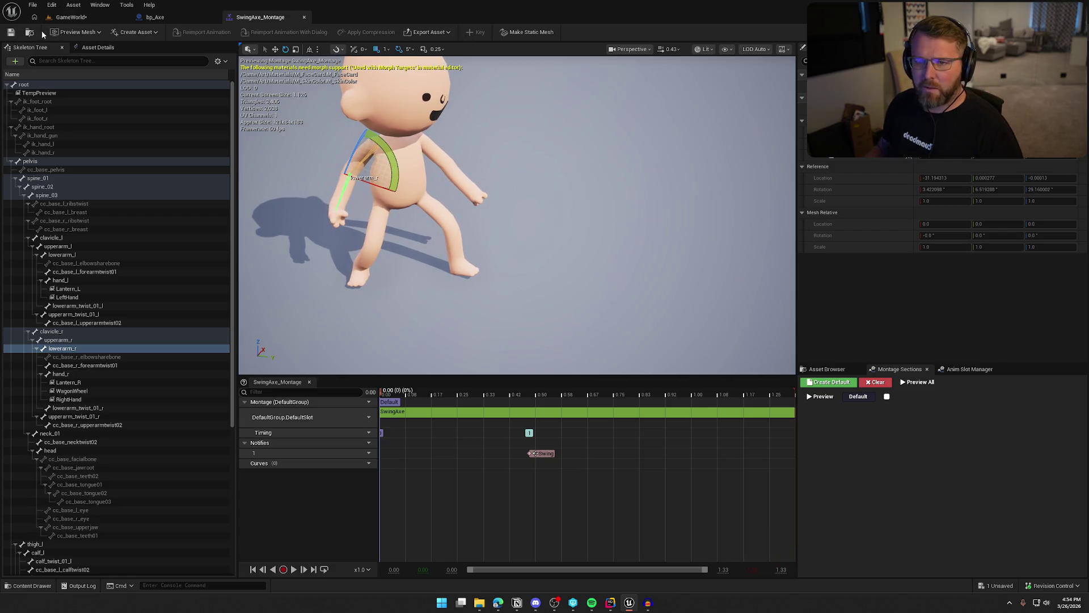
key(ctrl+space)
double_click(563, 513)
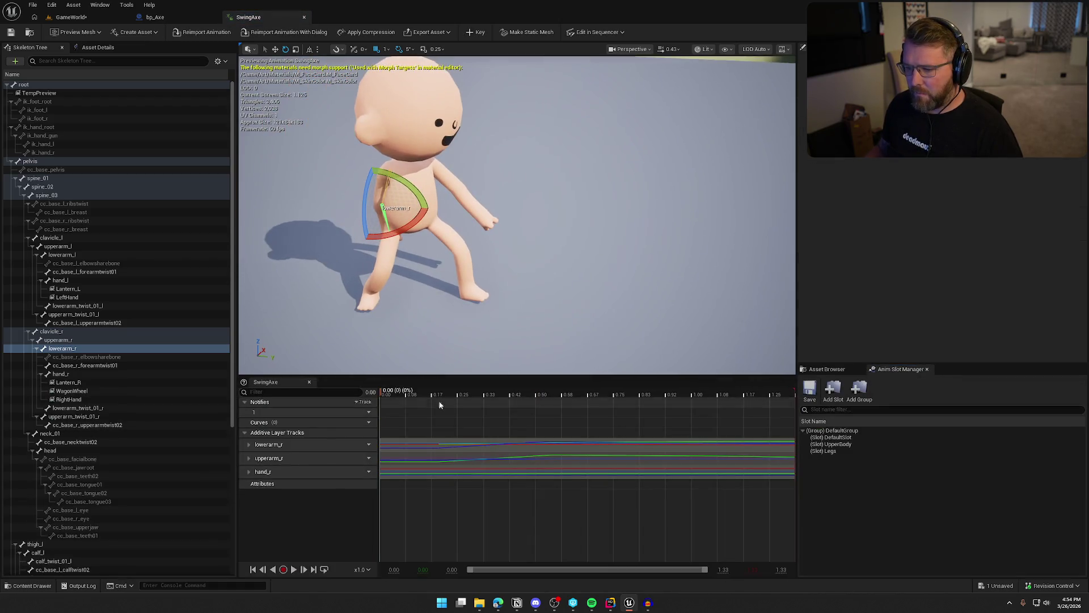
Step: Rotate lowerarm_r and upperarm_r into the swing pose, turning the forearm 40 degrees, and key it
mouse_move(367, 207)
mouse_down()
mouse_move(372, 165)
mouse_move(422, 138)
mouse_up()
click(58, 339)
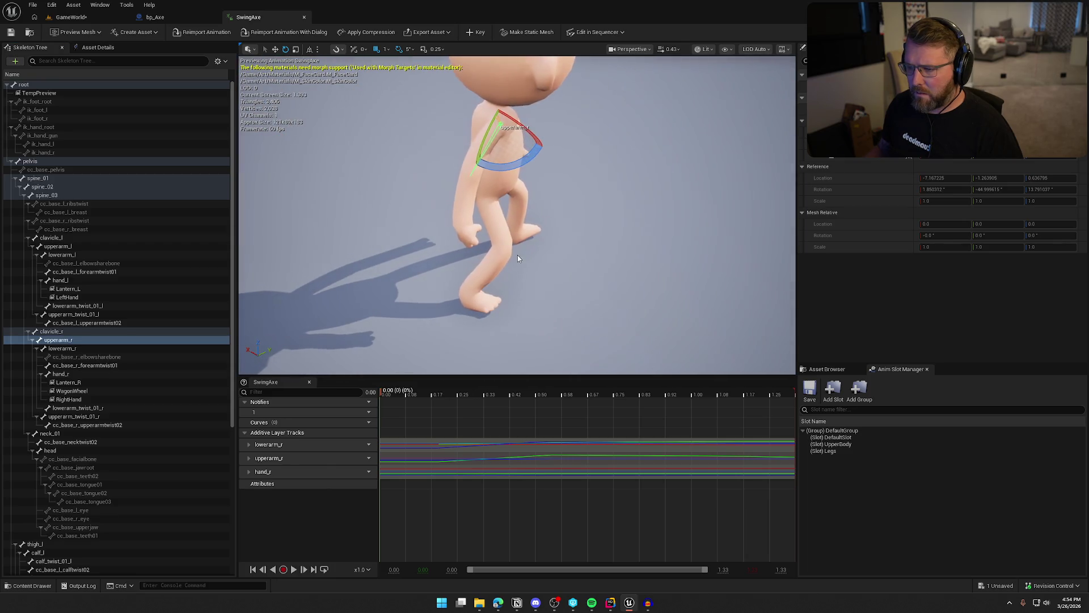
mouse_move(530, 150)
mouse_down()
mouse_move(431, 147)
mouse_move(544, 223)
mouse_up()
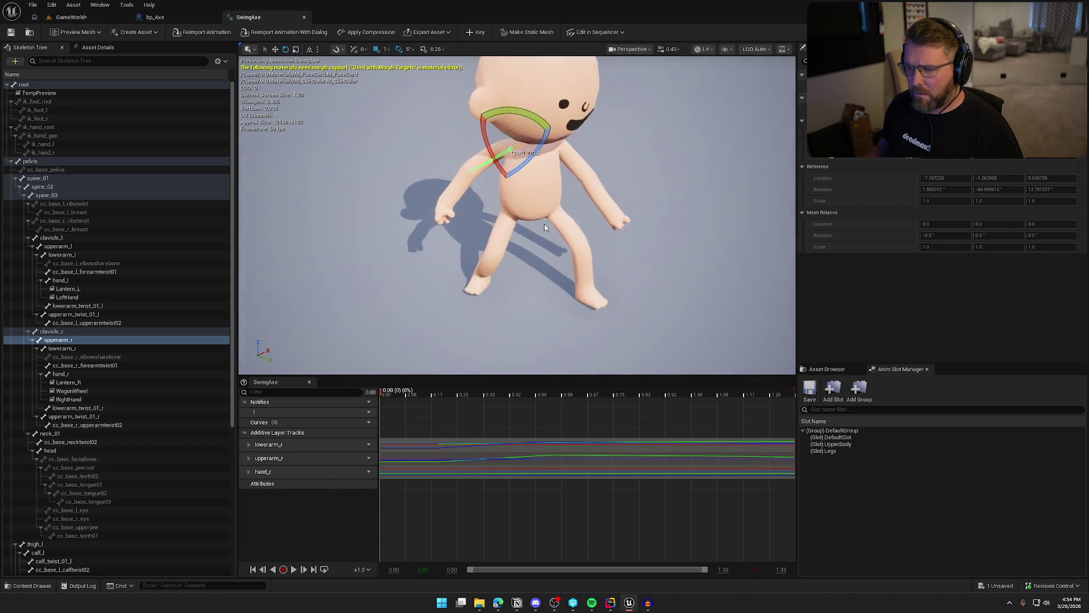
click(63, 349)
drag(487, 170, 490, 138)
drag(479, 211, 476, 227)
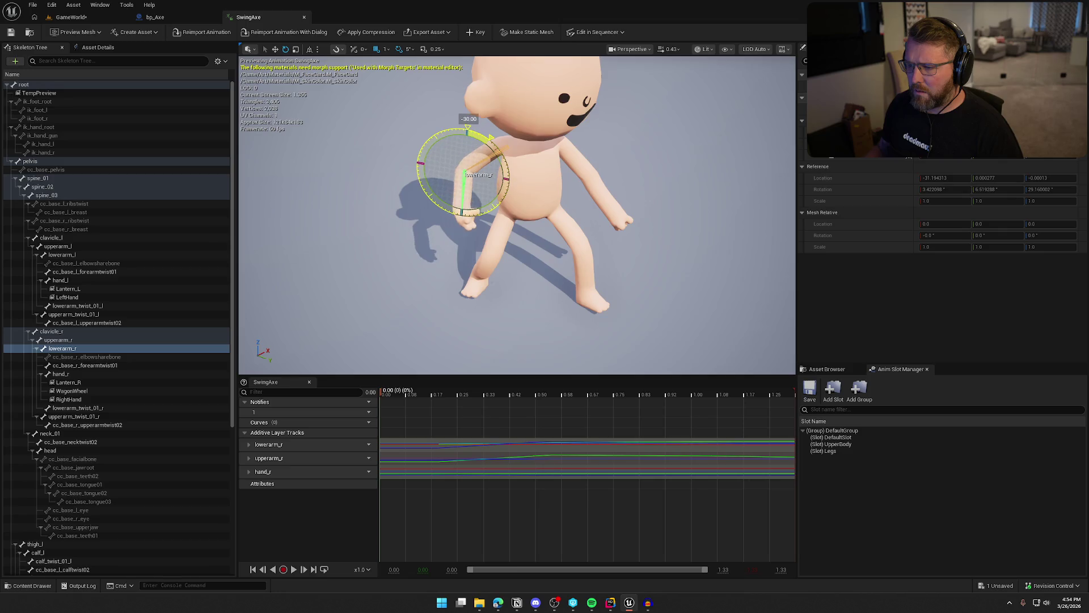
mouse_move(397, 255)
mouse_down()
mouse_move(465, 221)
mouse_move(488, 188)
mouse_move(516, 72)
mouse_move(583, 184)
mouse_up()
click(473, 32)
click(567, 135)
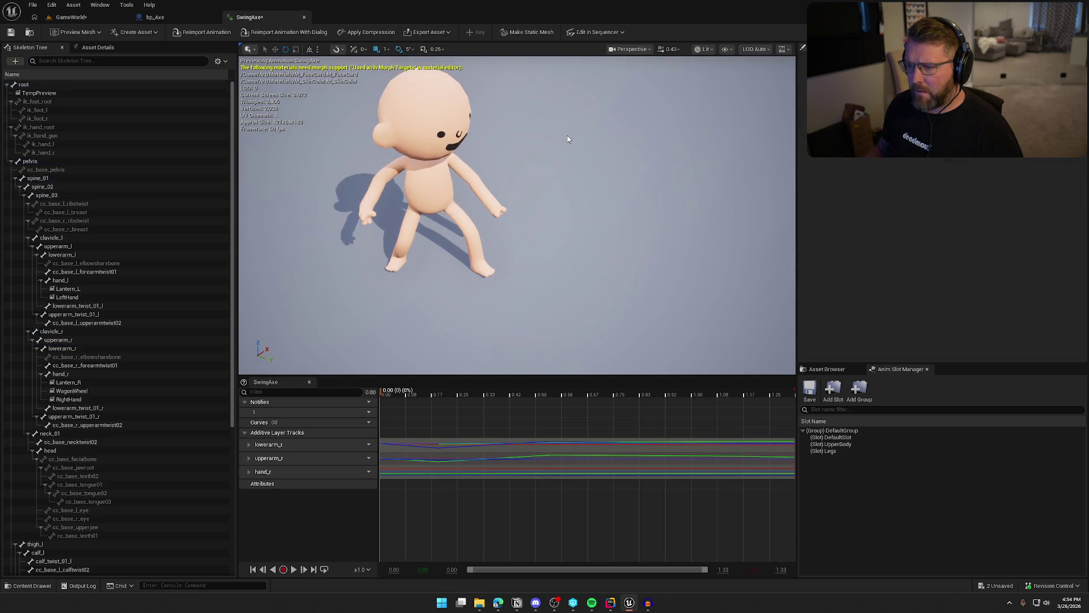
Step: Play the animation, save and check out SwingAxe, and close its editor
key(space)
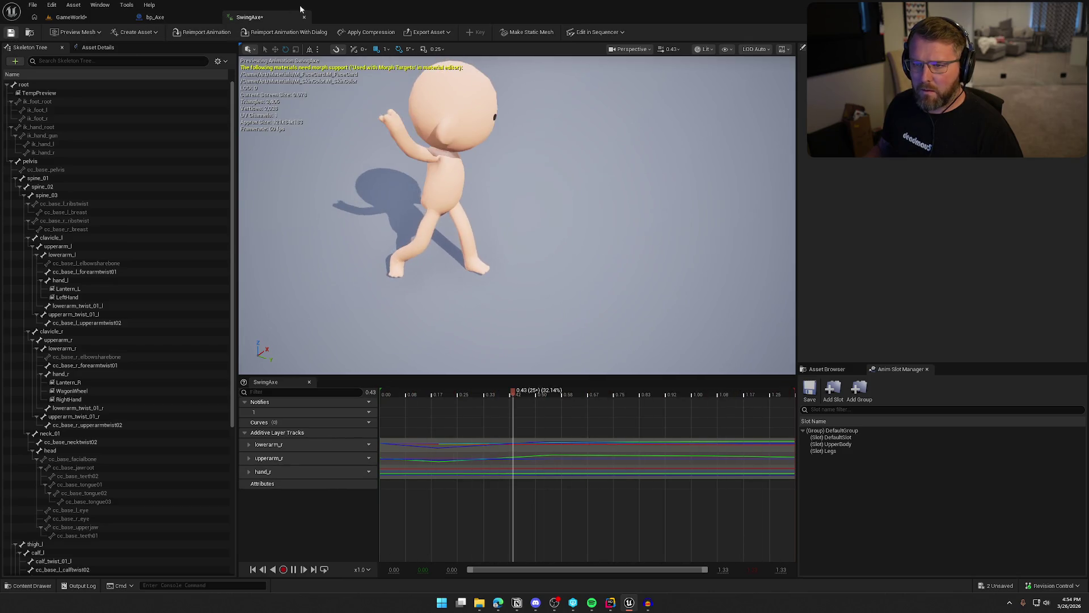
click(315, 34)
click(560, 395)
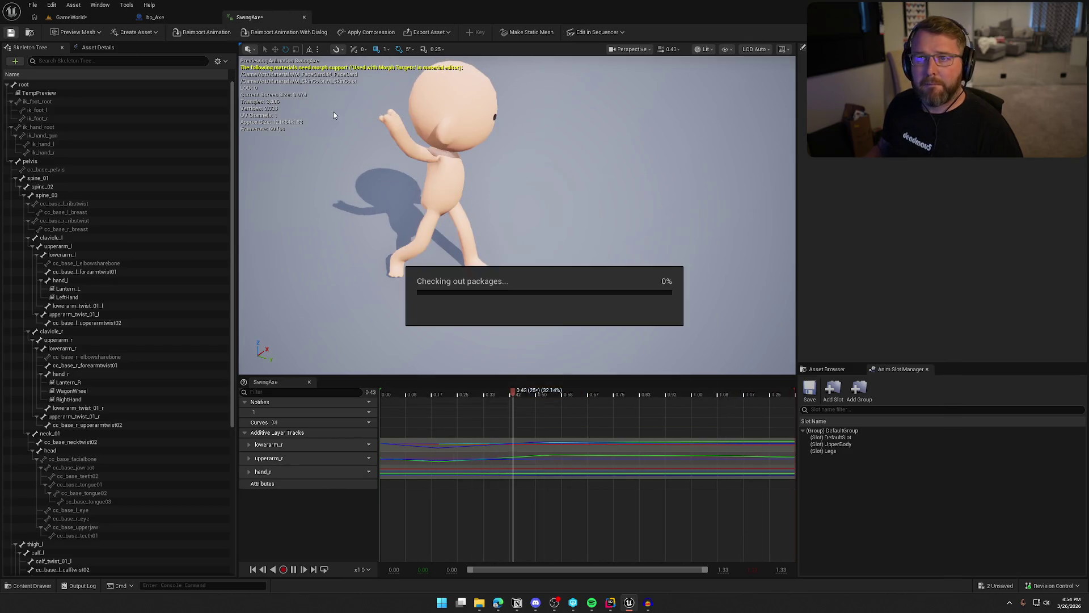
click(304, 17)
key(ctrl+space)
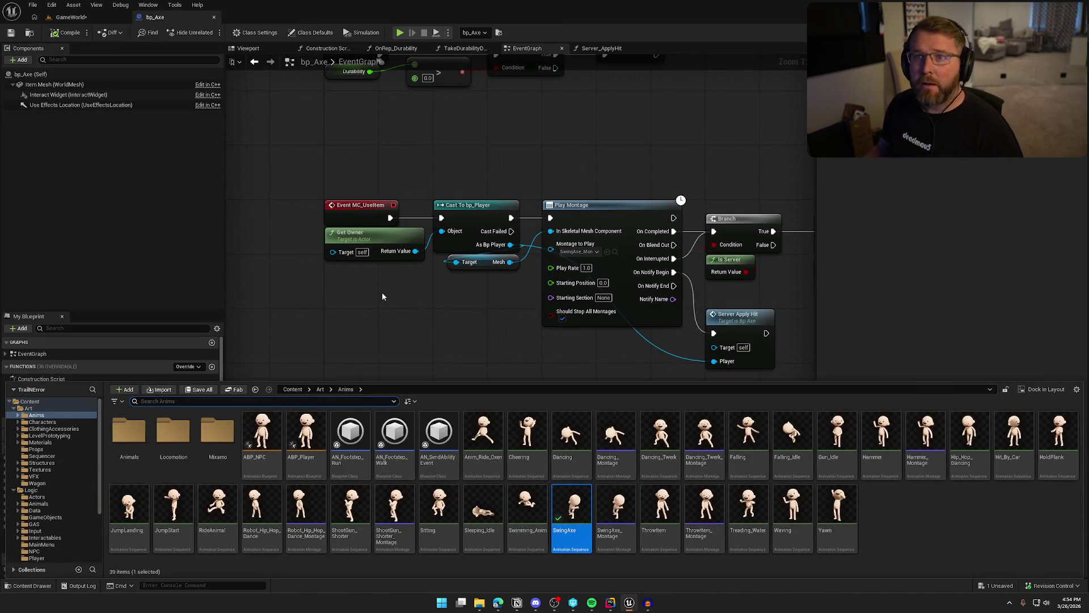
Step: Reopen SwingAxe_Montage, scrub its swing from the start to about 0.36 s, then switch to Audacity
click(390, 294)
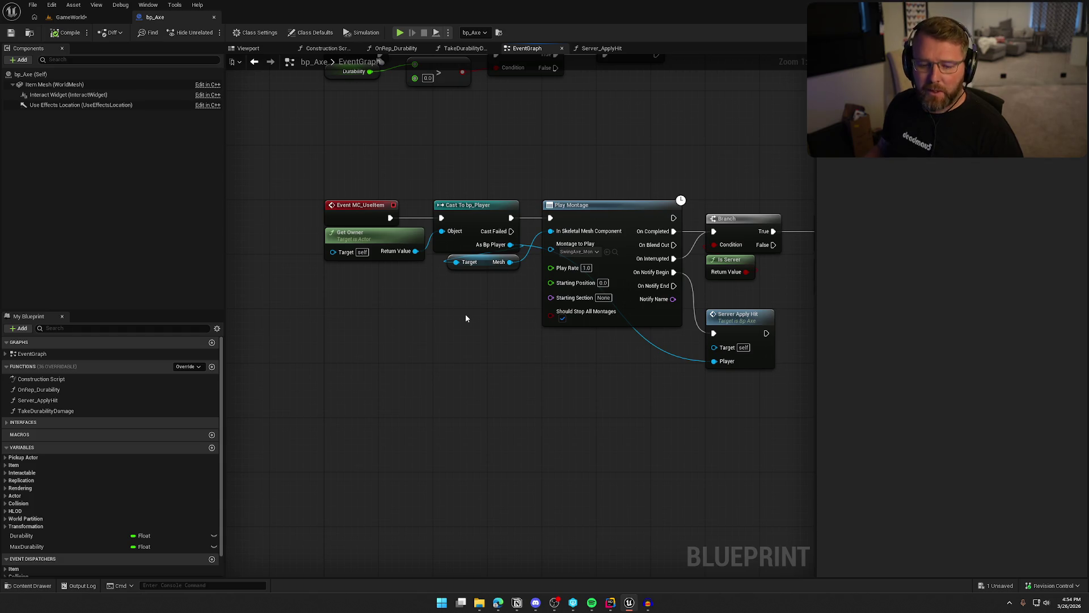
drag(563, 350, 485, 330)
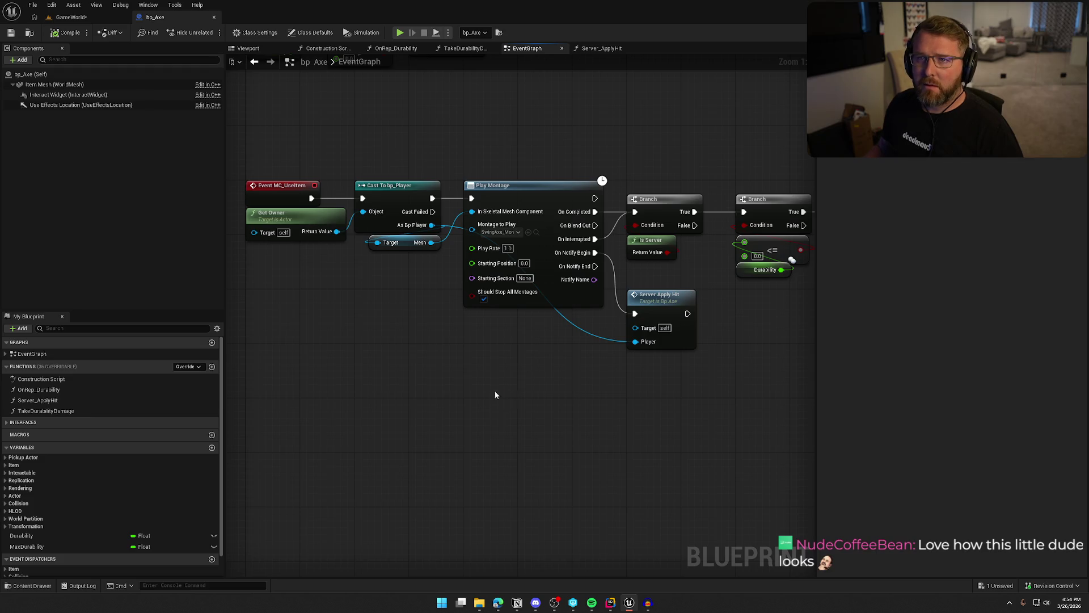
key(ctrl+space)
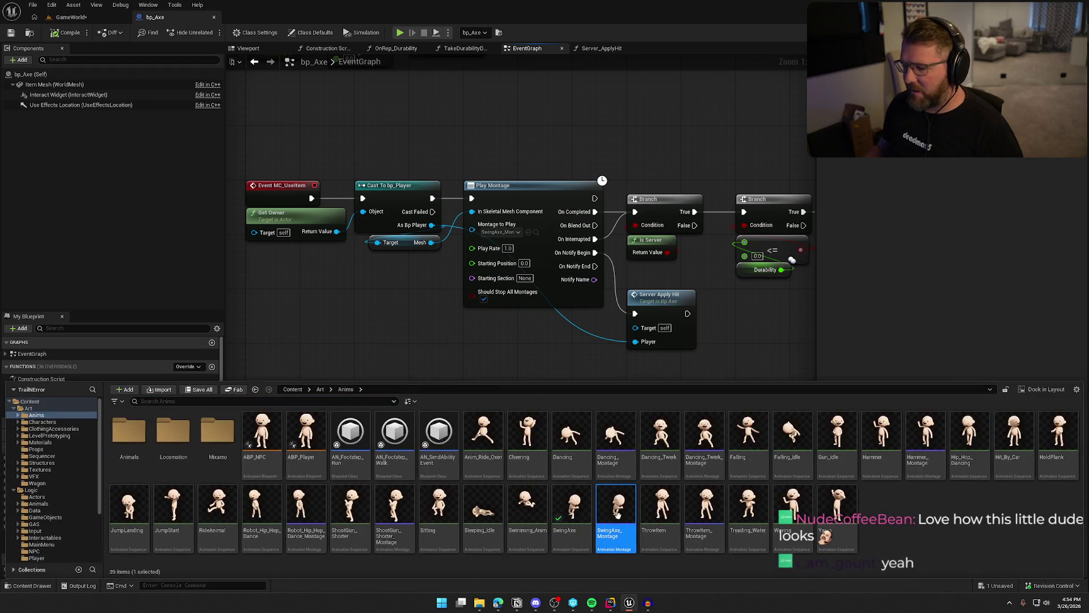
key(Return)
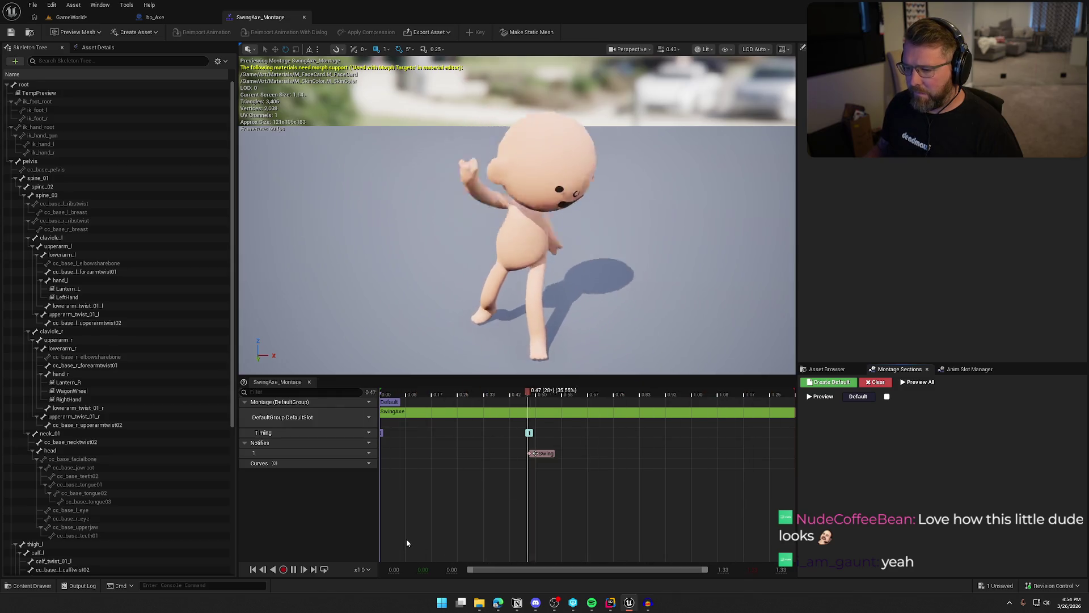
click(293, 570)
click(390, 394)
drag(390, 394, 586, 391)
click(650, 605)
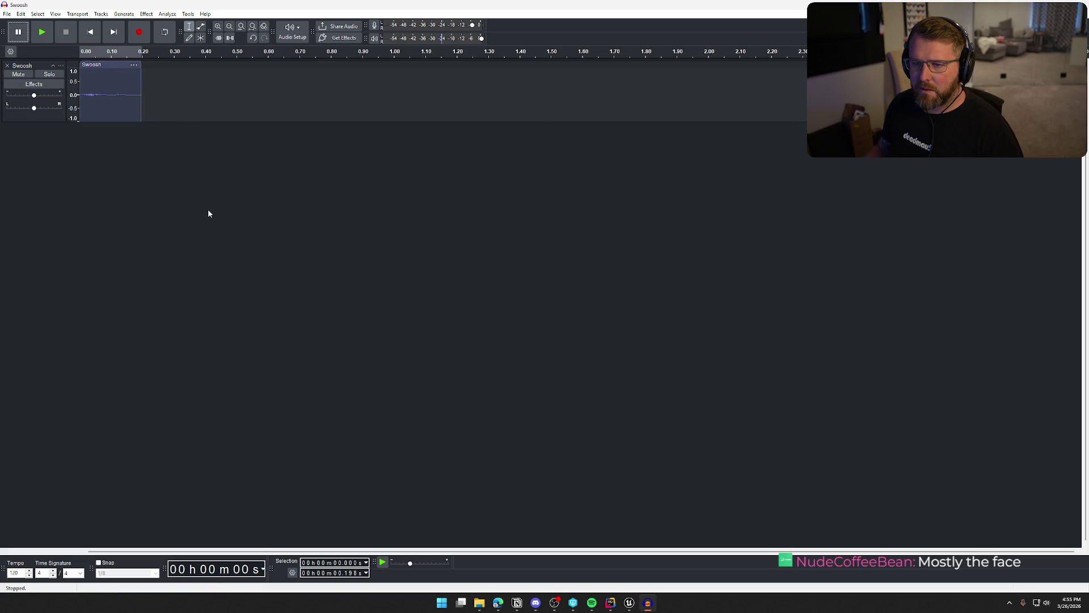
Step: Select the Swoosh clip, apply a 20 percent Change Tempo, and play the roughly 0.25 s result
click(105, 66)
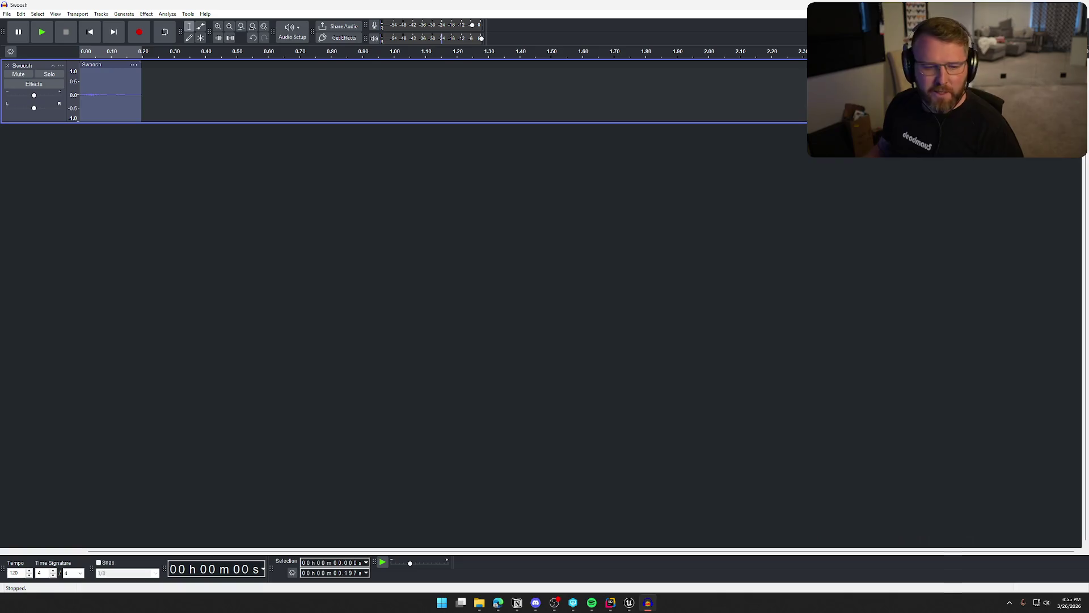
key(alt+Tab)
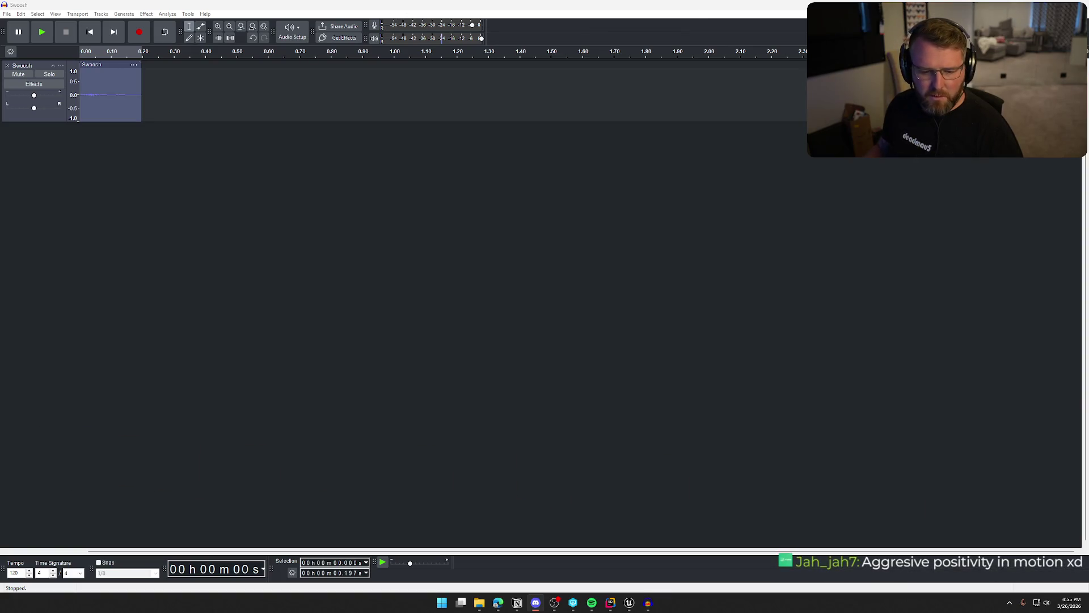
click(196, 141)
click(117, 17)
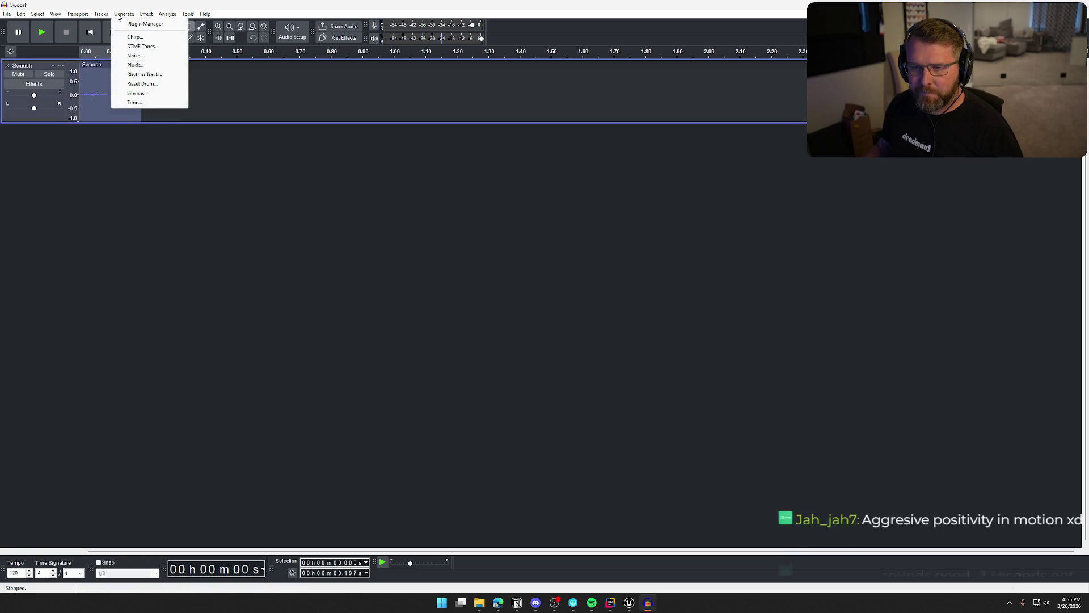
mouse_move(147, 15)
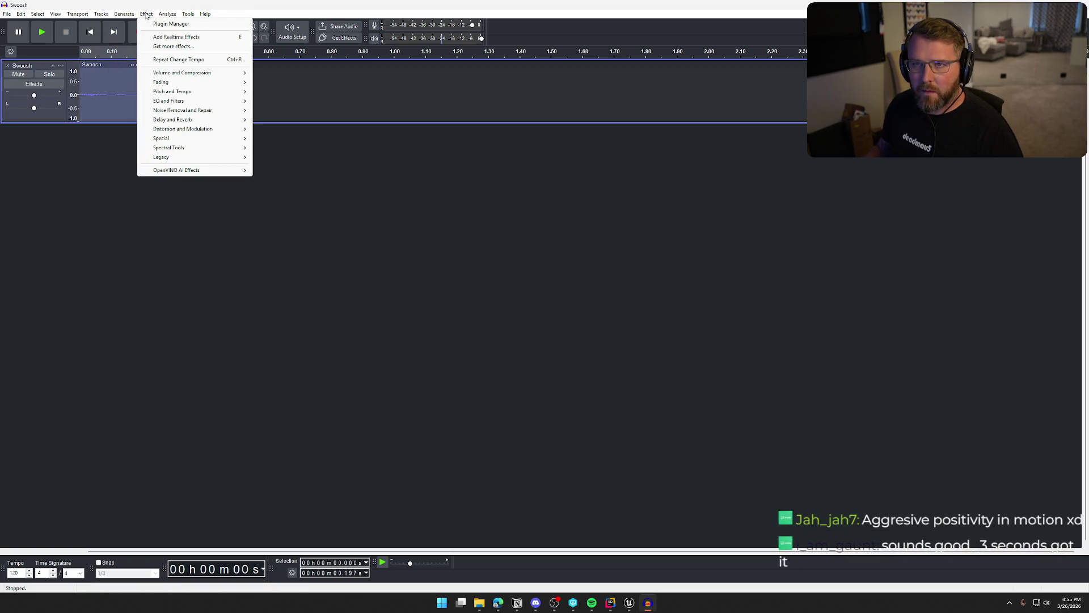
mouse_move(204, 93)
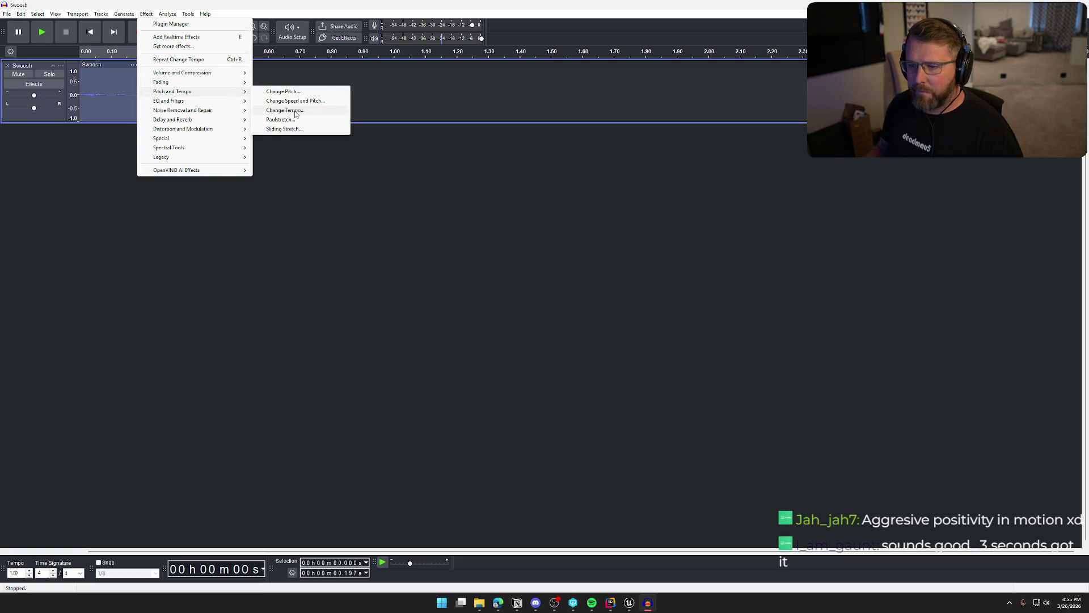
click(295, 111)
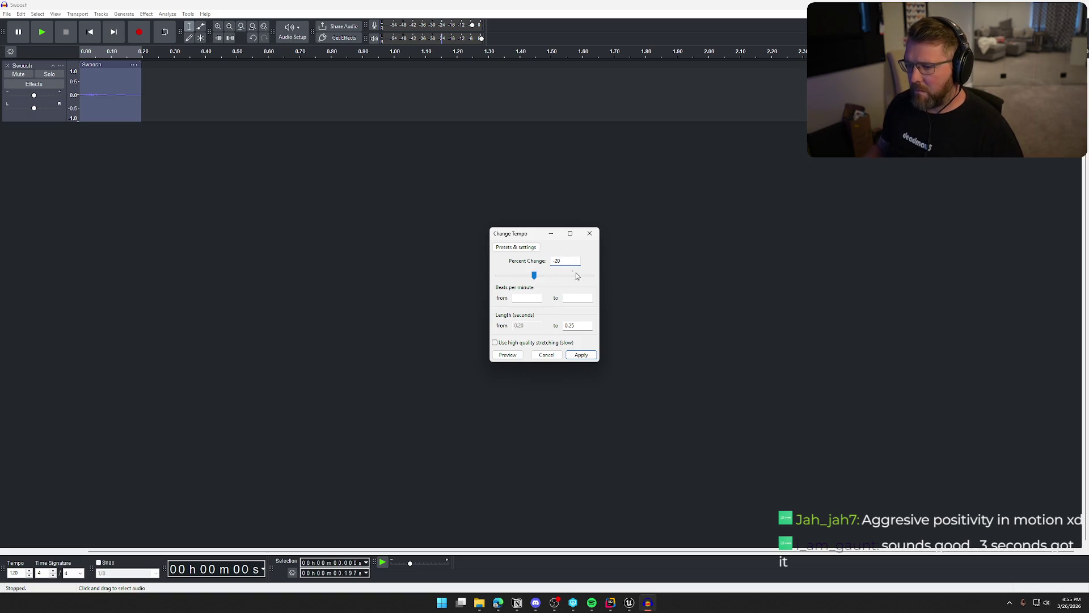
click(581, 354)
key(space)
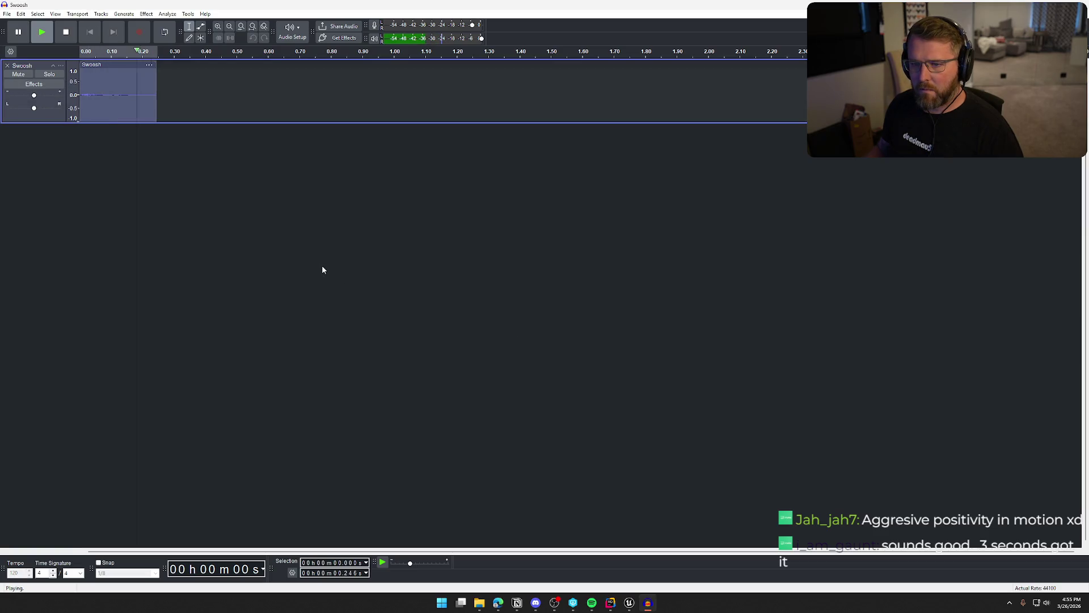
key(space)
key(space)
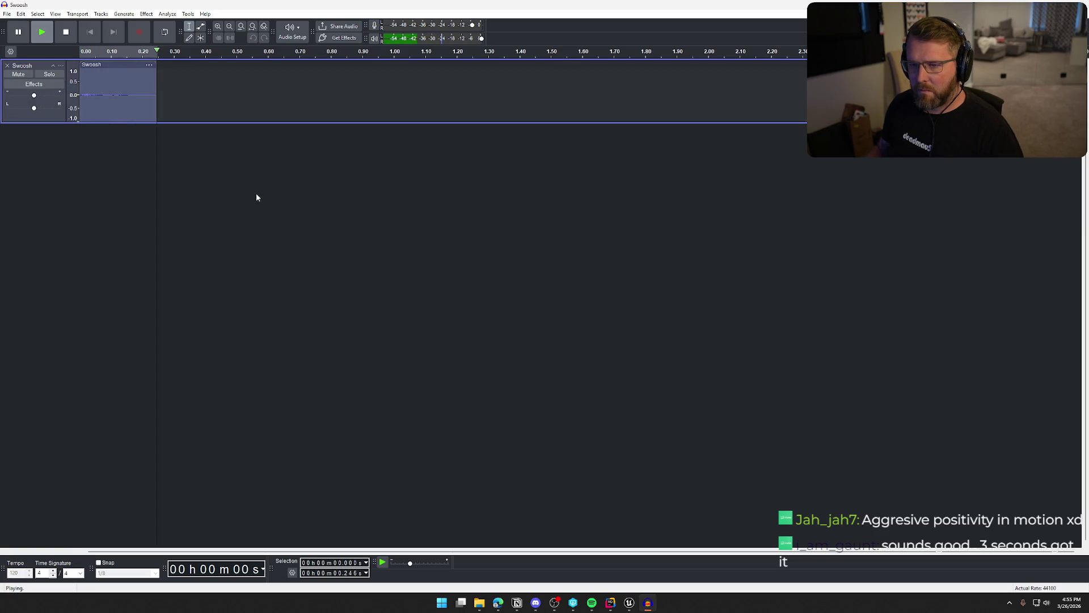
click(147, 15)
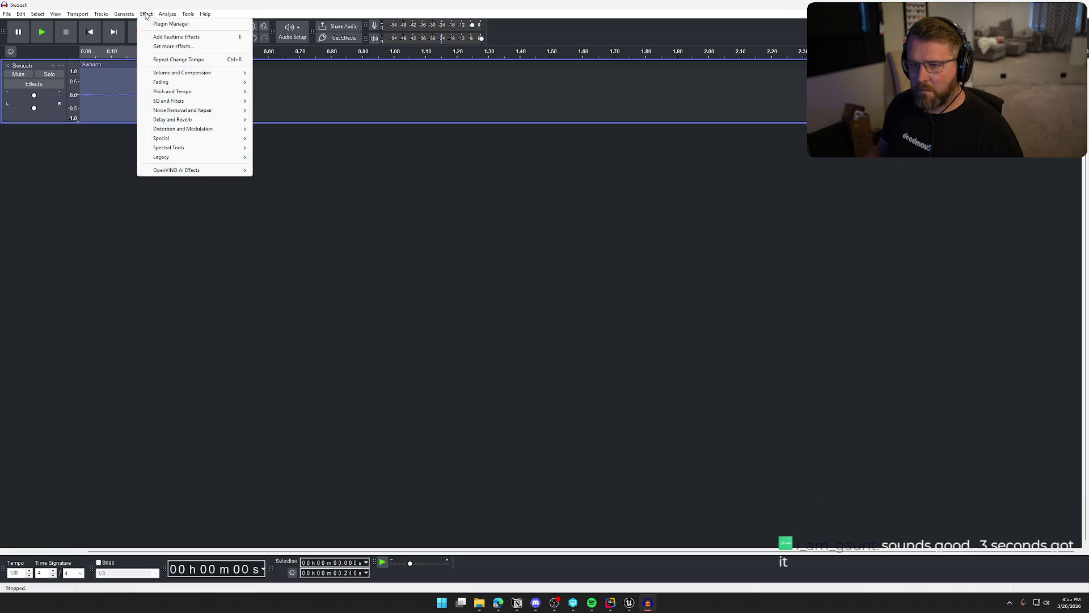
Step: Repeat Change Tempo to stretch Swoosh to about 0.31 seconds and listen to it
click(178, 60)
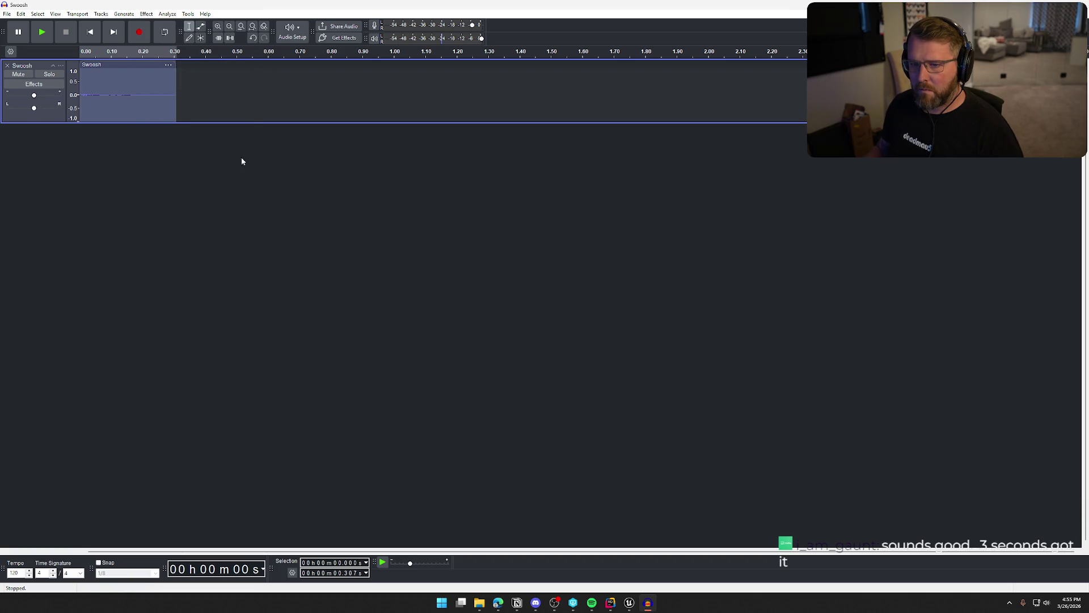
key(space)
key(space)
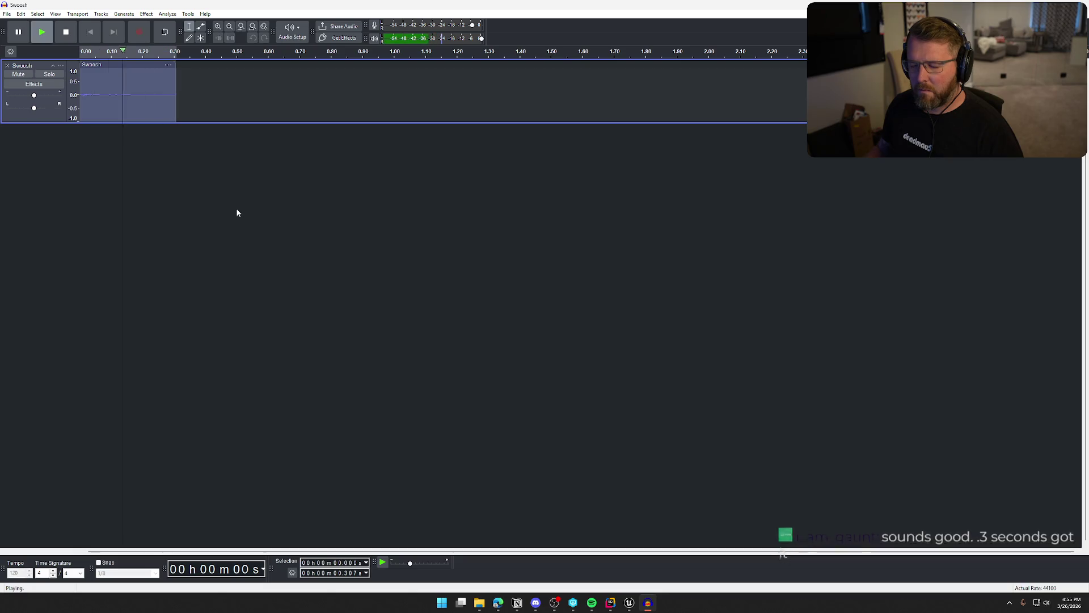
key(space)
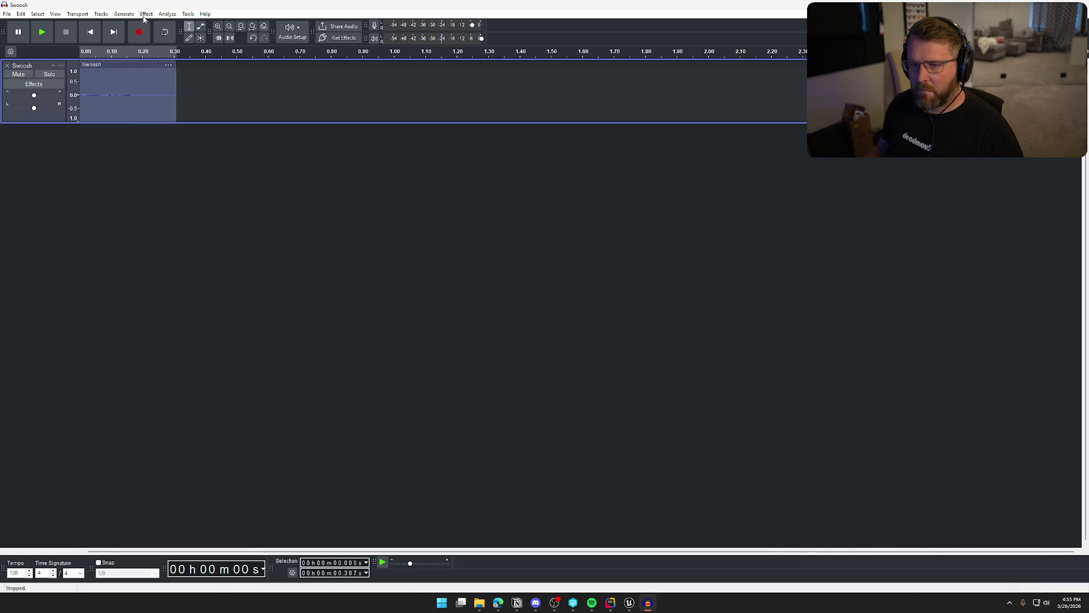
Step: Apply Change Pitch to the Swoosh clip and listen to the result
click(146, 14)
mouse_move(208, 88)
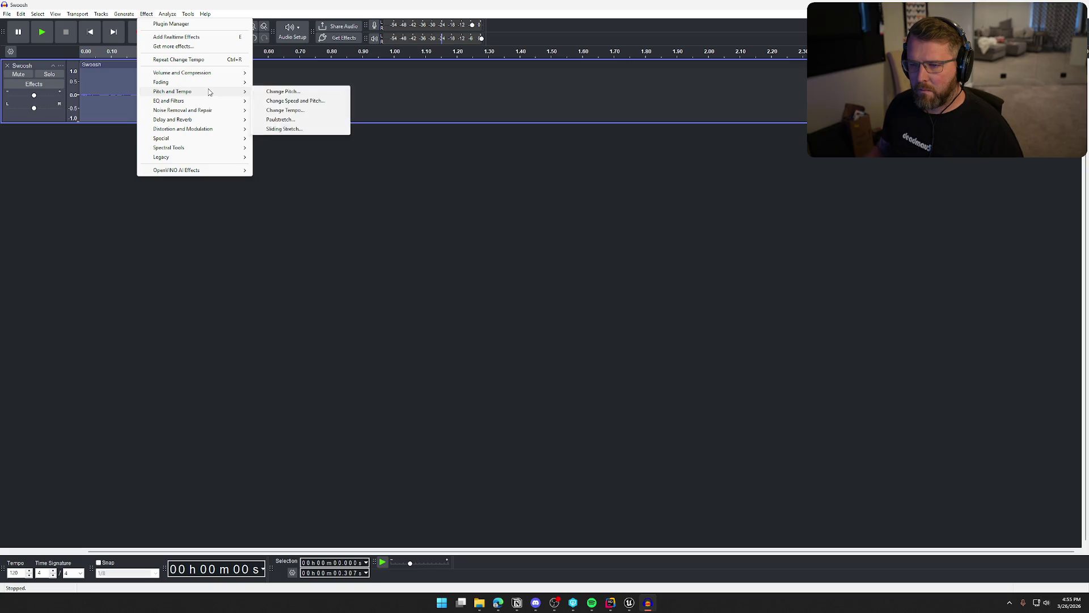
click(283, 91)
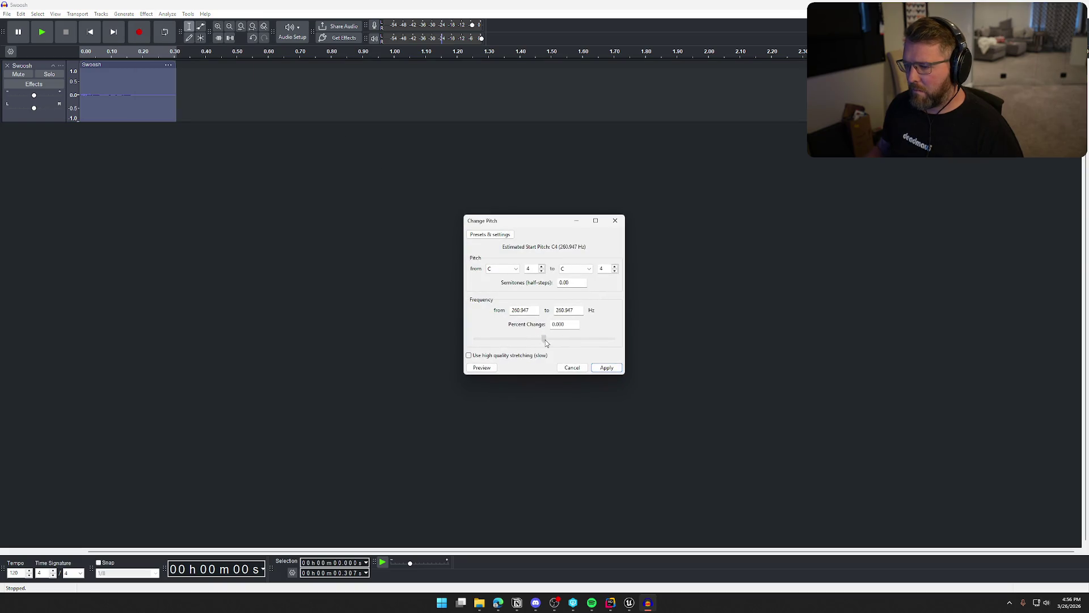
click(604, 368)
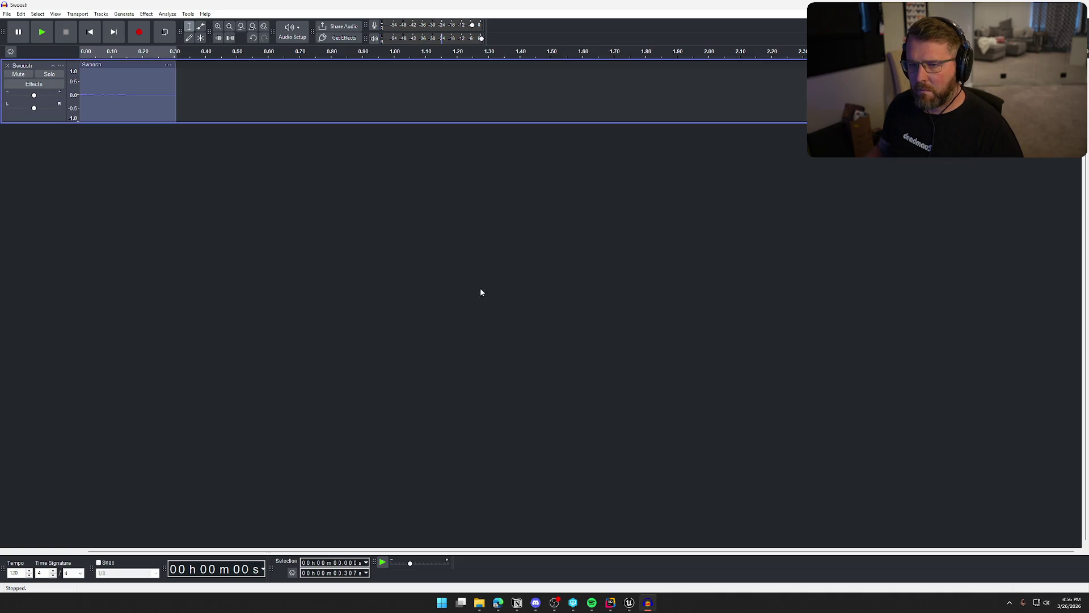
key(space)
key(space)
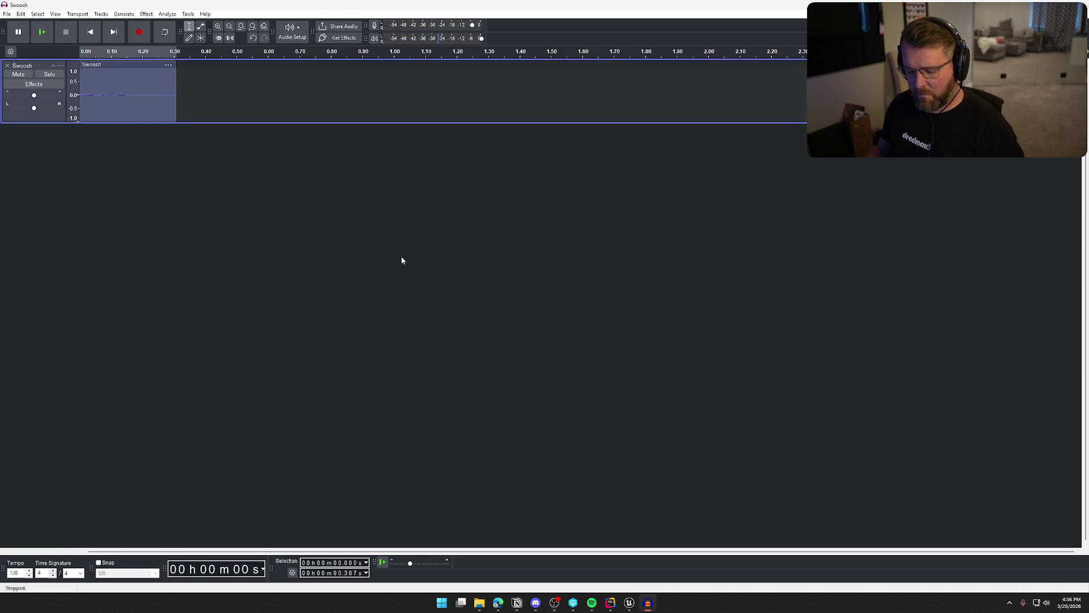
key(space)
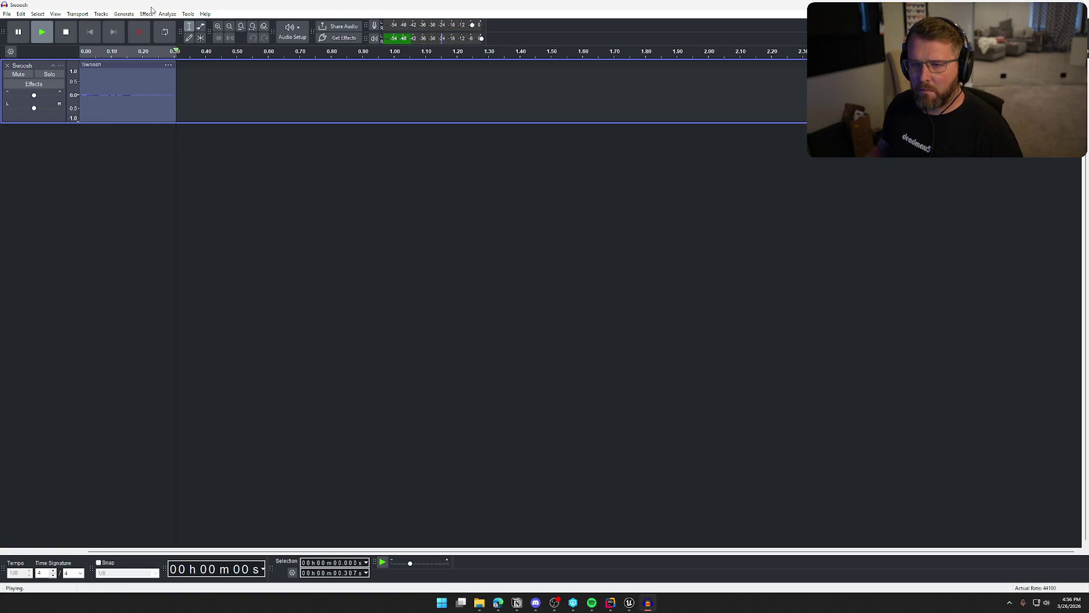
Step: Redo Change Pitch with a previewed 5 percent raise and play the updated clip
click(144, 14)
mouse_move(217, 91)
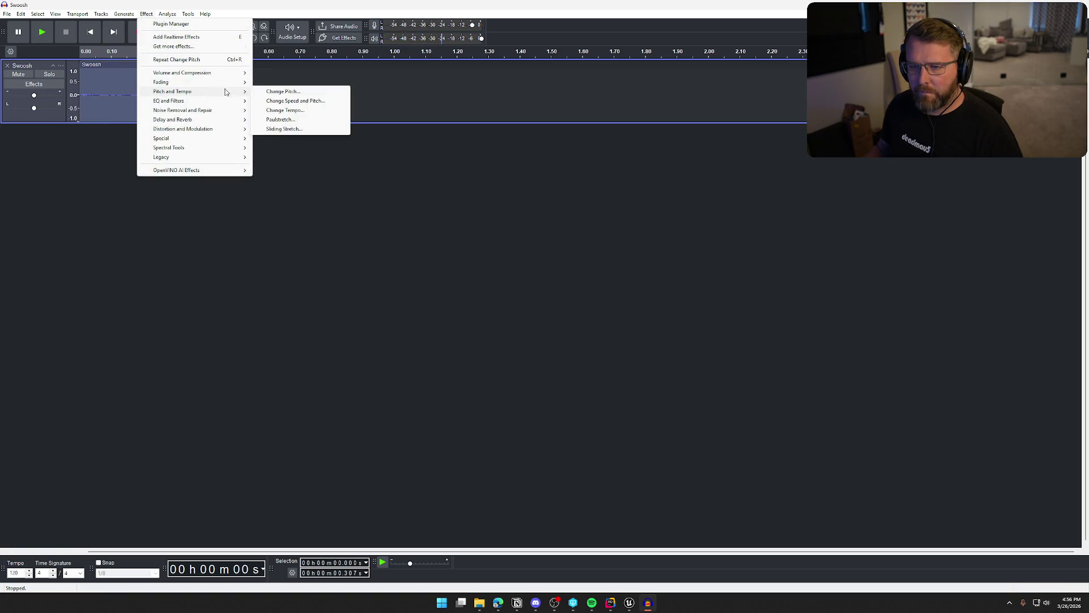
click(304, 92)
double_click(561, 325)
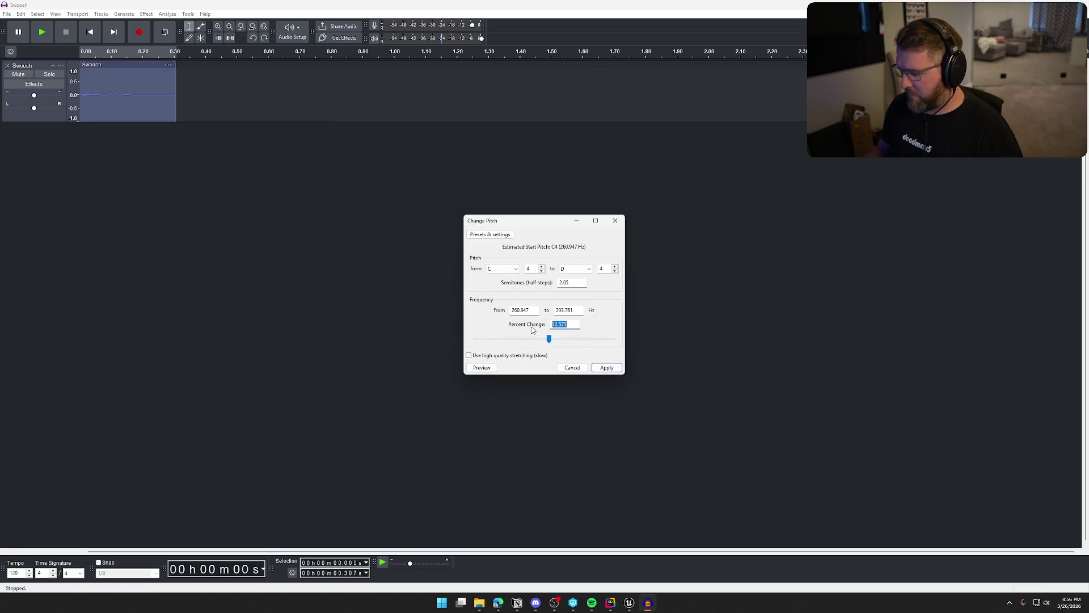
text(5)
click(490, 369)
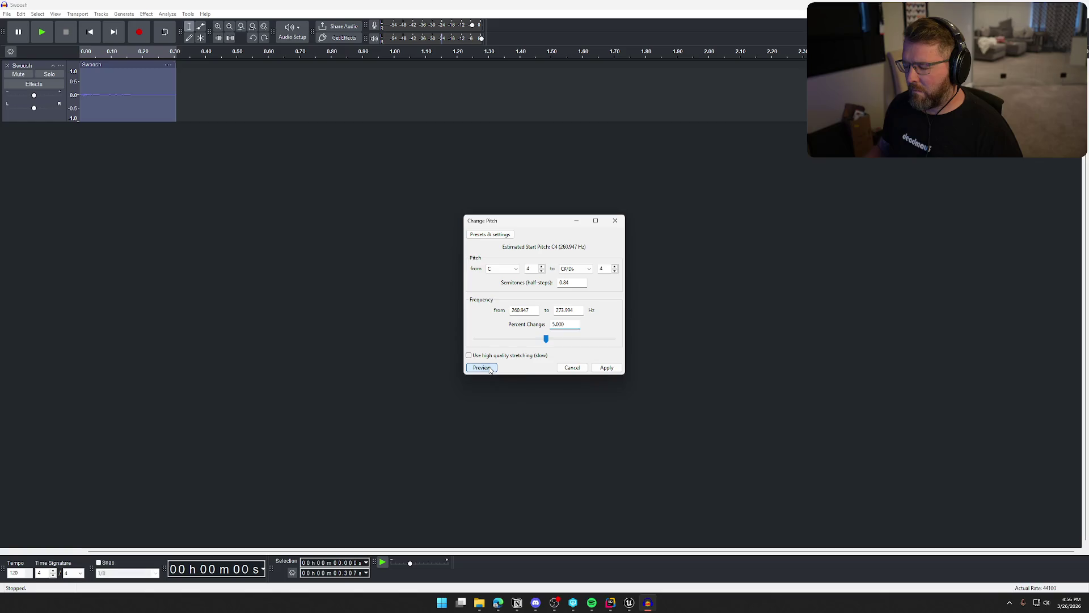
click(606, 367)
key(space)
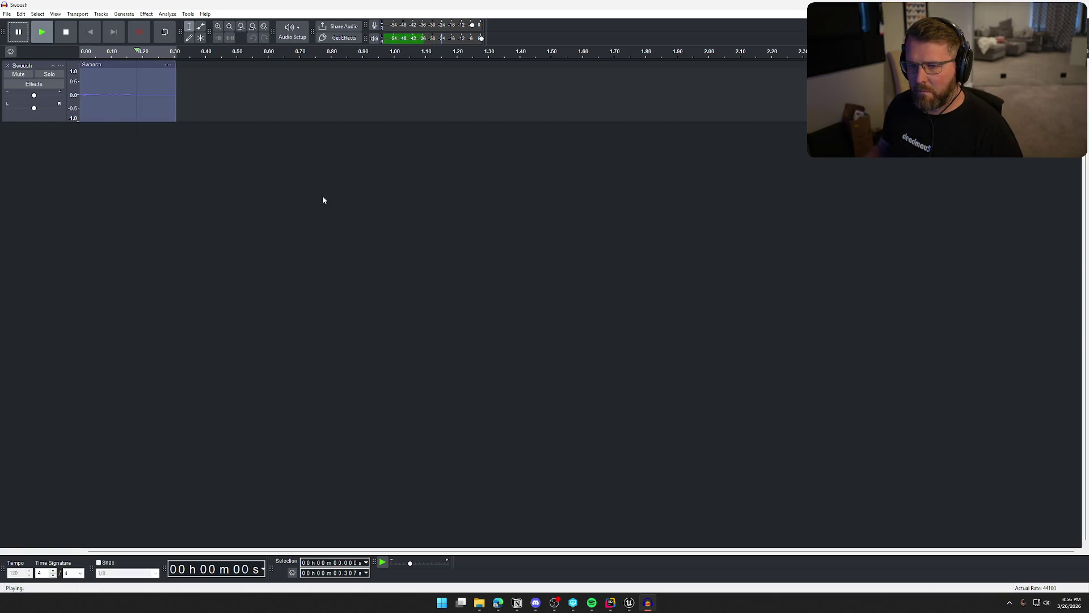
key(space)
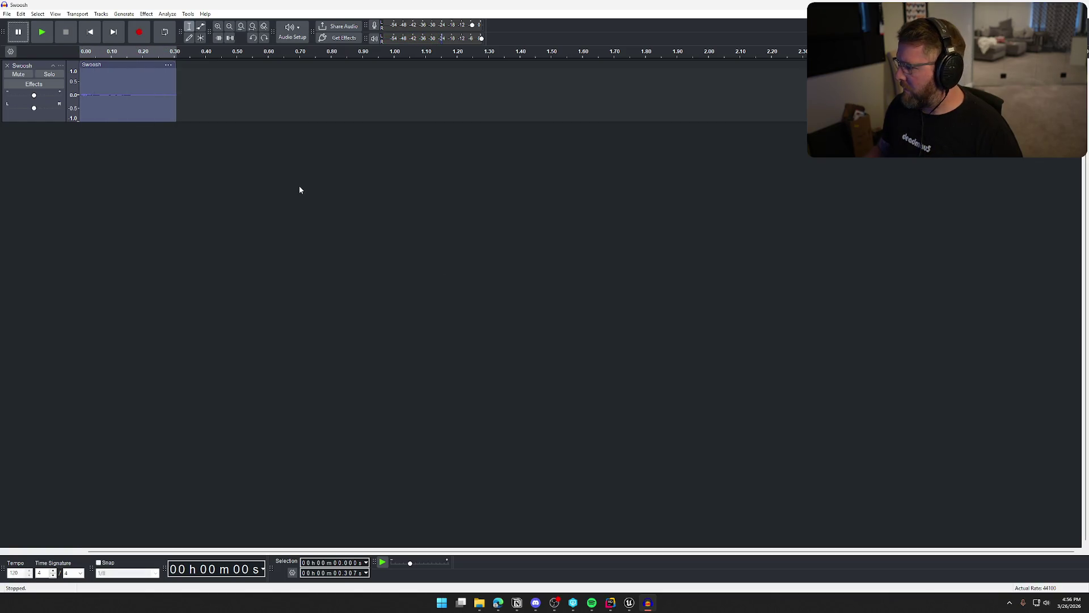
Step: Adjust the track view, then restore and re-maximize the Audacity window
scroll(145, 118, up, 2)
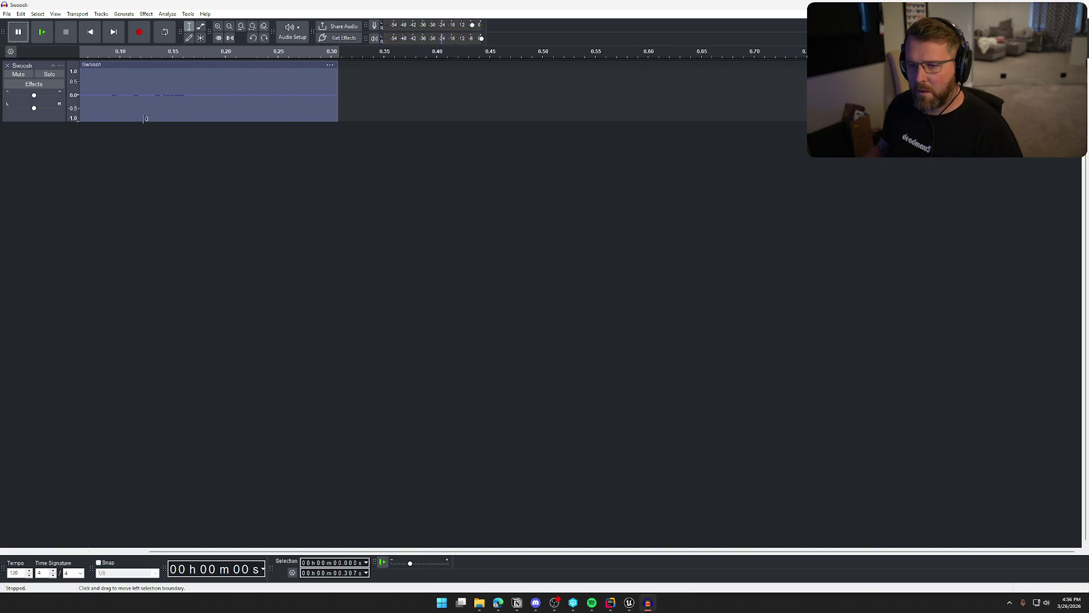
scroll(144, 119, up, 2)
drag(422, 551, 263, 541)
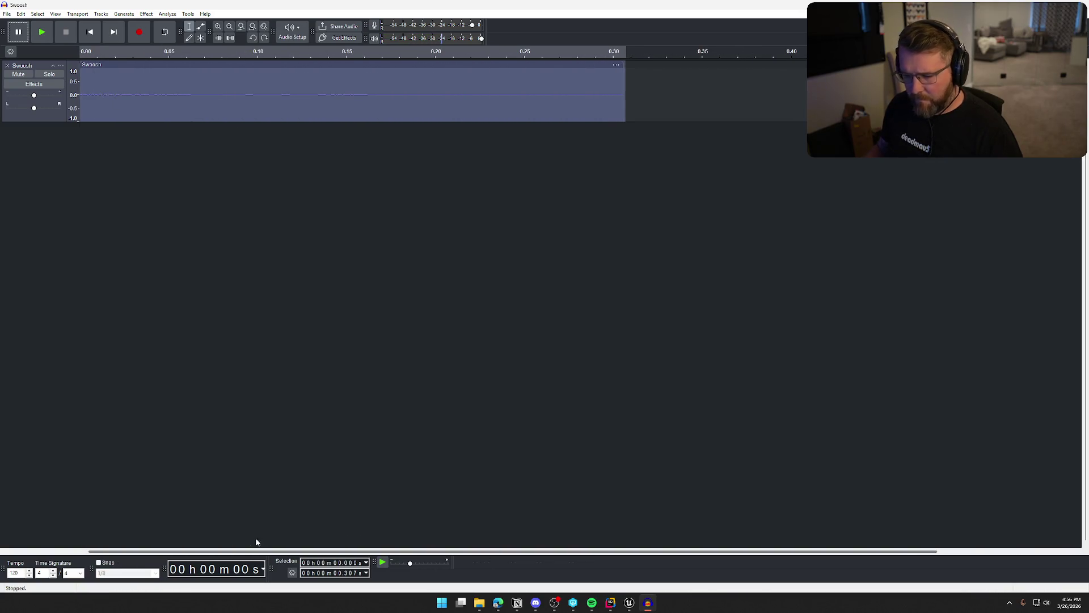
double_click(149, 5)
double_click(150, 7)
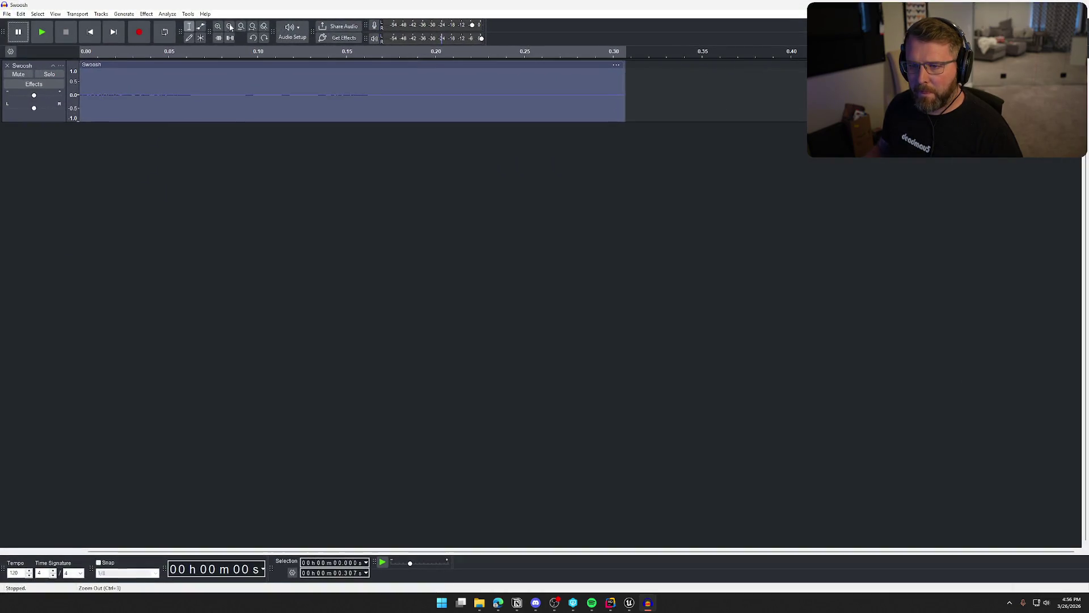
click(146, 15)
Step: Apply Bass and Treble with boosted bass, treble -6 dB and volume 0 dB, then play Swoosh
mouse_move(203, 93)
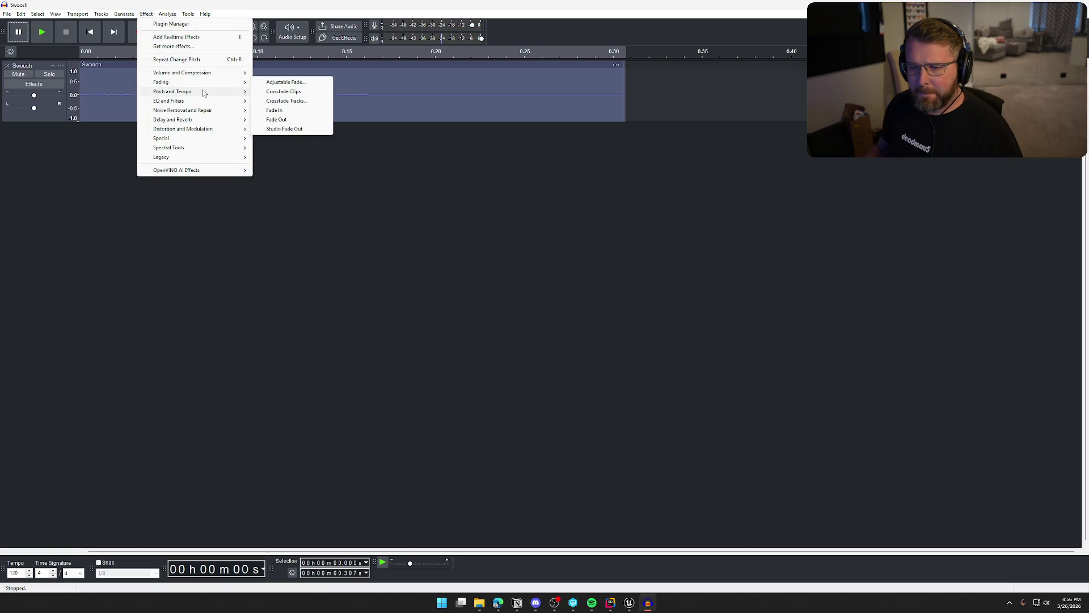
click(290, 101)
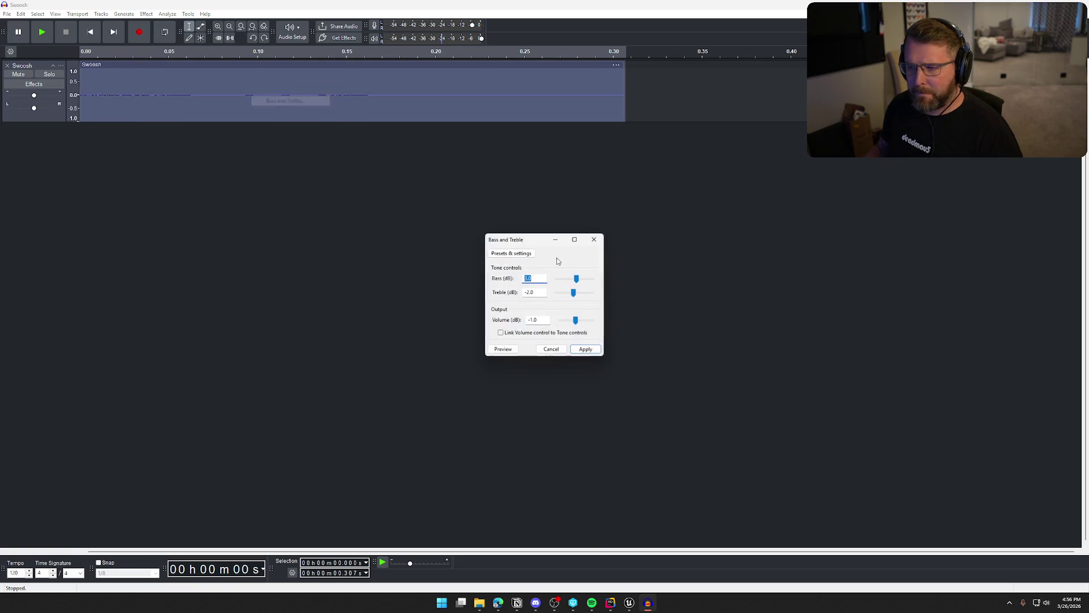
click(509, 349)
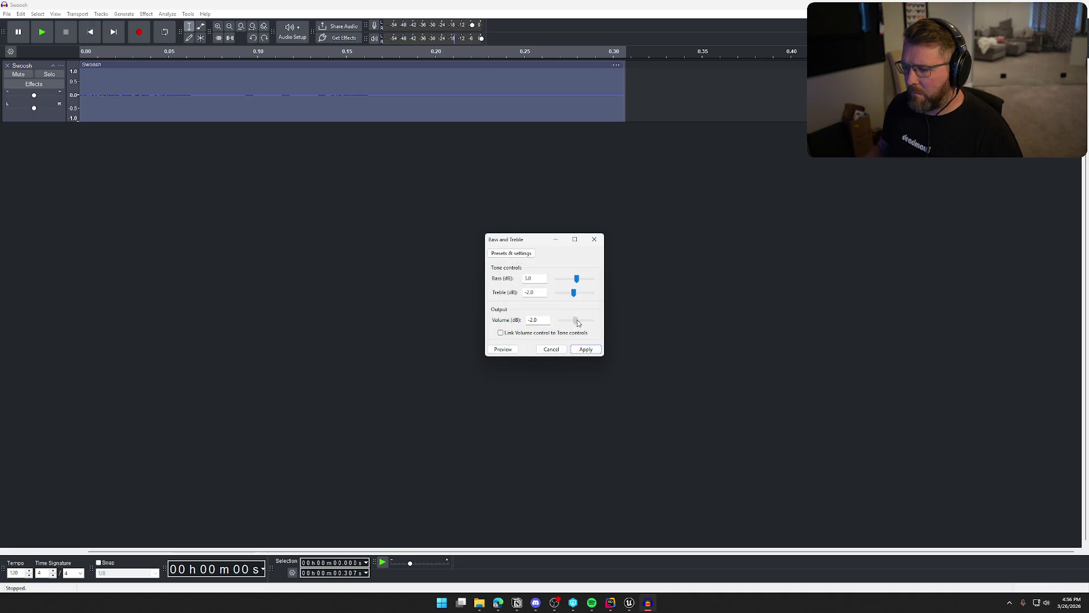
drag(578, 322, 579, 322)
click(505, 354)
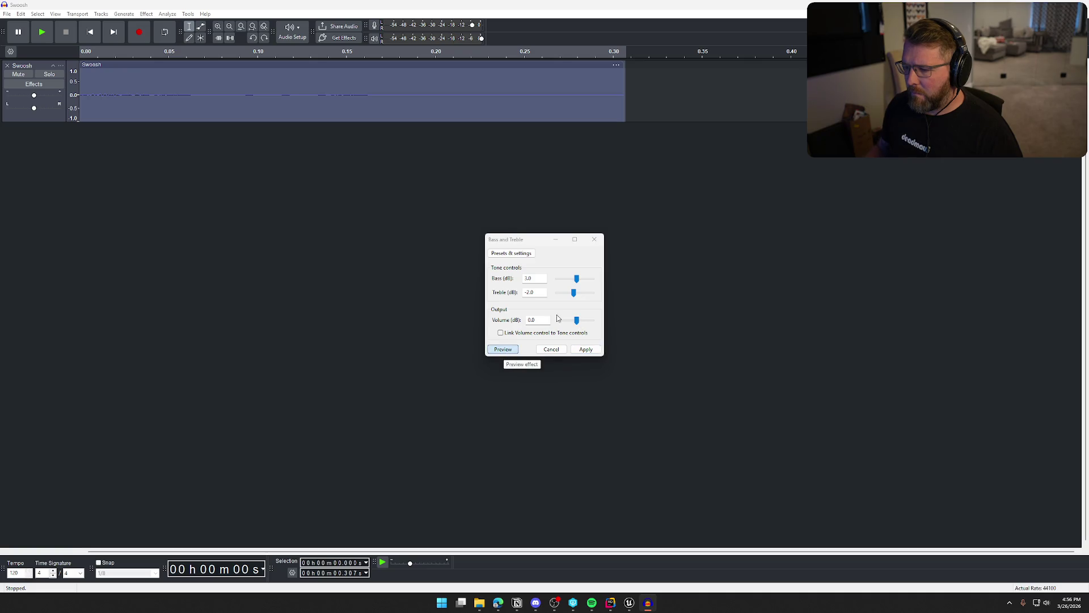
drag(573, 292, 571, 293)
click(502, 351)
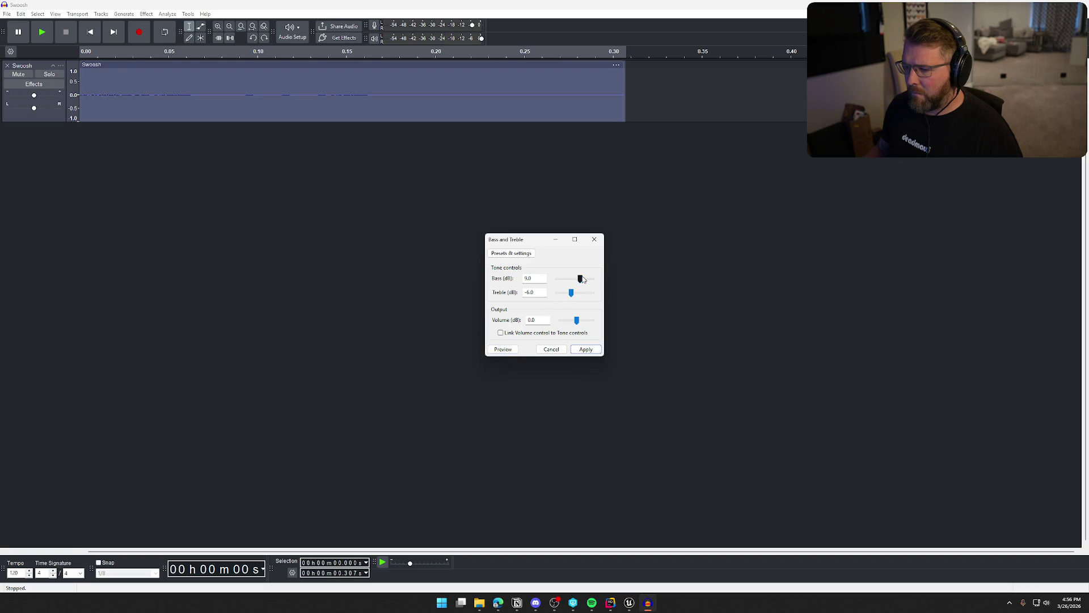
click(511, 351)
click(511, 352)
click(578, 351)
key(space)
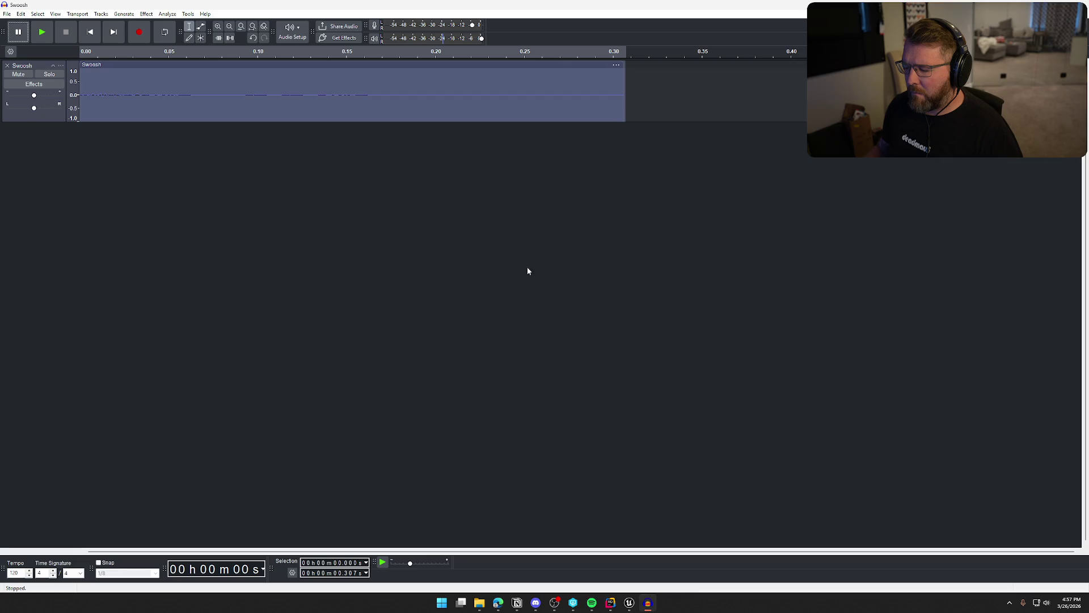
key(space)
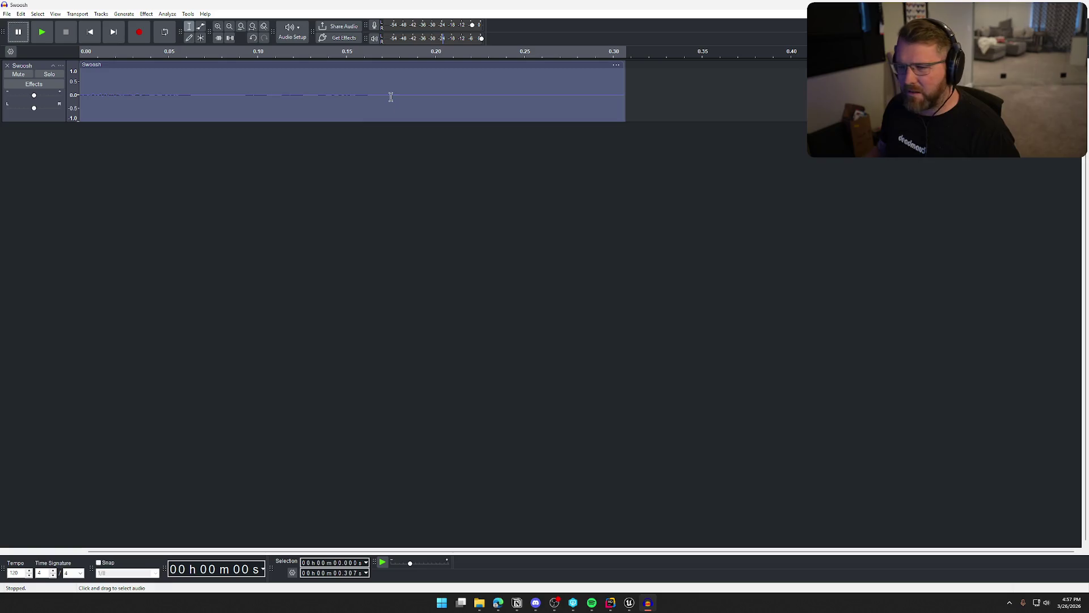
Step: Restore the removed Swoosh track, play the clip three times, then return to Unreal Engine
click(7, 66)
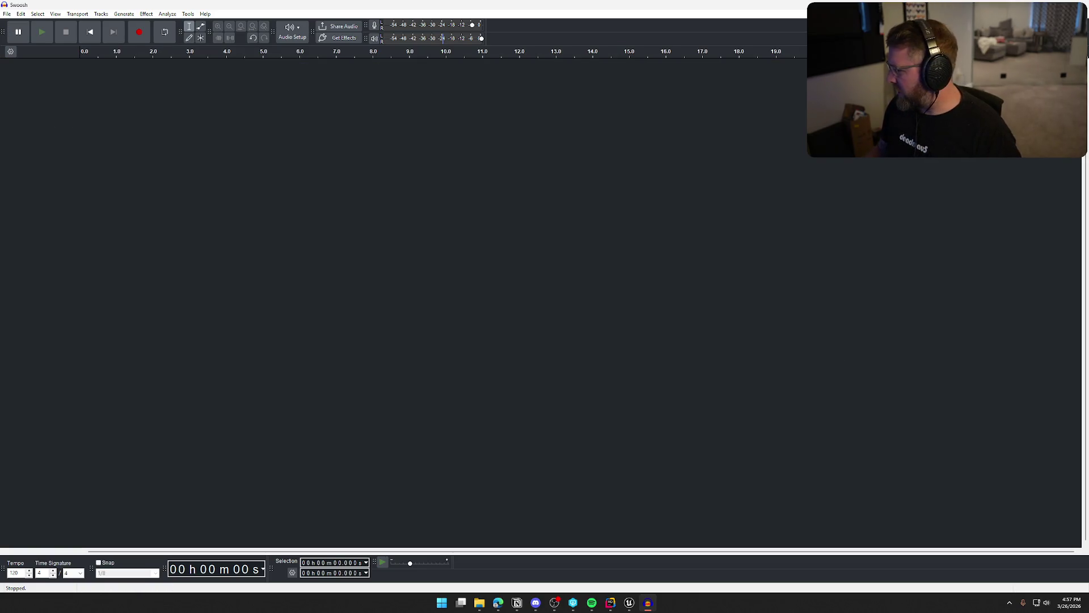
key(ctrl+z)
key(space)
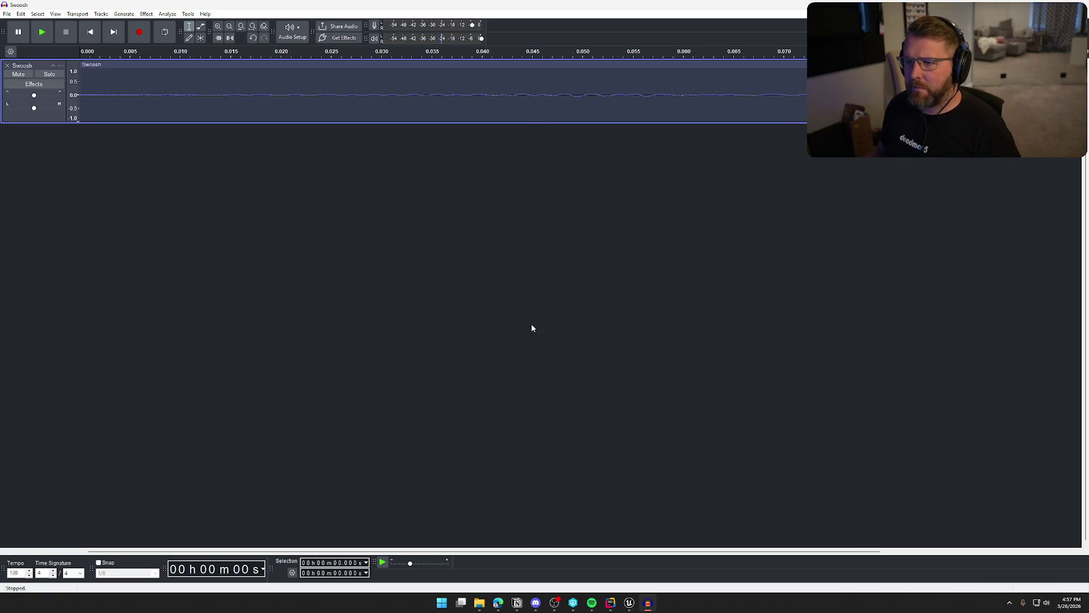
key(space)
key(space)
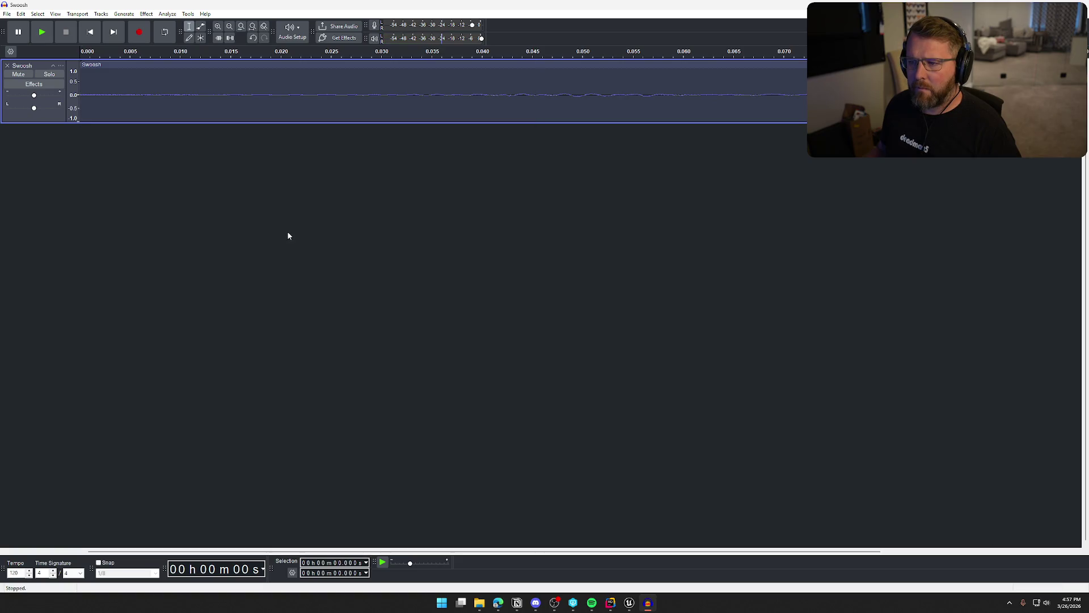
key(space)
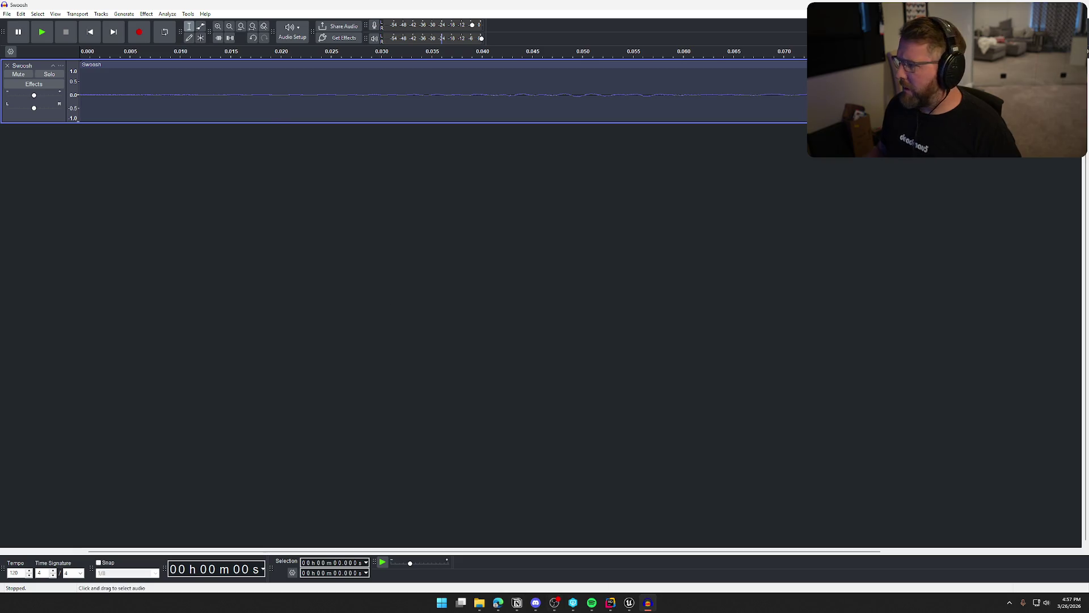
click(629, 603)
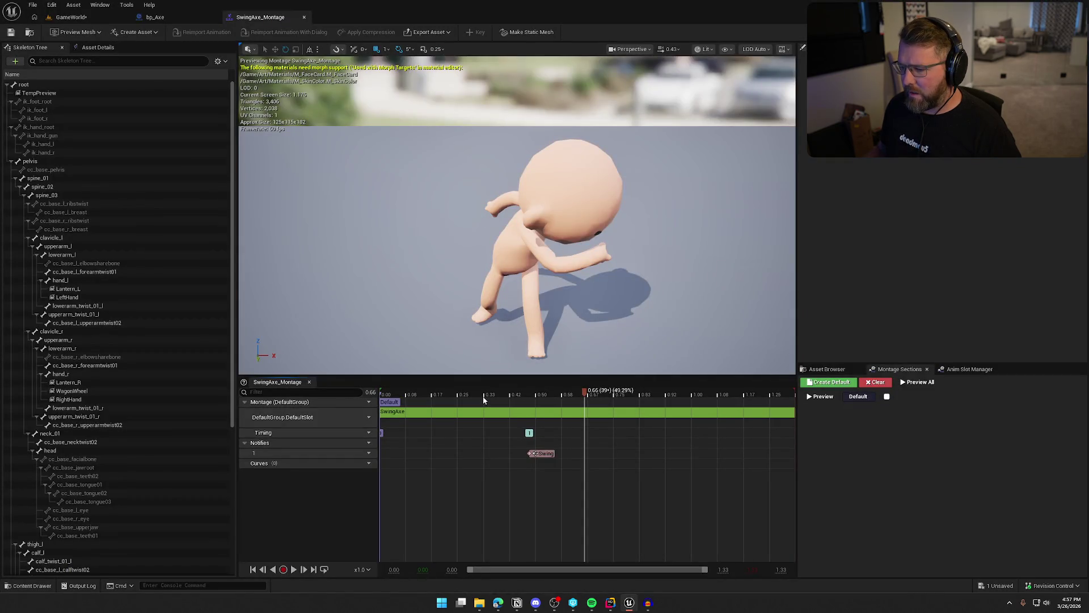
Step: Import the Swoosh sound file into the Sounds > SoundEffects folder
mouse_move(574, 394)
mouse_down()
mouse_move(482, 394)
mouse_move(524, 403)
mouse_move(470, 405)
mouse_move(536, 408)
mouse_move(484, 414)
mouse_move(543, 424)
mouse_up()
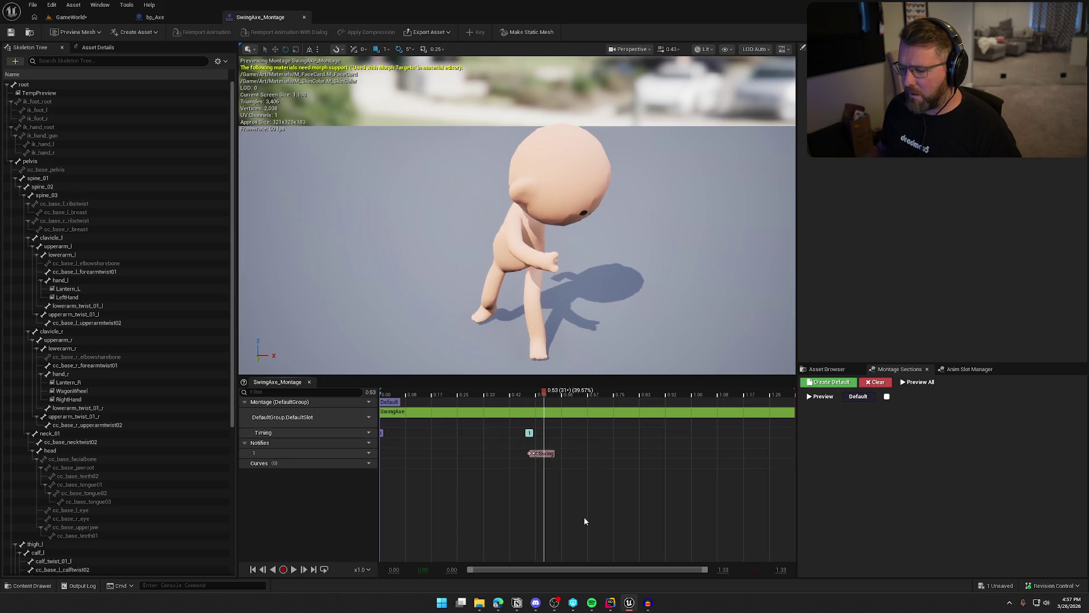
click(30, 585)
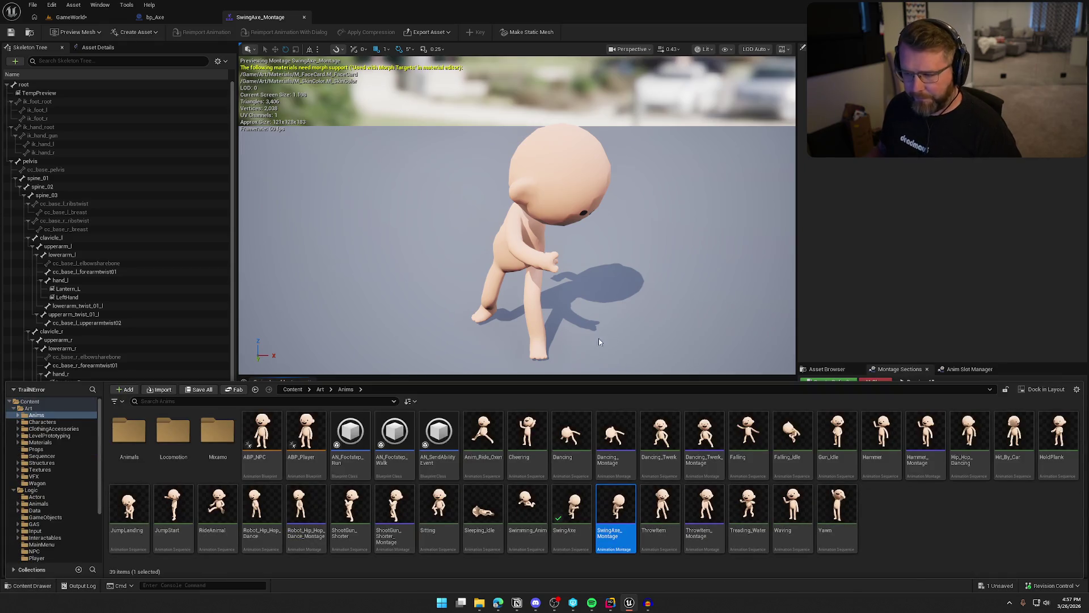
scroll(93, 535, down, 5)
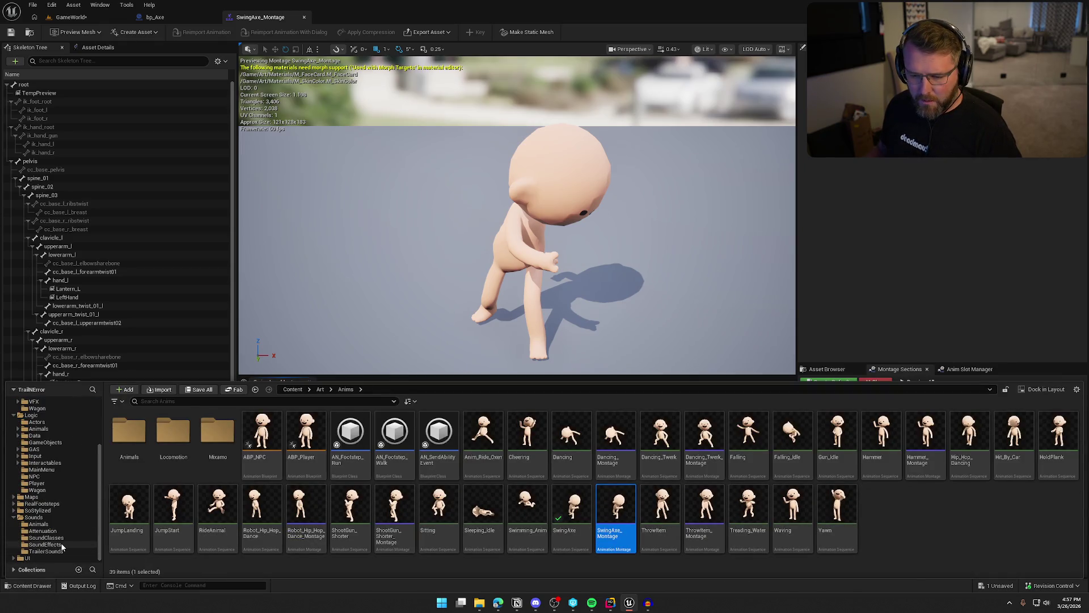
click(61, 545)
drag(1013, 531, 1007, 529)
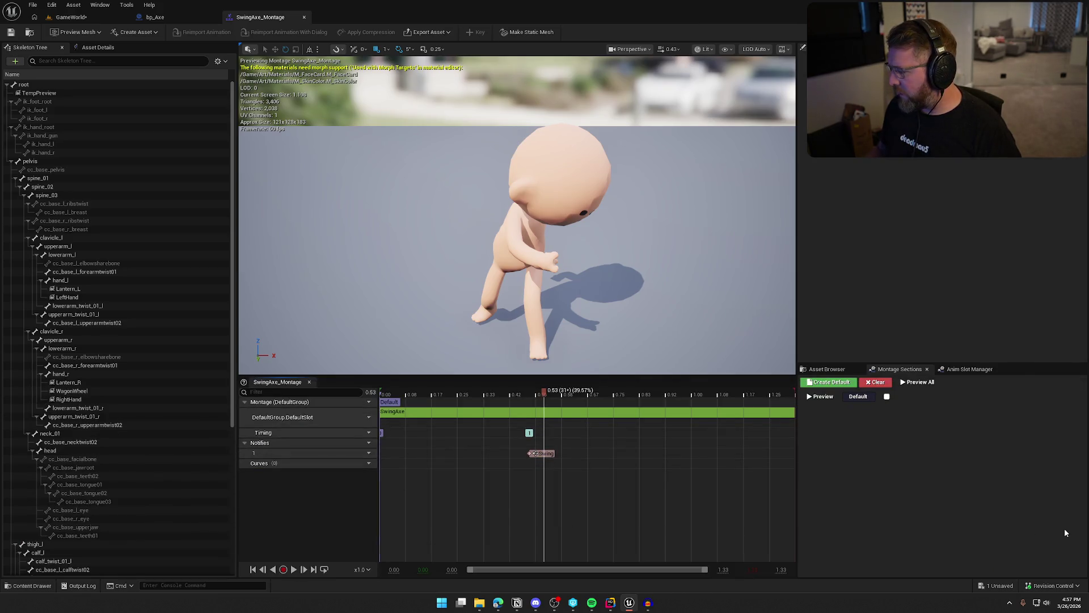
key(ctrl+space)
drag(1086, 522, 1036, 522)
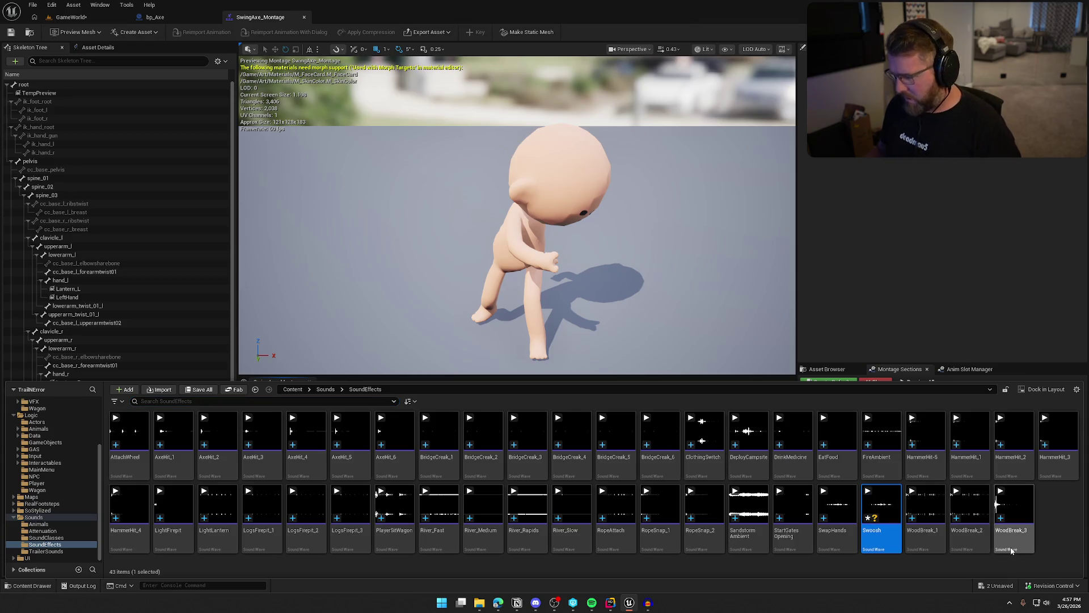
Step: Close the Content Drawer and scrub SwingAxe_Montage to the moment of the swing
key(ctrl+space)
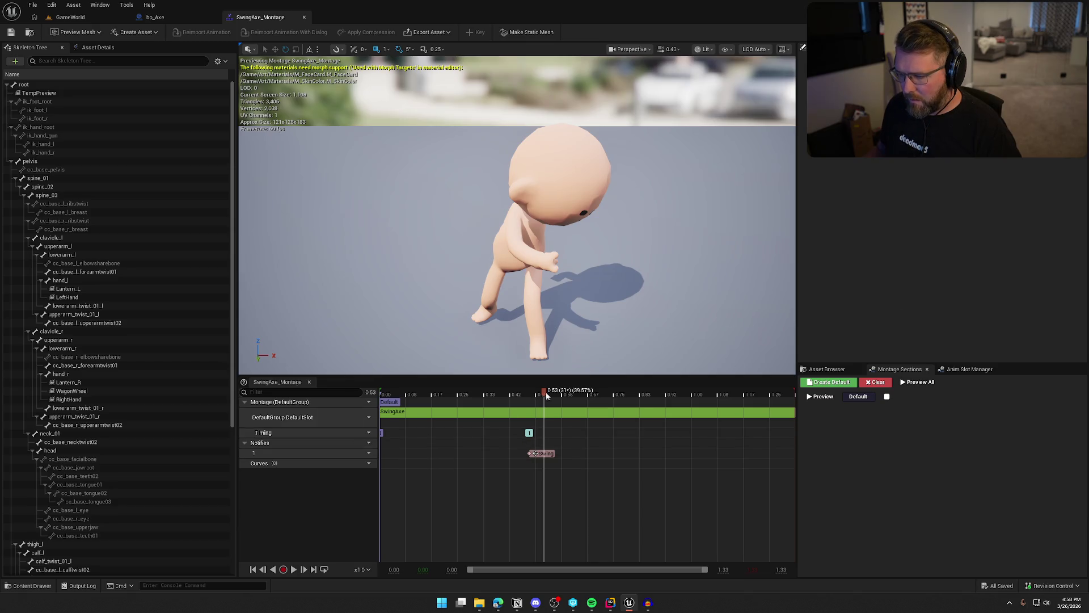
click(487, 398)
mouse_move(509, 398)
mouse_down()
mouse_move(534, 401)
mouse_move(517, 411)
mouse_up()
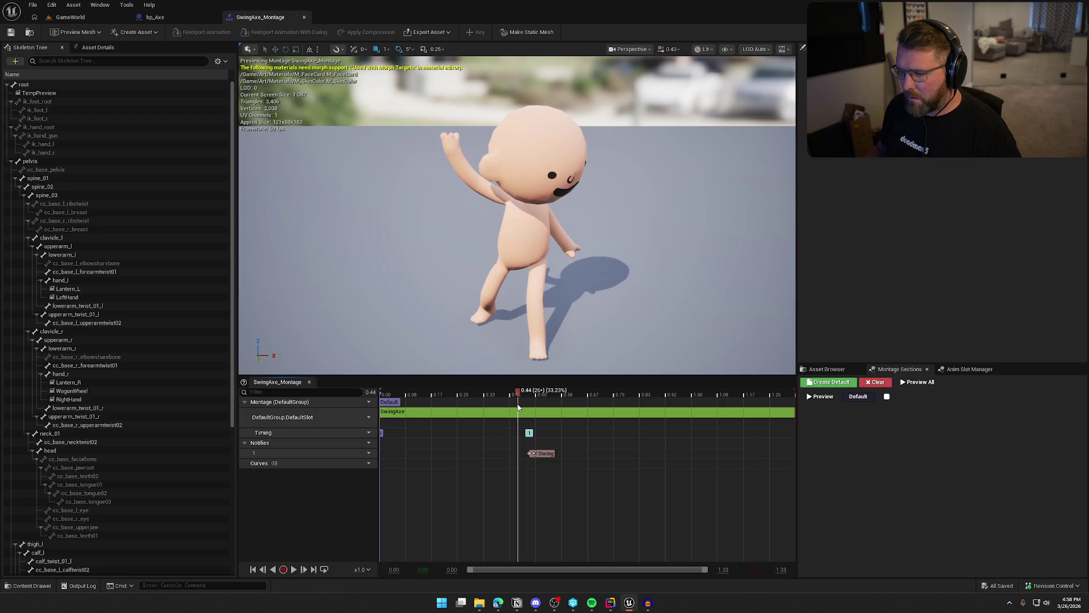
Step: Add a Play Sound notify at the swing point and select it
right_click(517, 453)
mouse_move(542, 472)
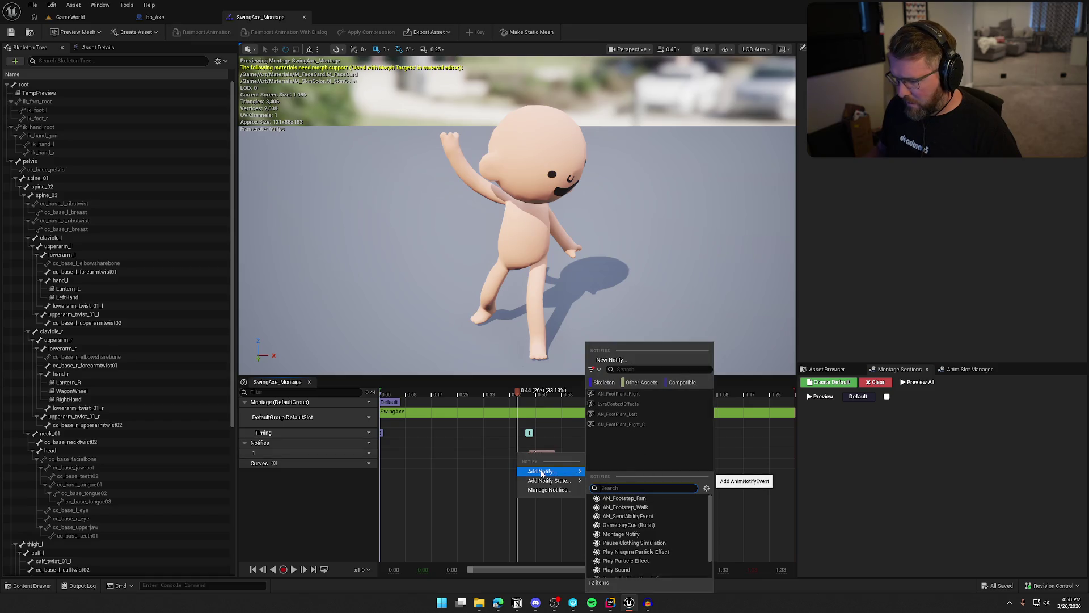
click(617, 570)
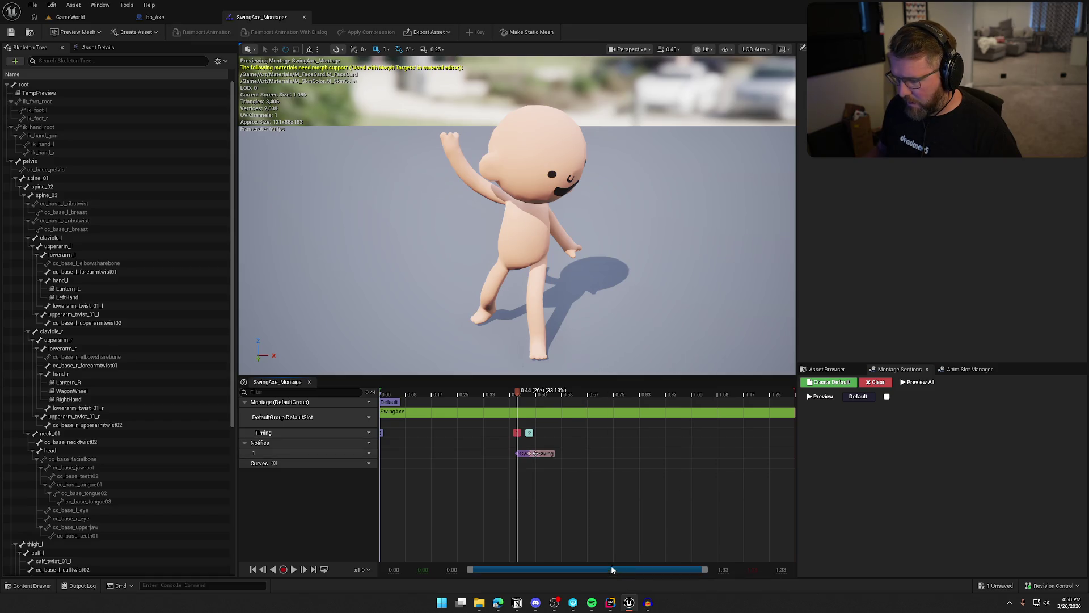
click(522, 454)
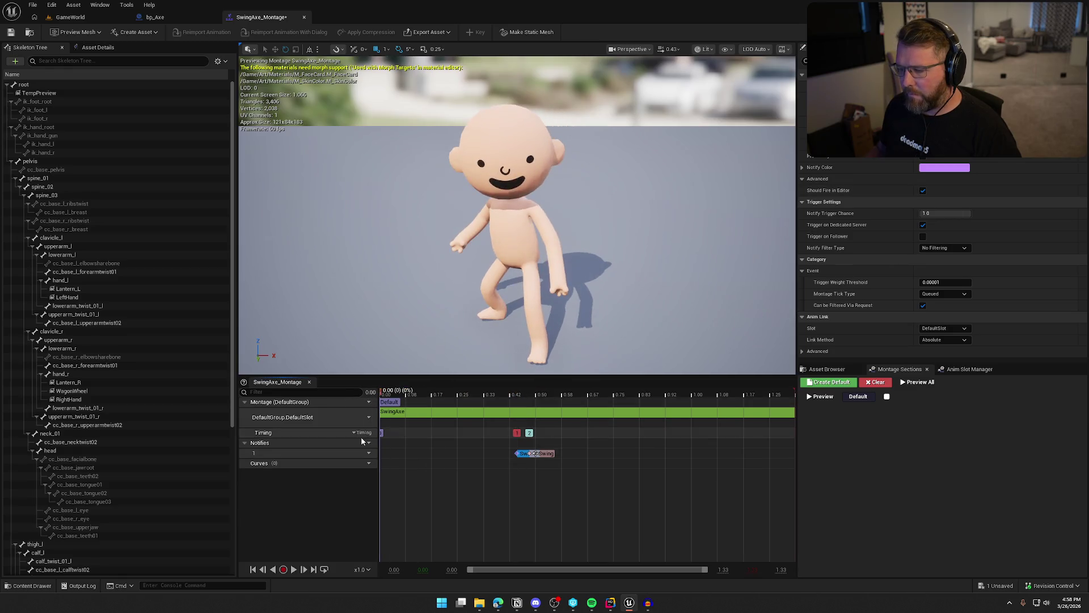
Step: Preview the swing, check out and save SwingAxe_Montage, then open the Swoosh sound
click(291, 570)
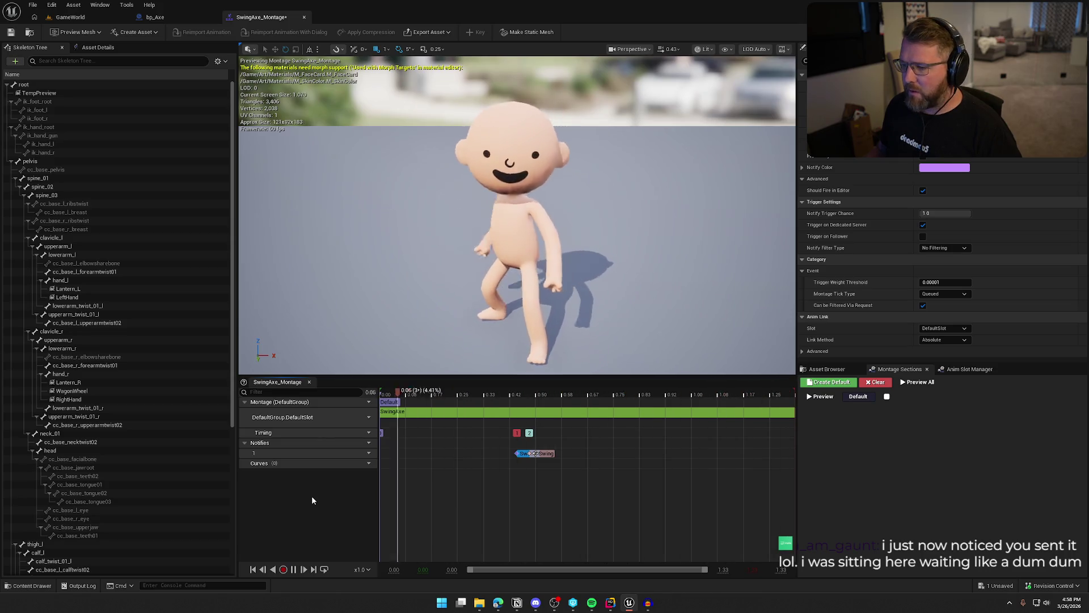
click(293, 569)
key(ctrl+s)
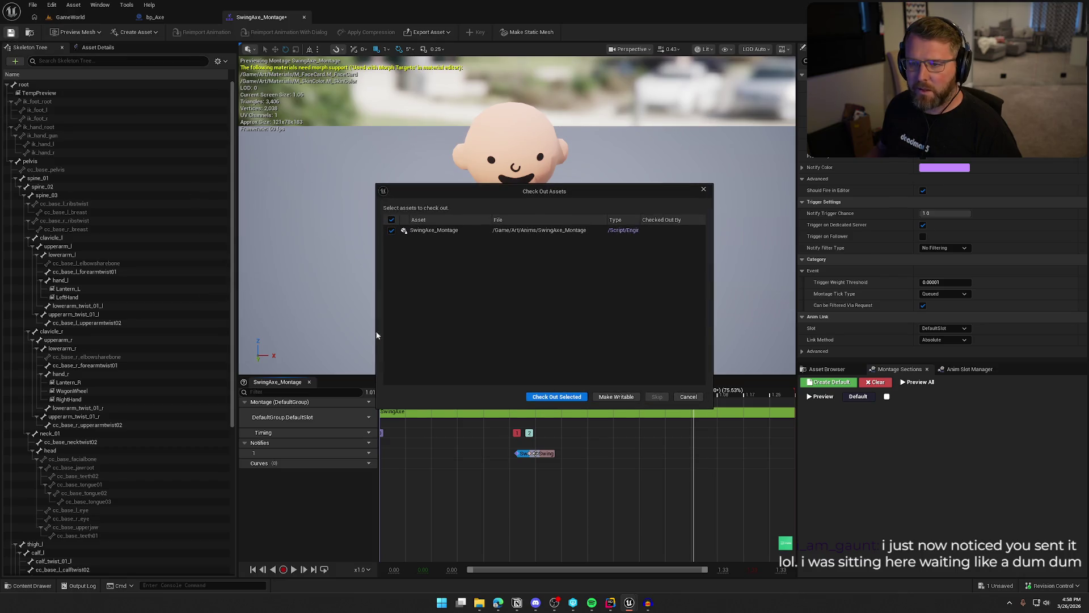
click(548, 399)
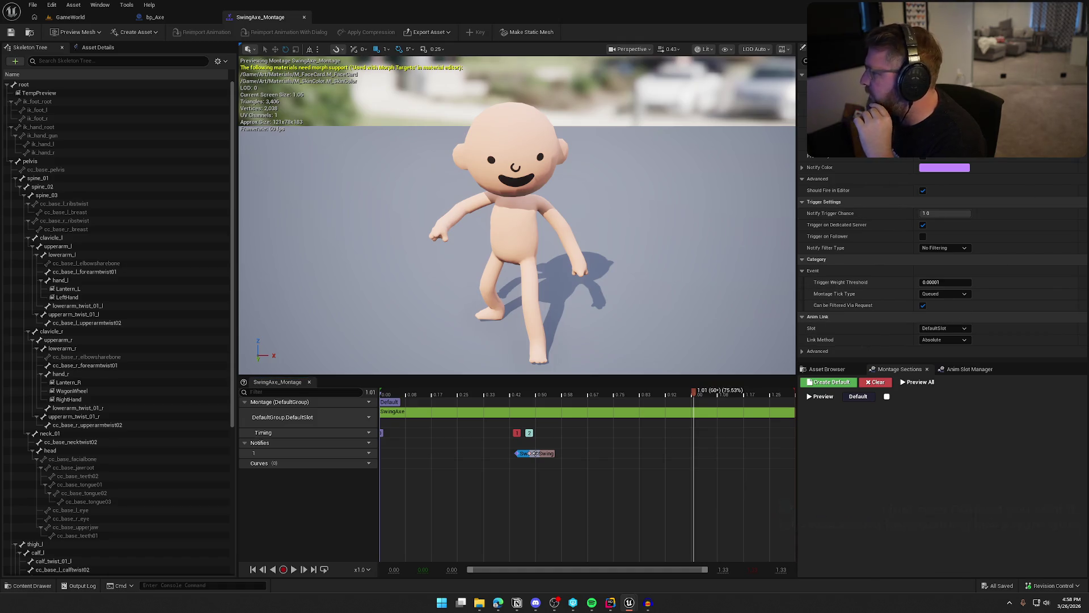
double_click(535, 453)
Step: Set Swoosh's virtualization mode to Play when Silent, leaving its sound group at Default
scroll(624, 397, down, 10)
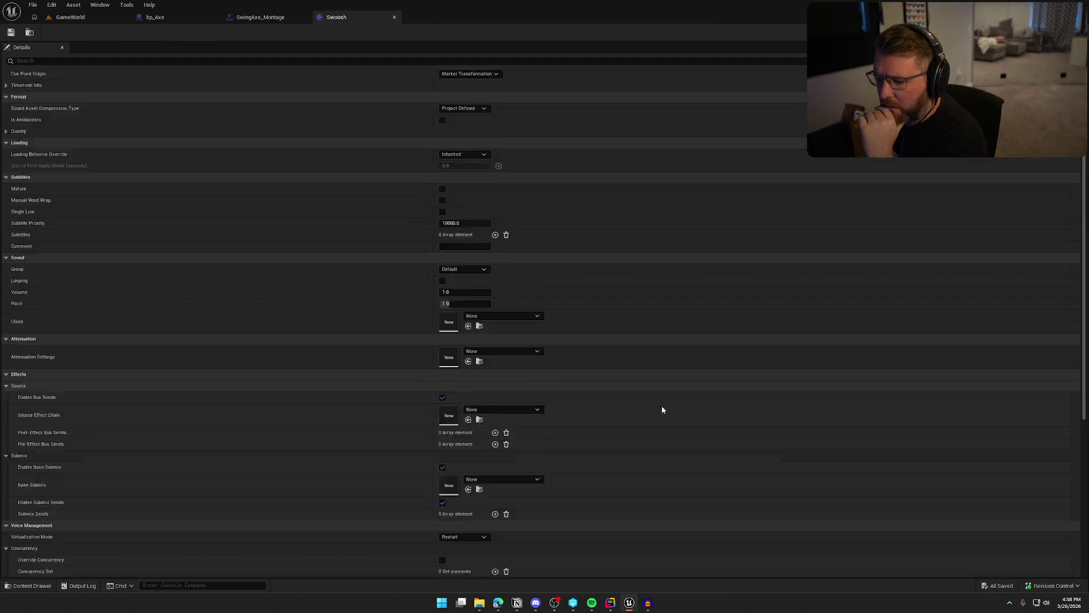
scroll(538, 392, down, 2)
click(459, 387)
click(465, 404)
scroll(611, 419, up, 8)
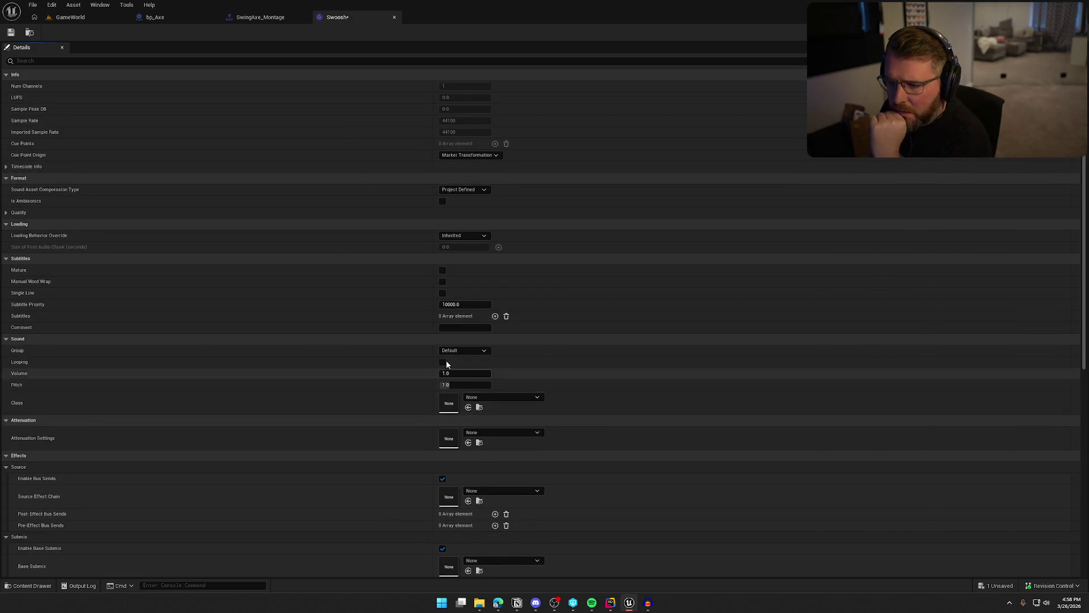
click(464, 352)
click(464, 357)
click(464, 352)
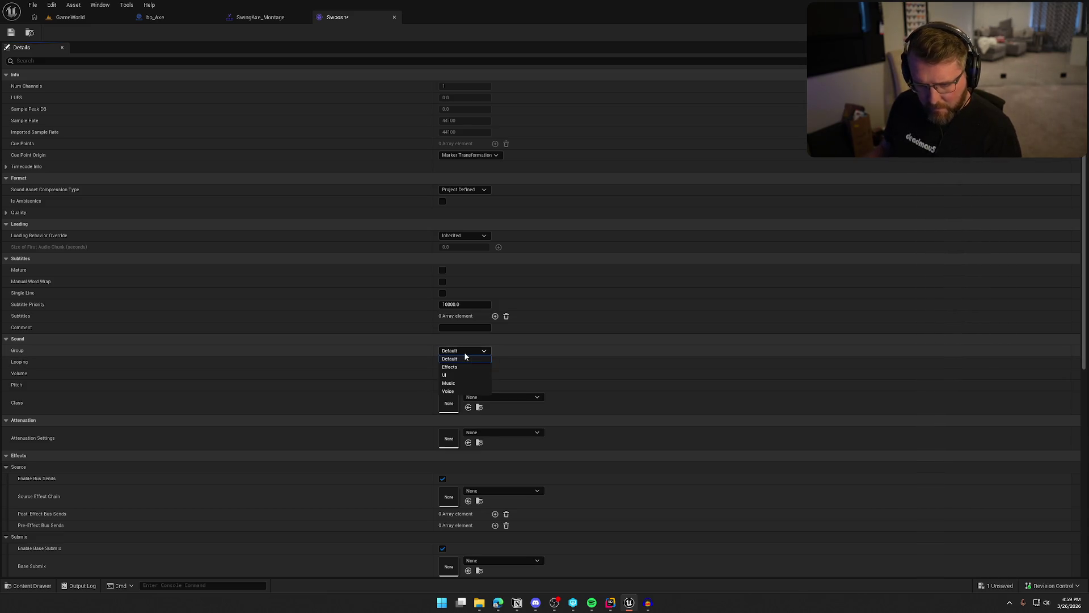
click(464, 359)
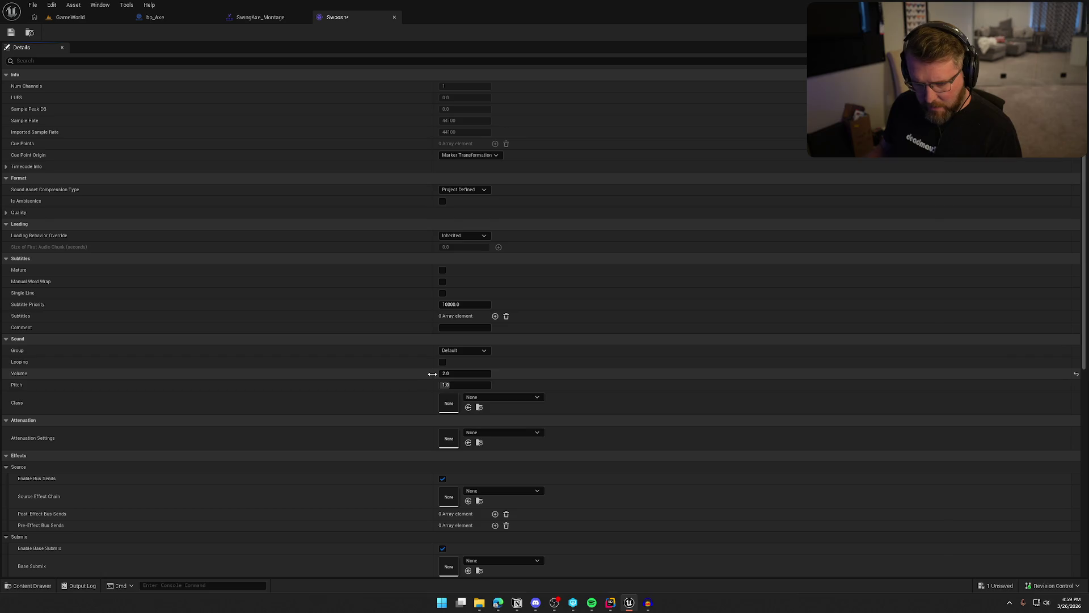
Step: Assign Item_Atten attenuation to Swoosh, save it, and return to the GameWorld level
click(507, 431)
click(522, 370)
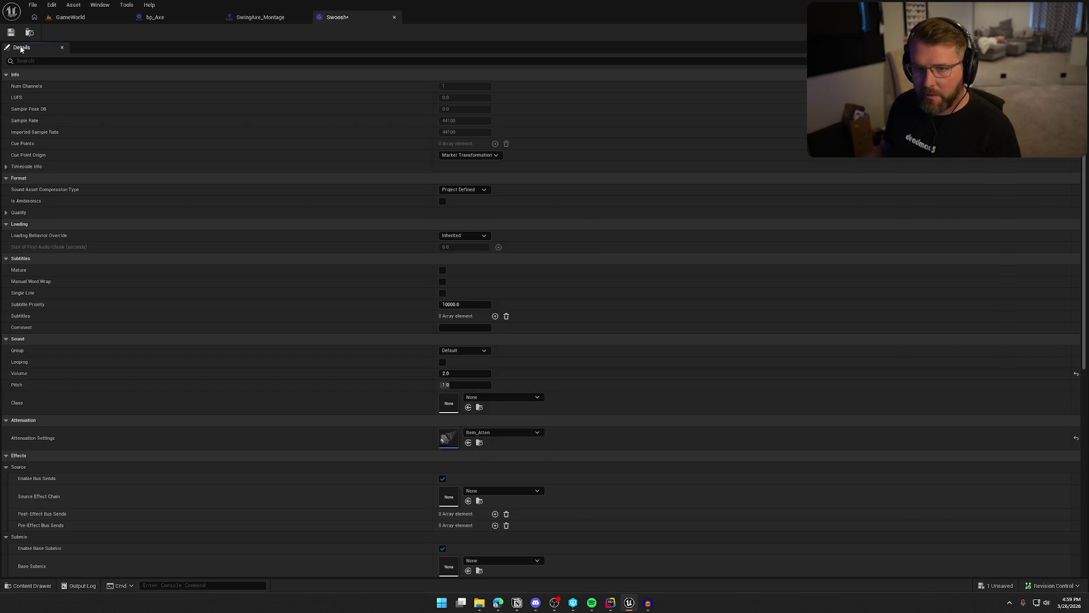
key(ctrl+s)
click(66, 22)
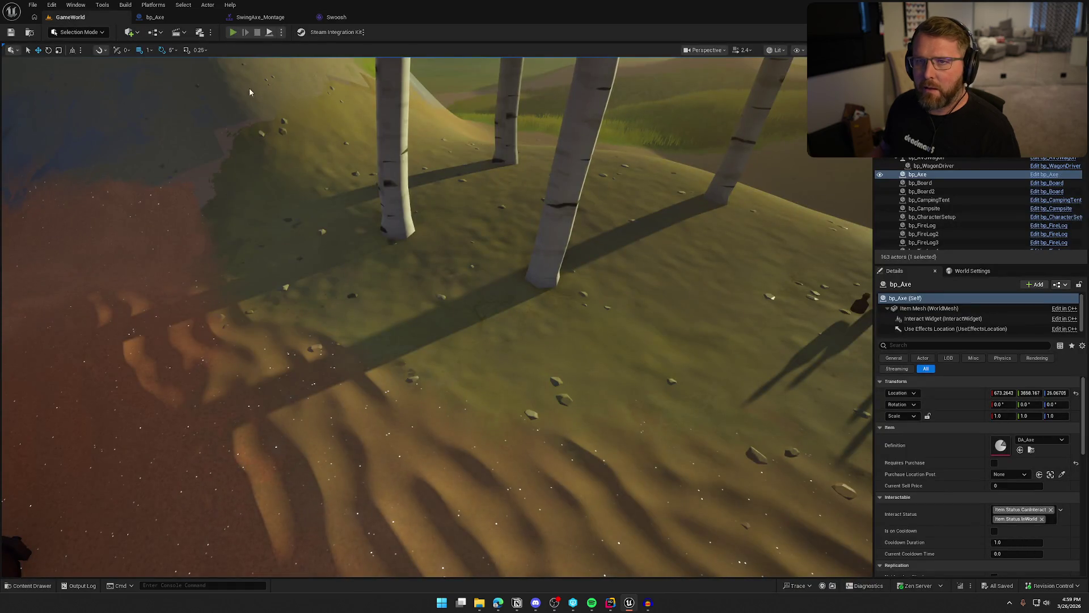
Step: Play in editor, pick up the axe, run to the birch trees and swing at one
click(232, 32)
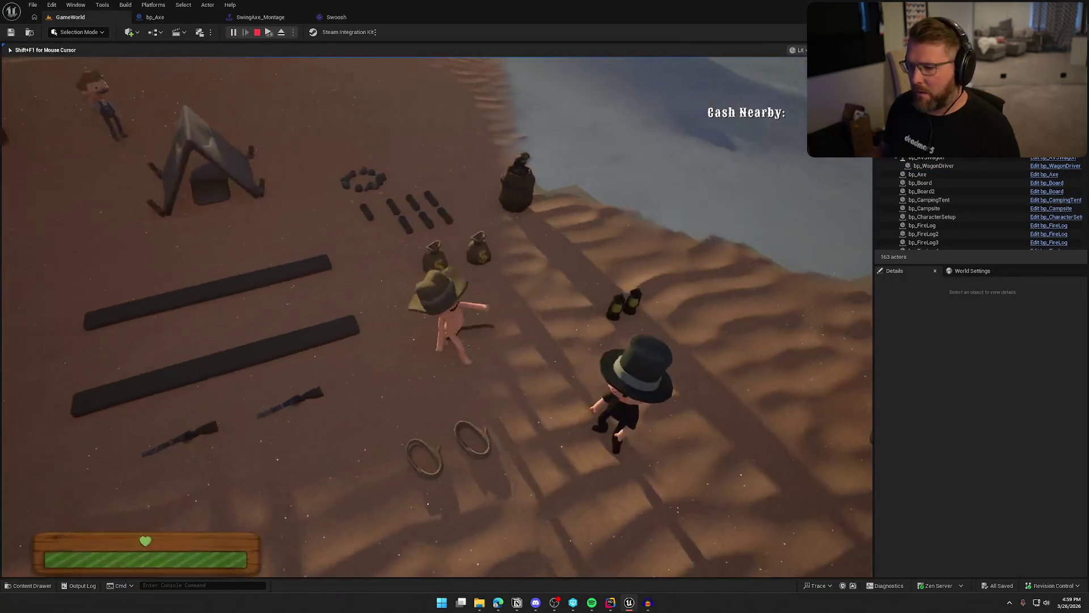
key(e)
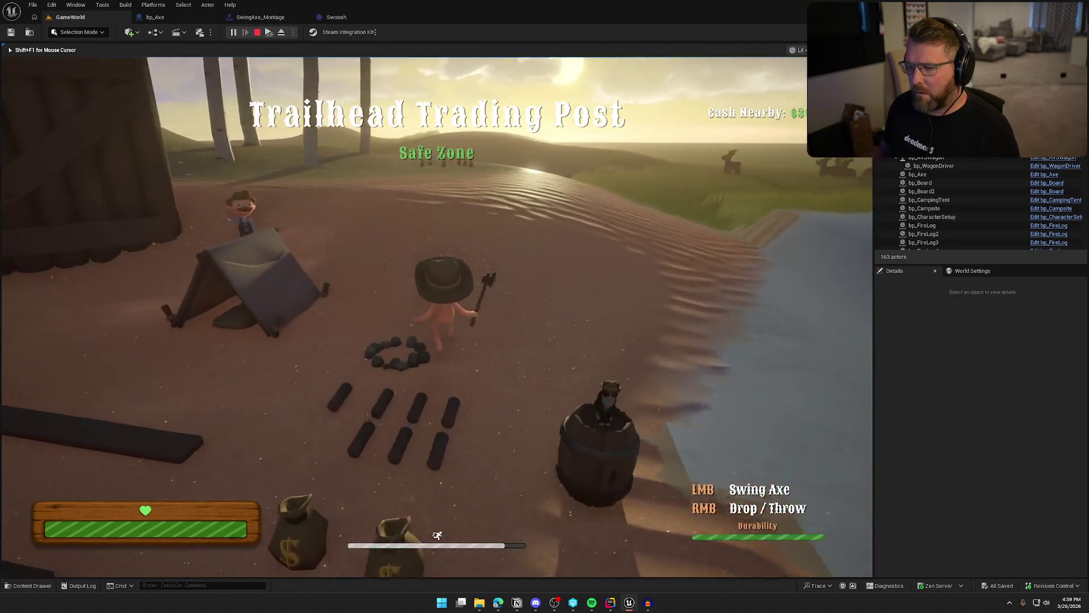
key(shift+w)
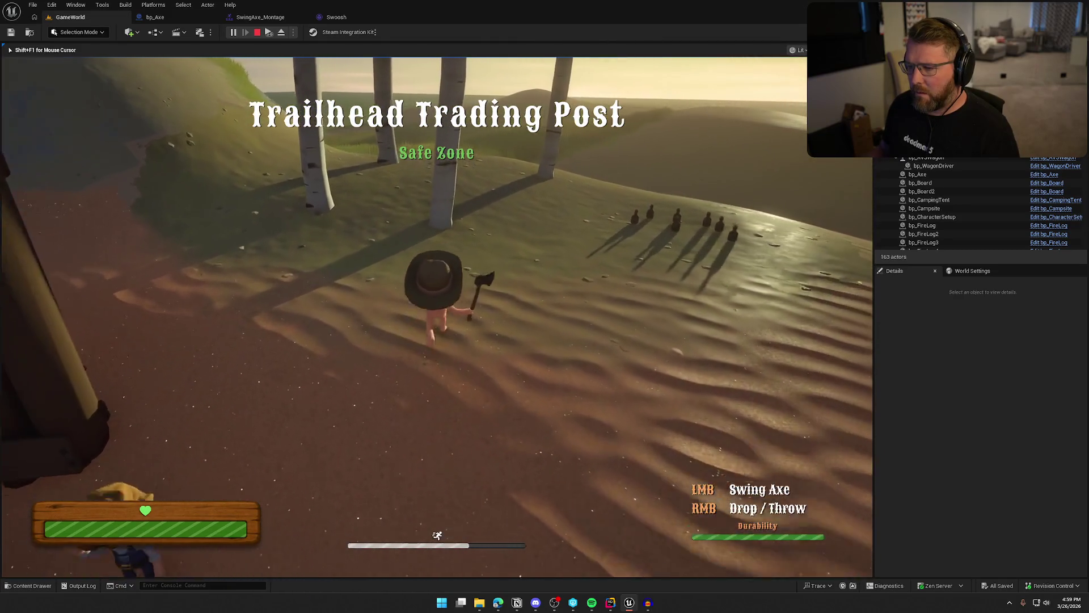
key(w)
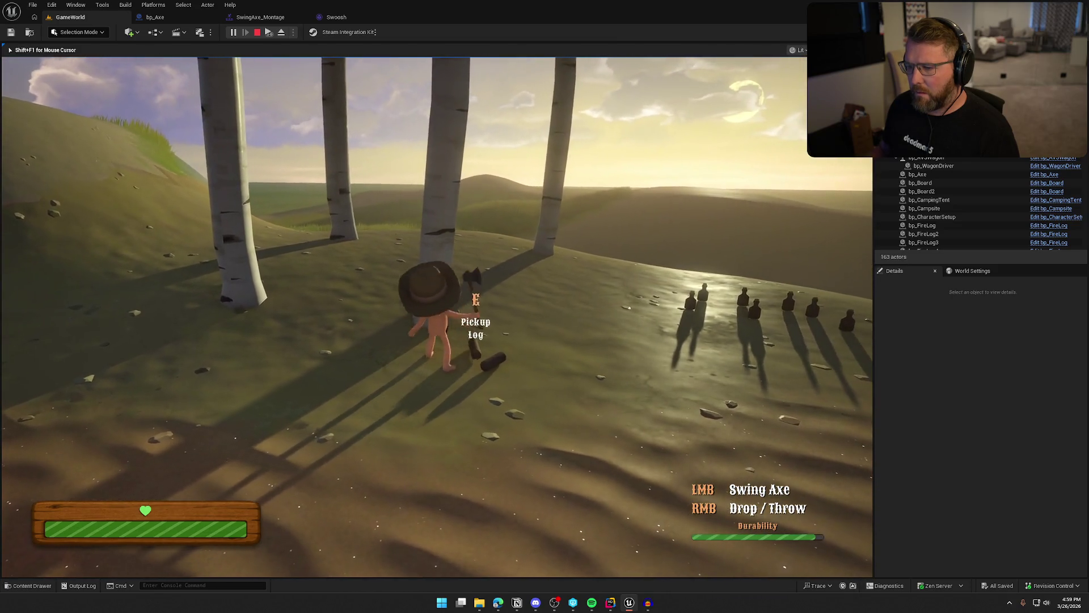
click(437, 317)
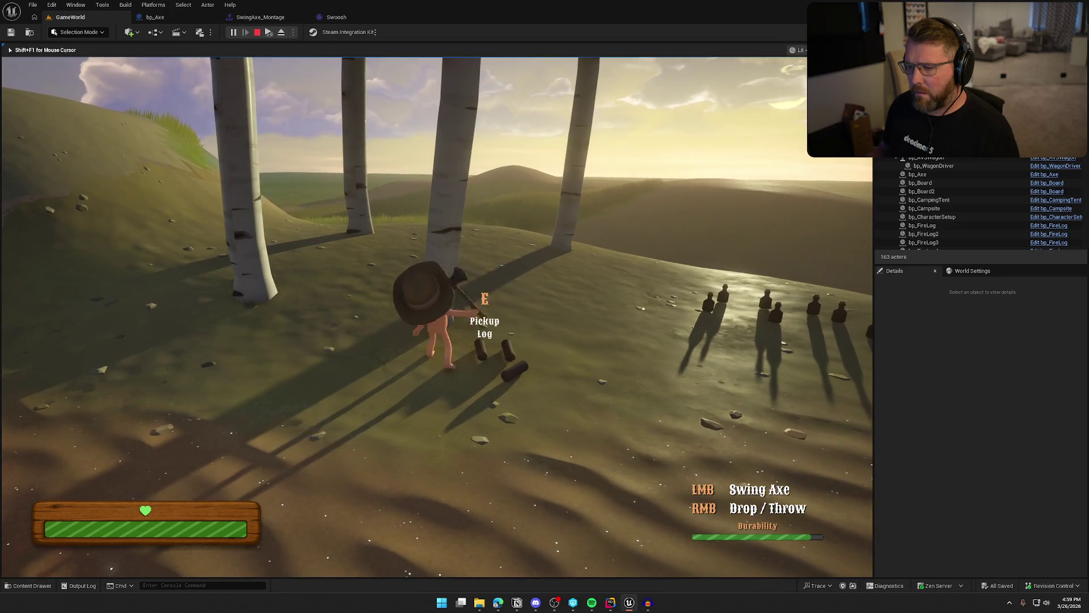
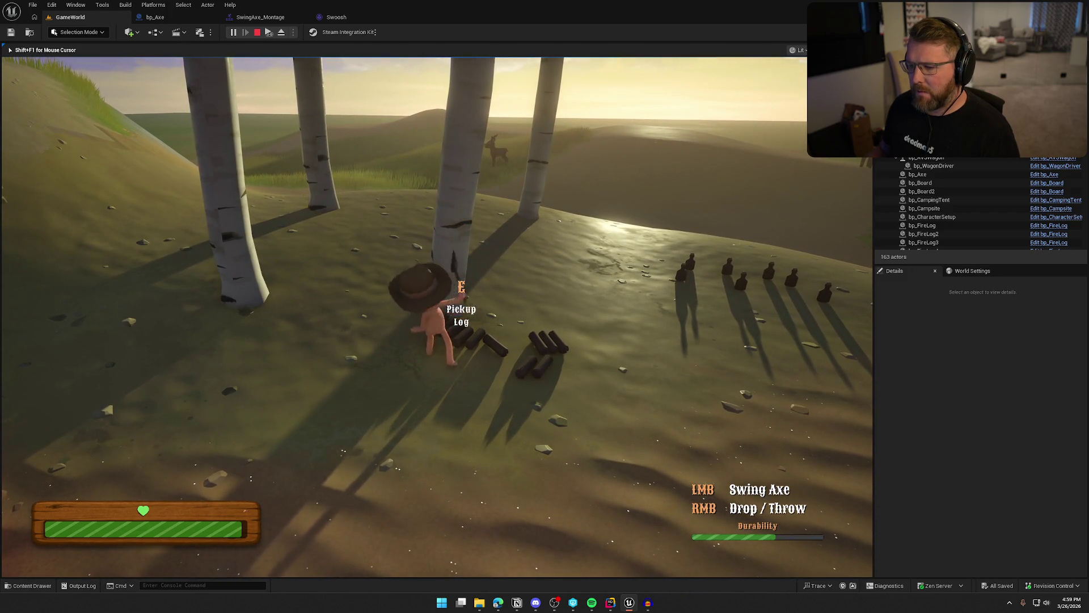
Step: End the Play In Editor session and glance at the Notion sound to-do list
key(Escape)
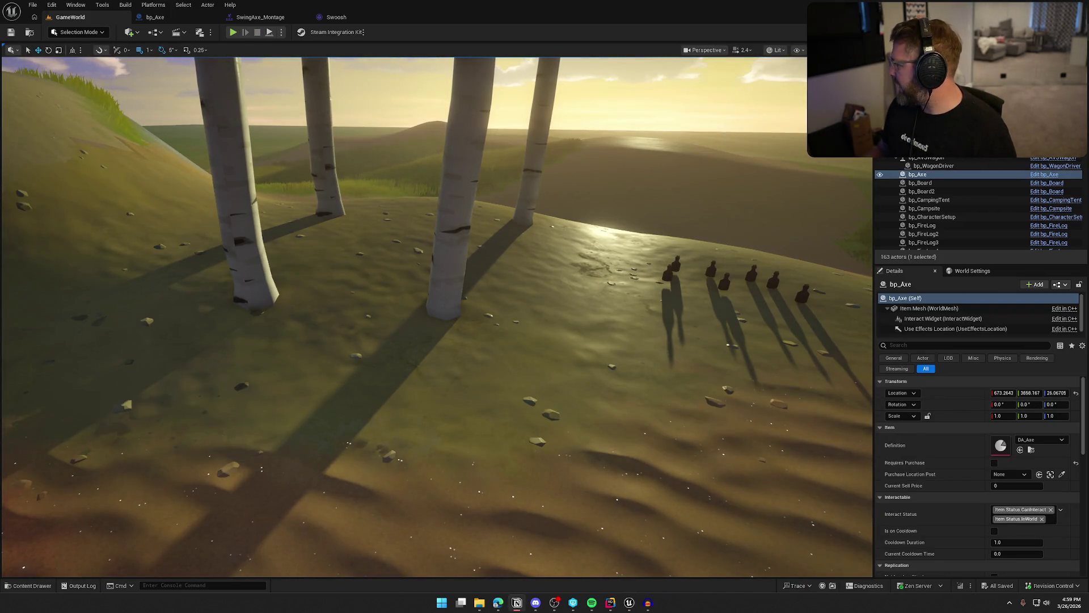
key(alt+Tab)
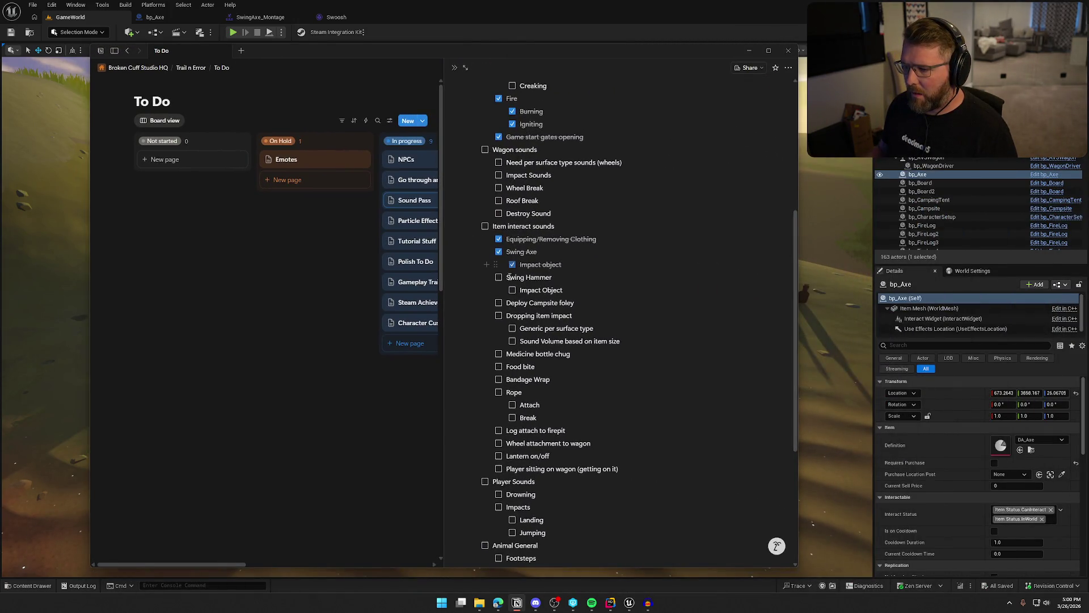
key(alt+Tab)
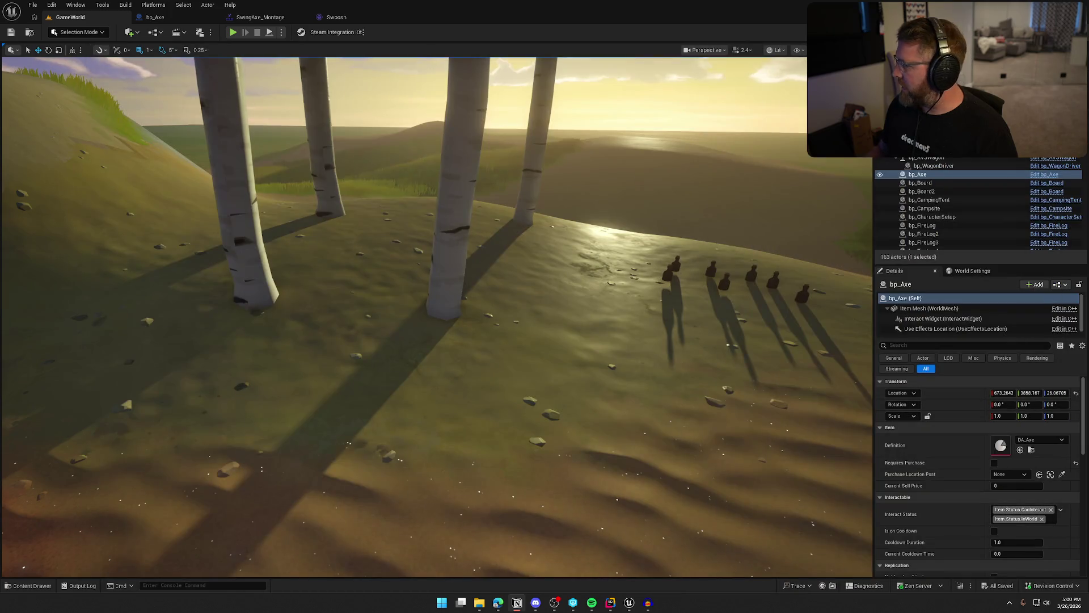
Step: Select bp_Hammer in the level and open its Hammer_Montage from the blueprint
key(f)
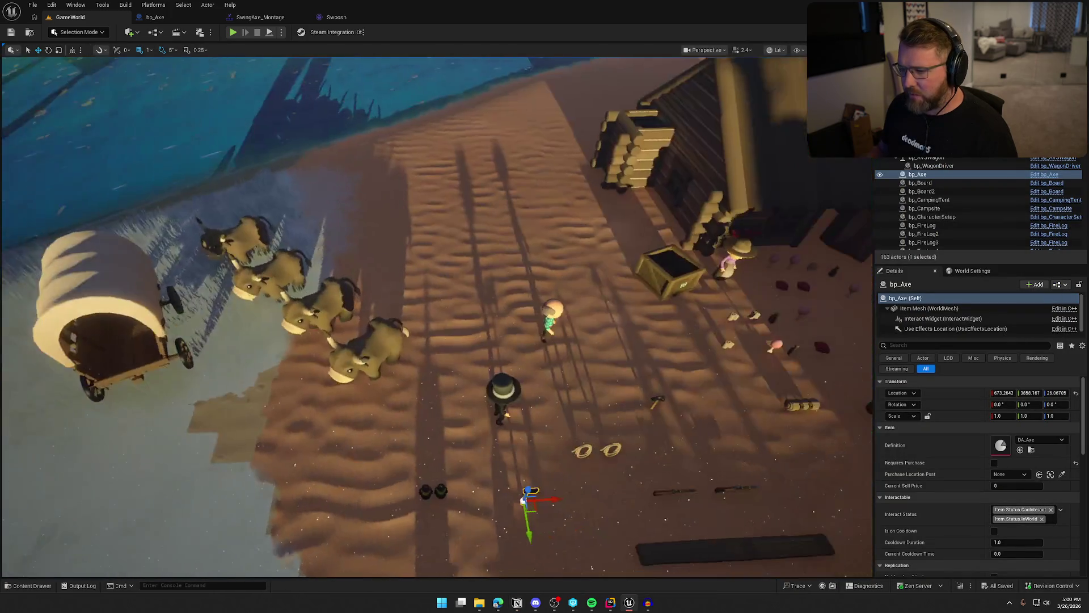
drag(437, 318, 414, 250)
mouse_move(580, 288)
mouse_down()
mouse_move(476, 288)
mouse_move(579, 288)
mouse_up()
click(585, 282)
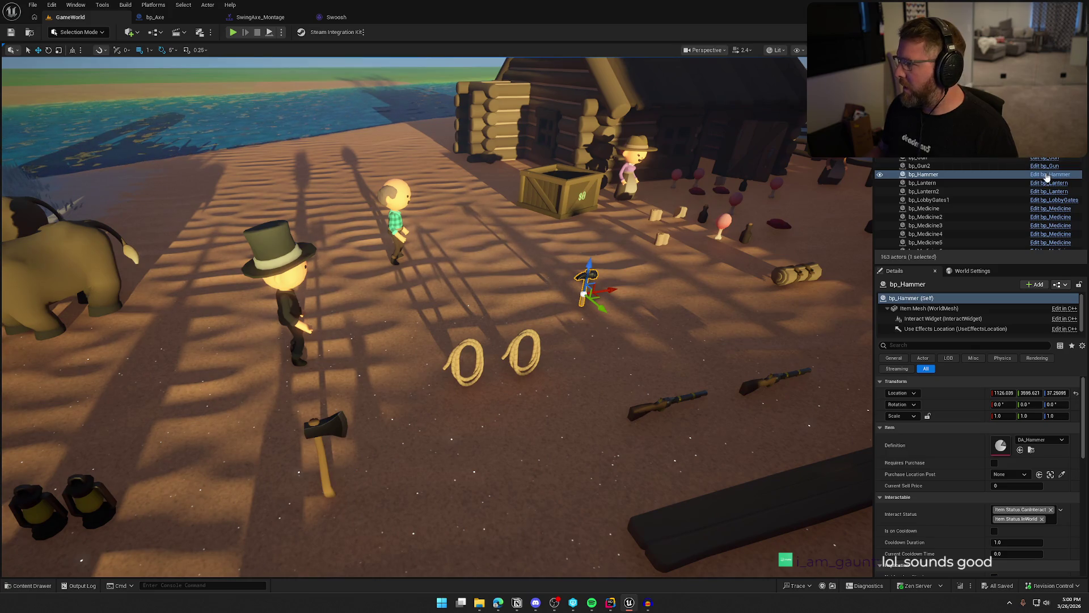
key(ctrl+e)
scroll(499, 373, up, 5)
key(ctrl+space)
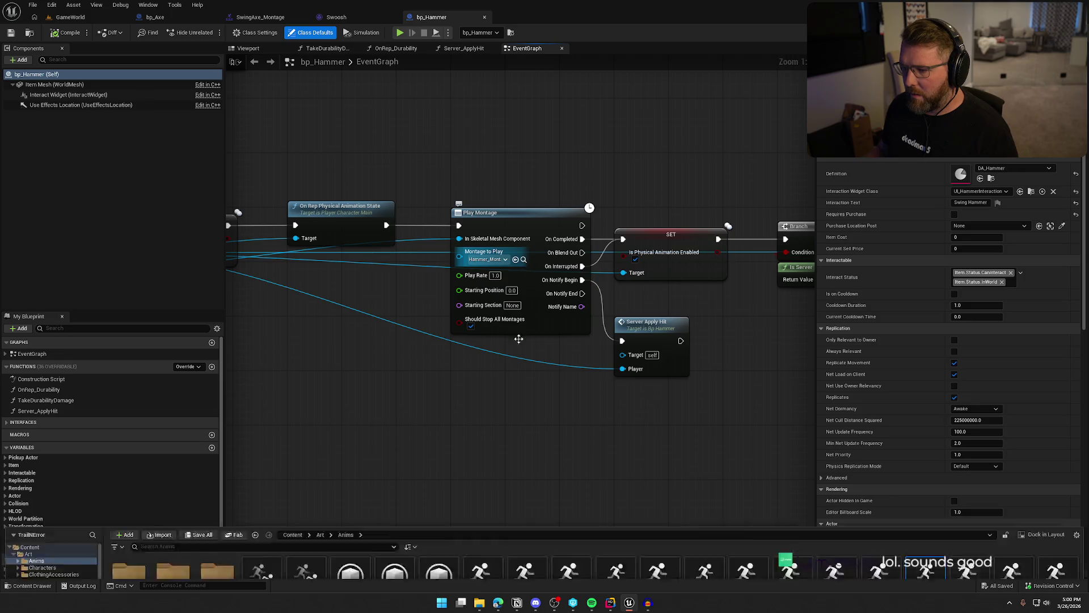
double_click(926, 437)
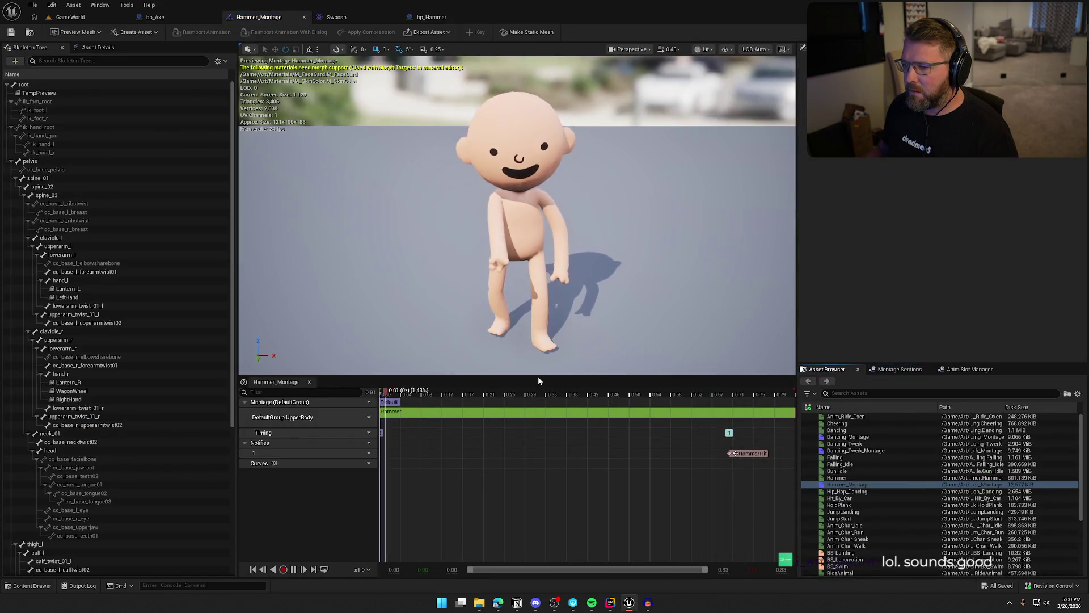
key(space)
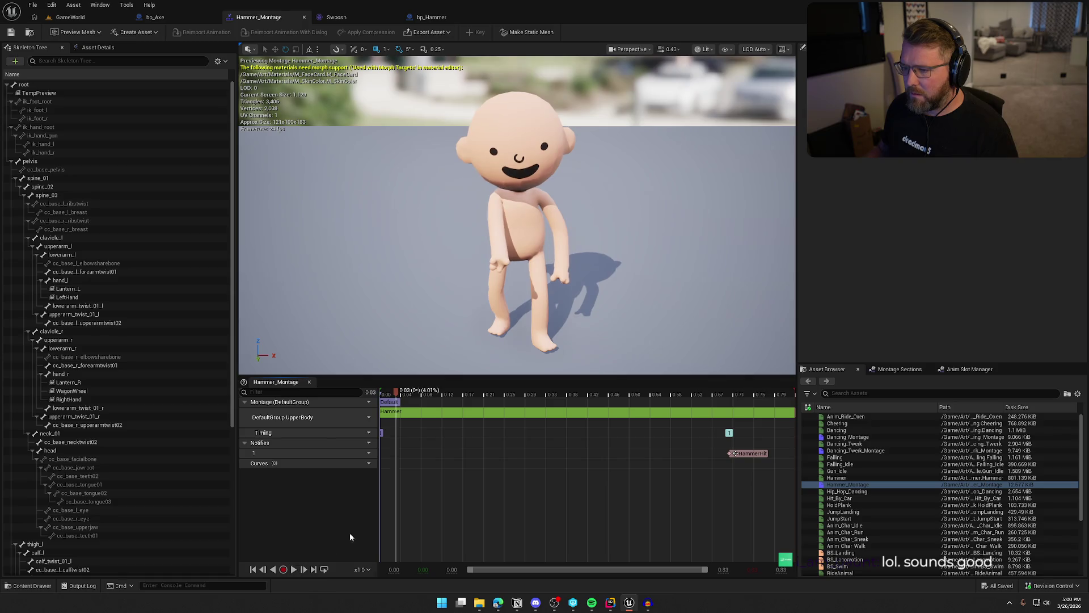
drag(387, 394, 443, 400)
mouse_move(513, 397)
mouse_down()
mouse_move(755, 405)
mouse_move(358, 423)
mouse_up()
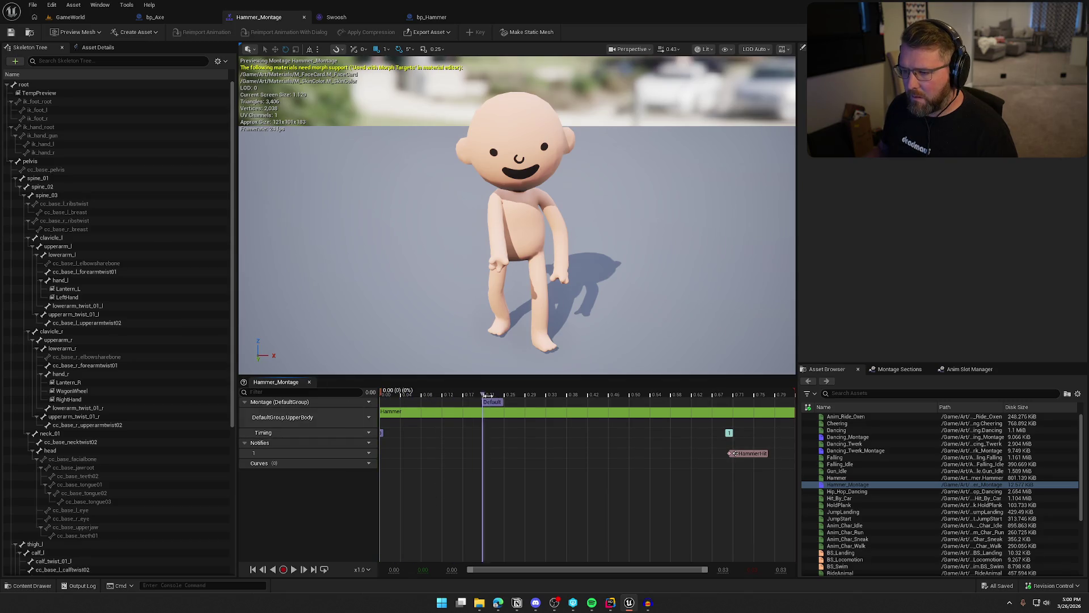
drag(403, 392, 475, 396)
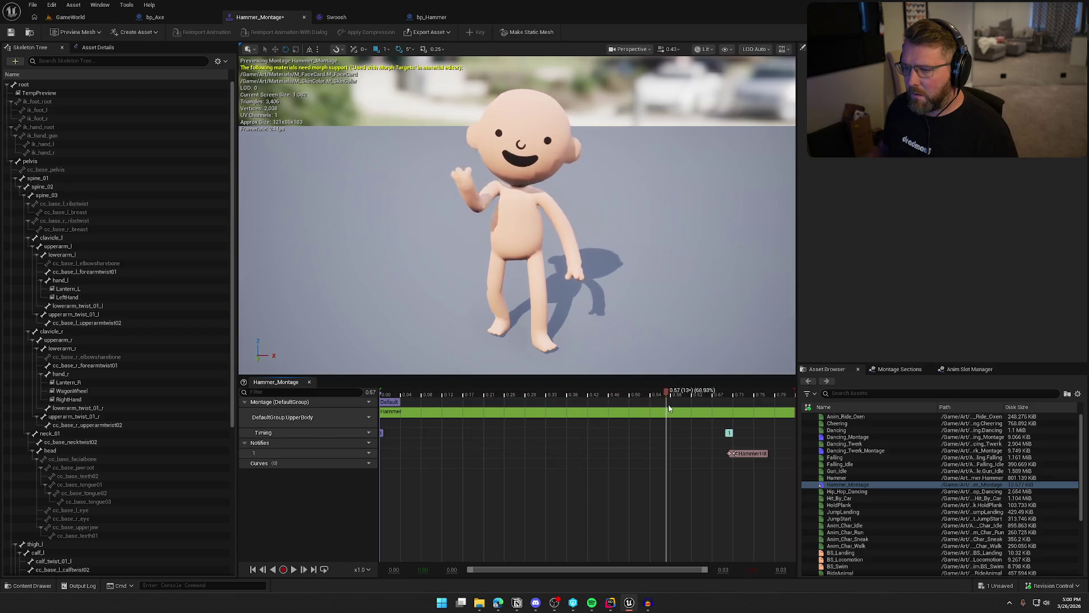
drag(819, 416, 356, 415)
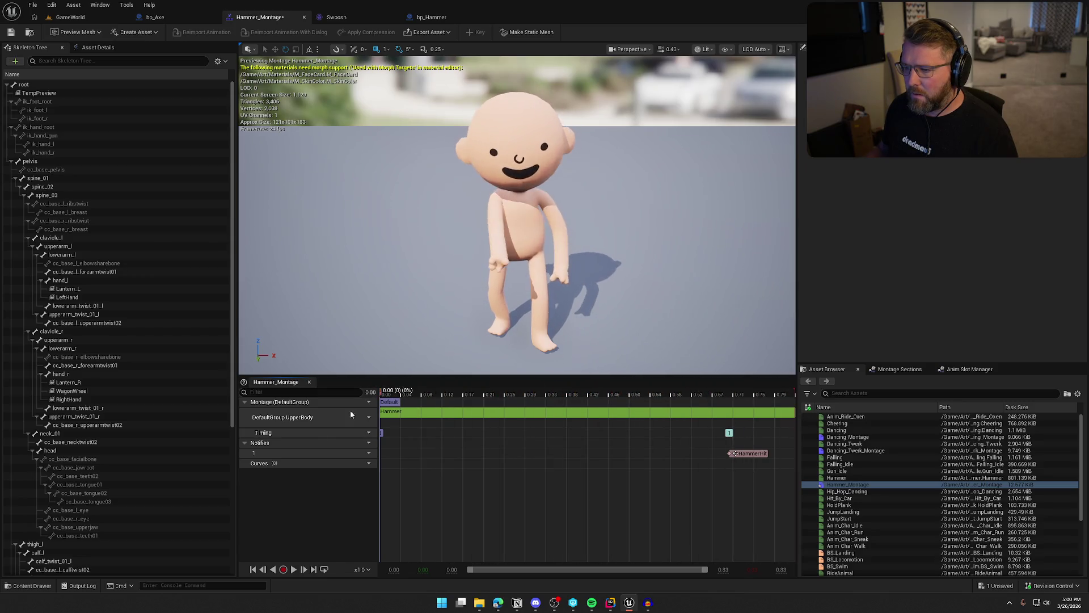
mouse_move(696, 429)
mouse_down()
mouse_move(731, 431)
mouse_move(594, 435)
mouse_up()
mouse_move(660, 438)
mouse_down()
mouse_move(688, 437)
mouse_move(637, 444)
mouse_move(688, 441)
mouse_move(638, 454)
mouse_move(650, 454)
mouse_up()
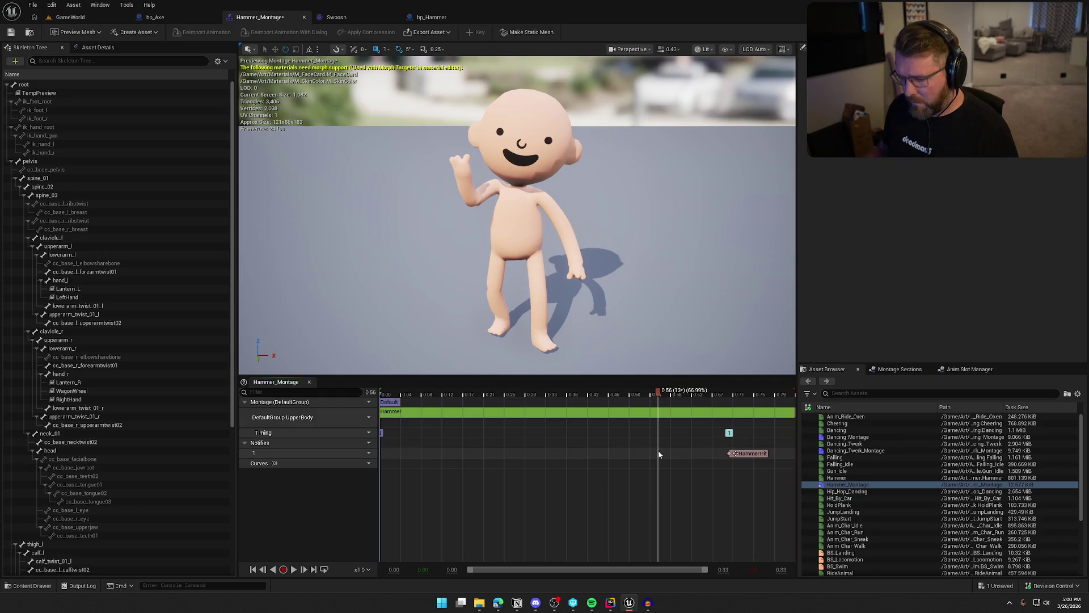
Step: Add a Play Sound notify to Hammer_Montage at about 0.58 seconds
right_click(658, 453)
mouse_move(683, 470)
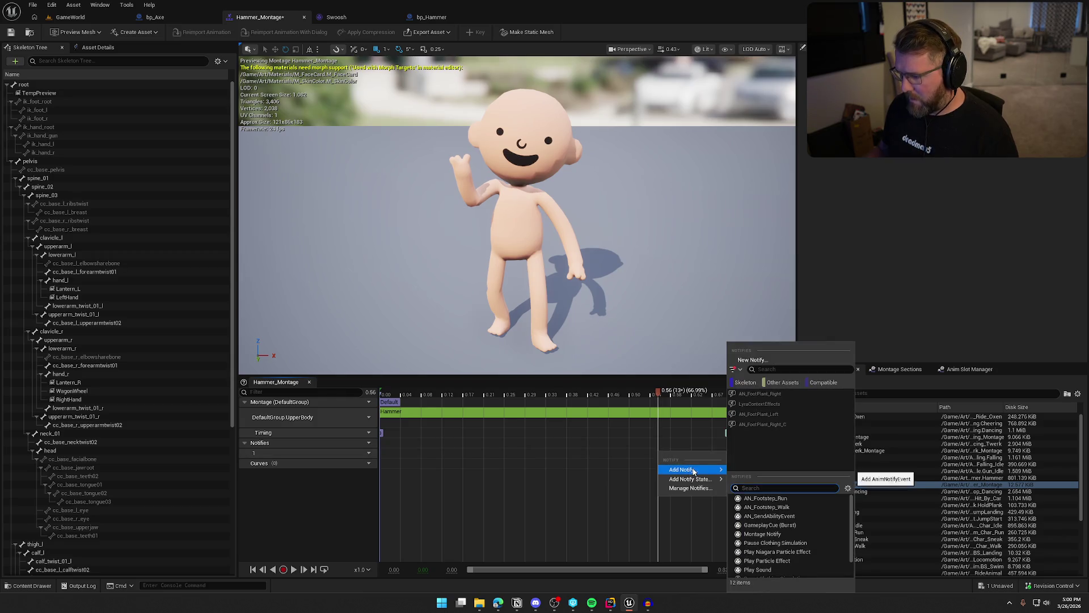
click(785, 567)
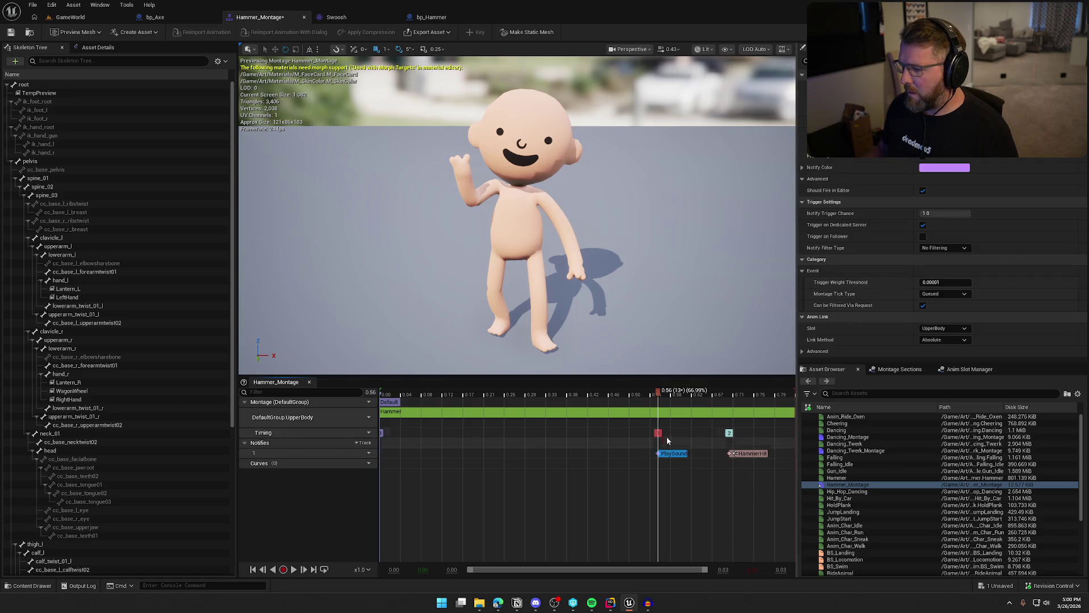
mouse_move(662, 392)
mouse_down()
mouse_move(766, 396)
mouse_move(715, 397)
mouse_move(775, 406)
mouse_move(688, 410)
mouse_up()
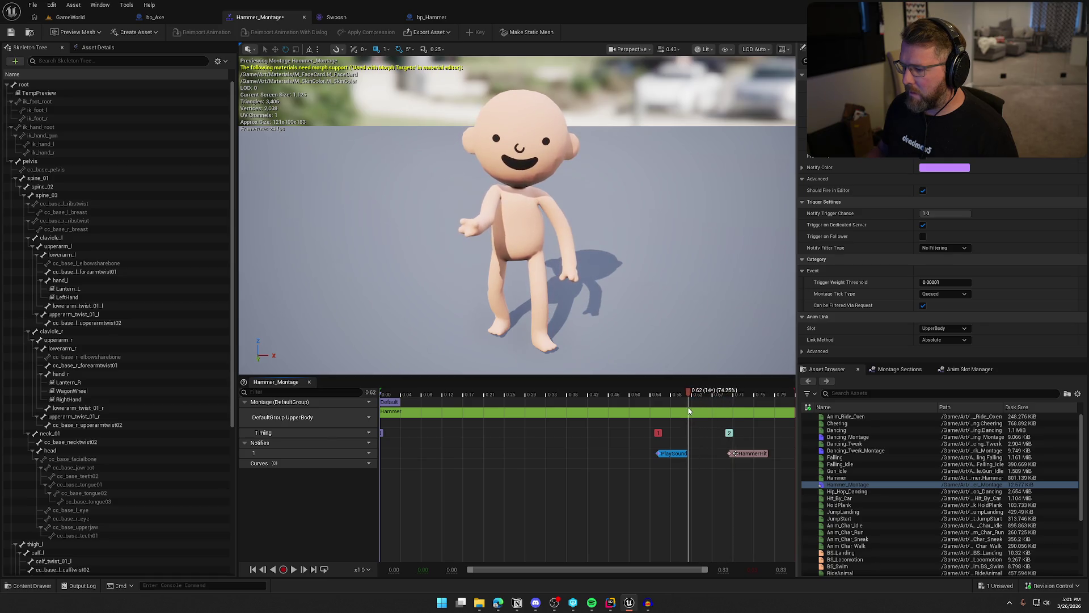
mouse_move(668, 454)
mouse_down()
mouse_move(700, 457)
mouse_move(685, 457)
mouse_up()
mouse_move(688, 396)
mouse_down()
mouse_move(671, 395)
mouse_move(713, 393)
mouse_move(668, 396)
mouse_up()
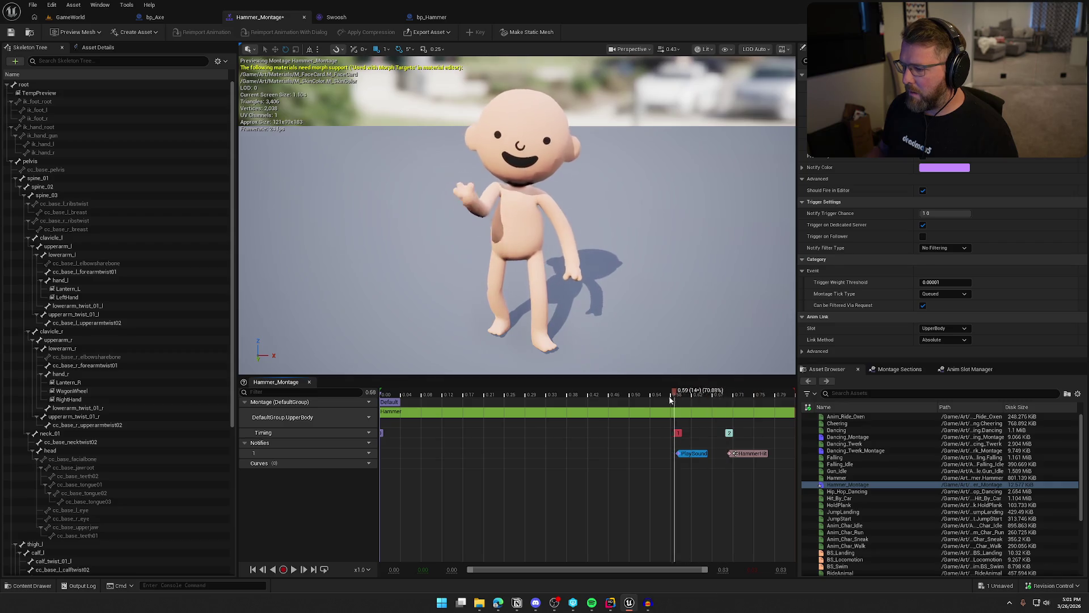
Step: Assign Swoosh as the notify's sound and save the montage
click(944, 142)
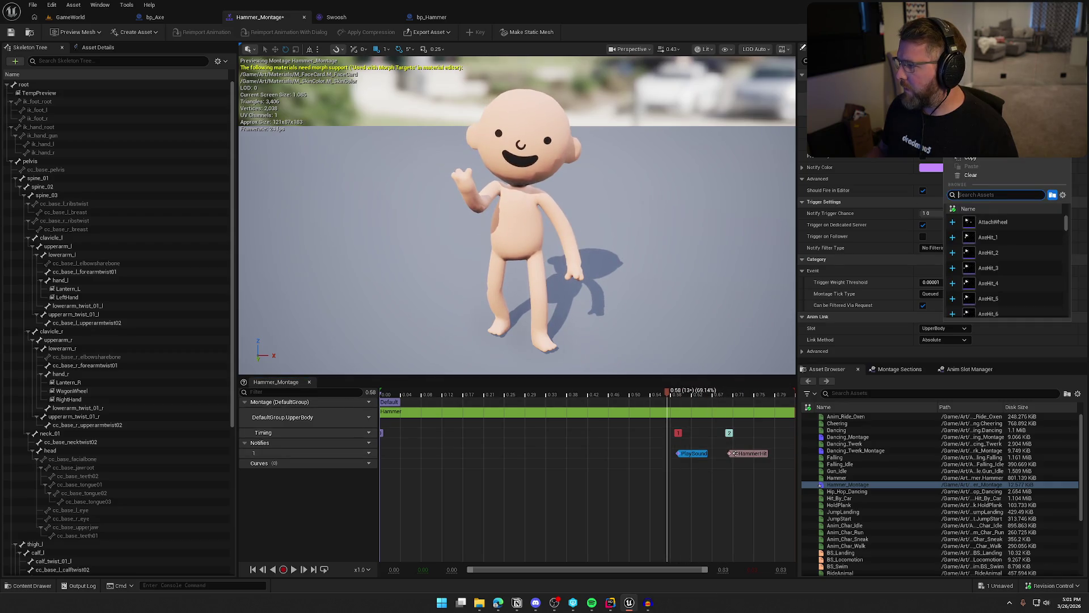
click(1003, 313)
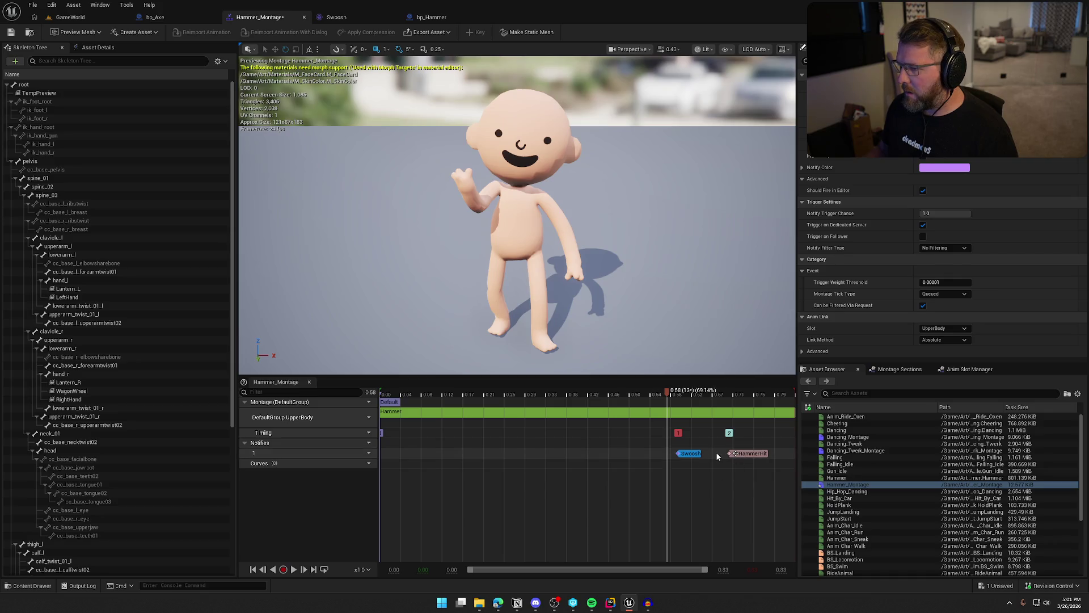
click(10, 32)
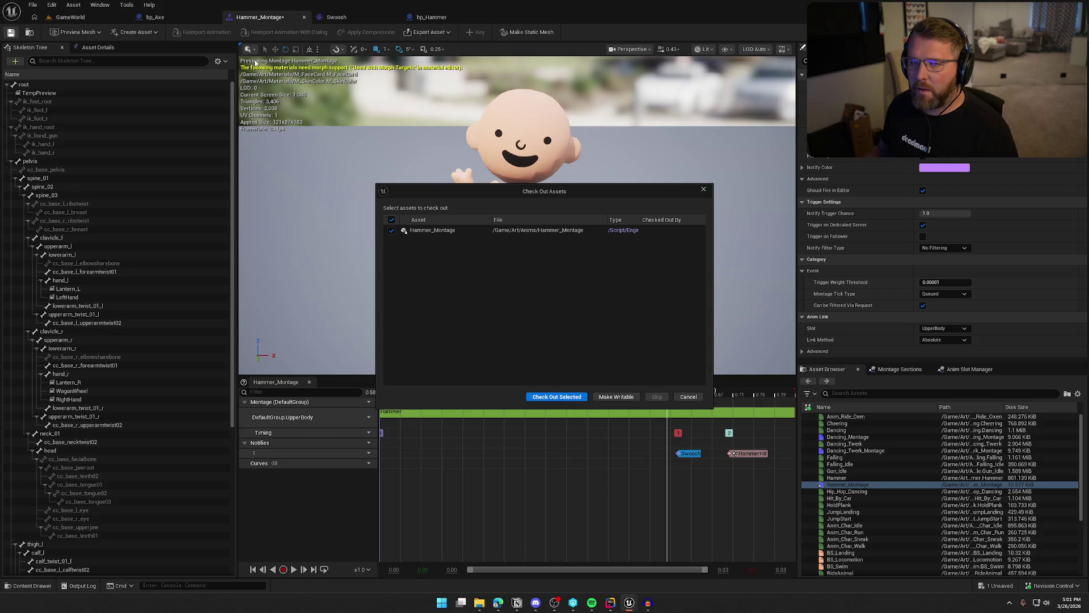
Step: Check out and save Hammer_Montage, preview the swing, then close the montage tab
click(554, 397)
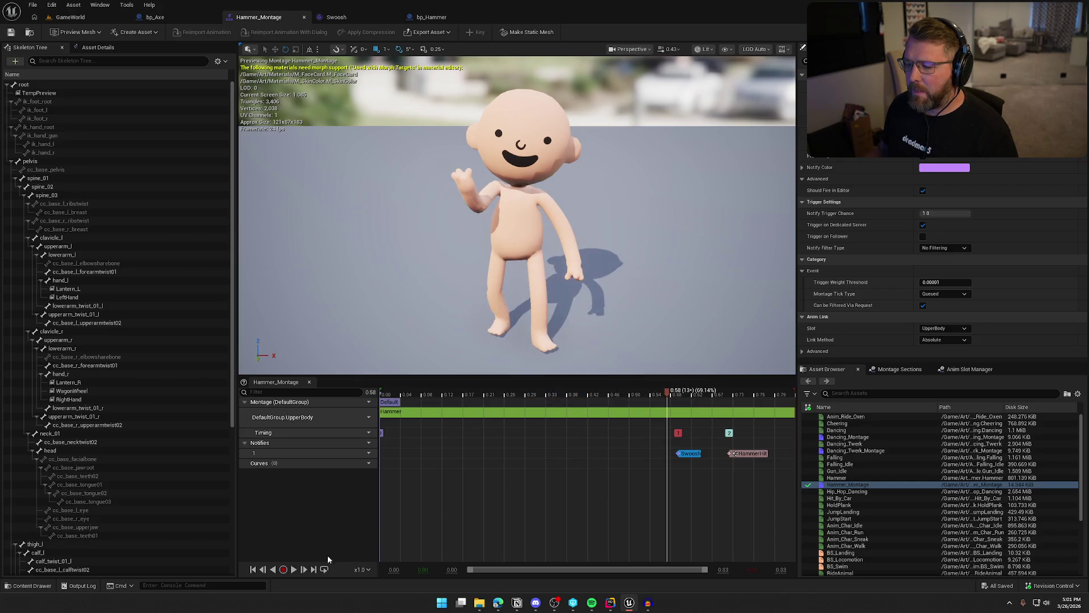
click(294, 569)
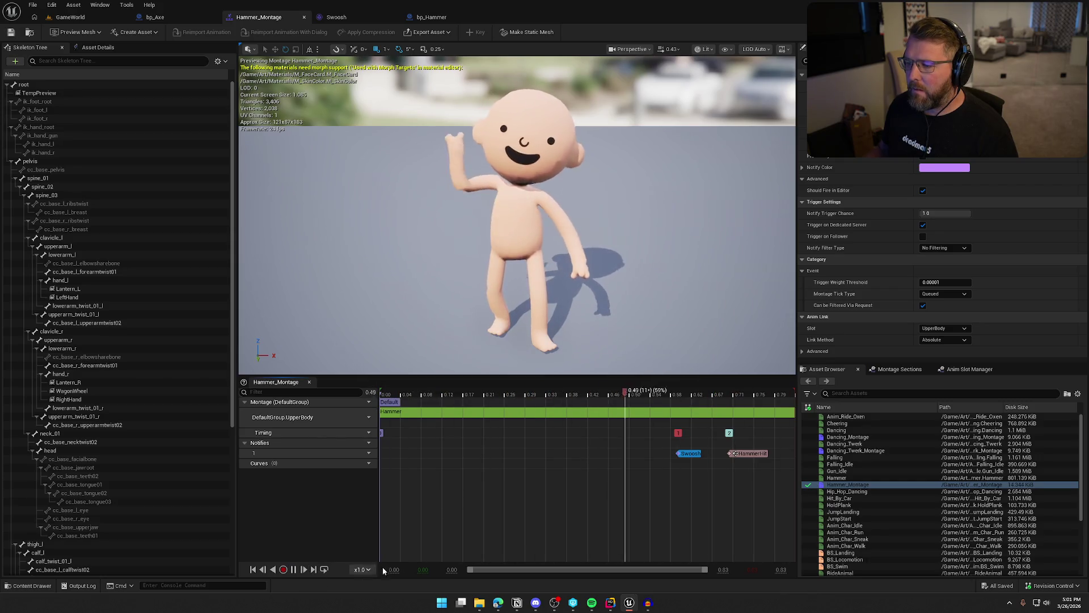
click(293, 569)
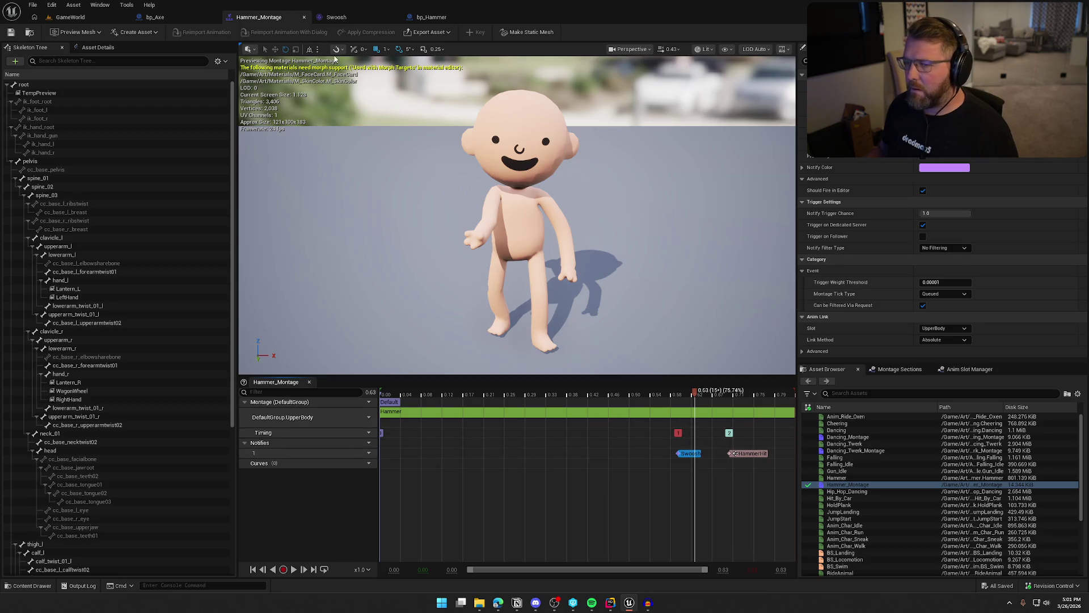
middle_click(265, 18)
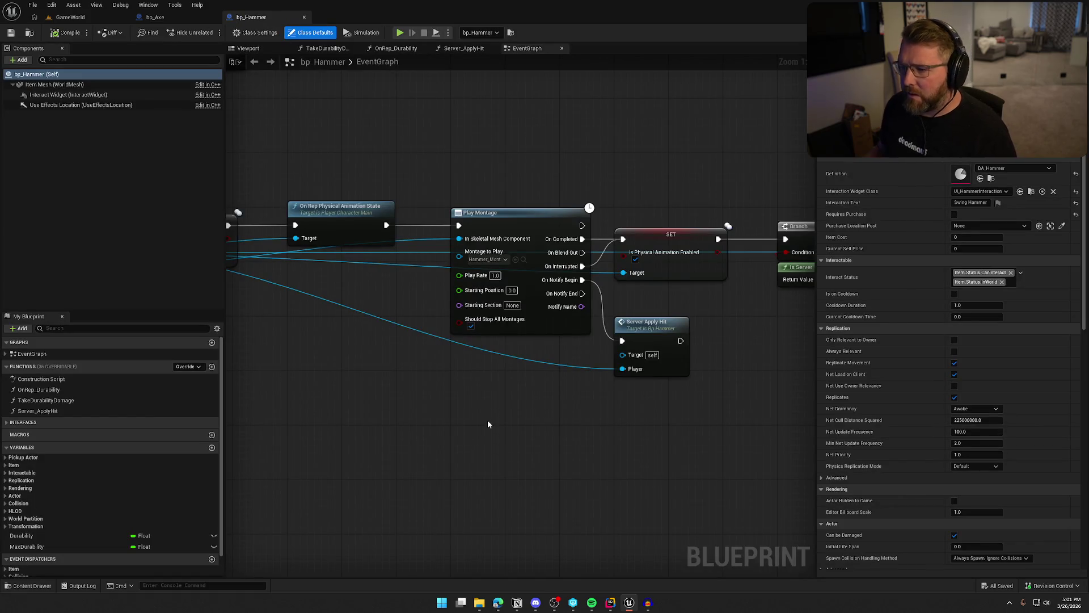
Step: Open bp_Hammer's Server_ApplyHit, then review bp_Axe's Server_ApplyHit random hit-sound nodes
double_click(499, 307)
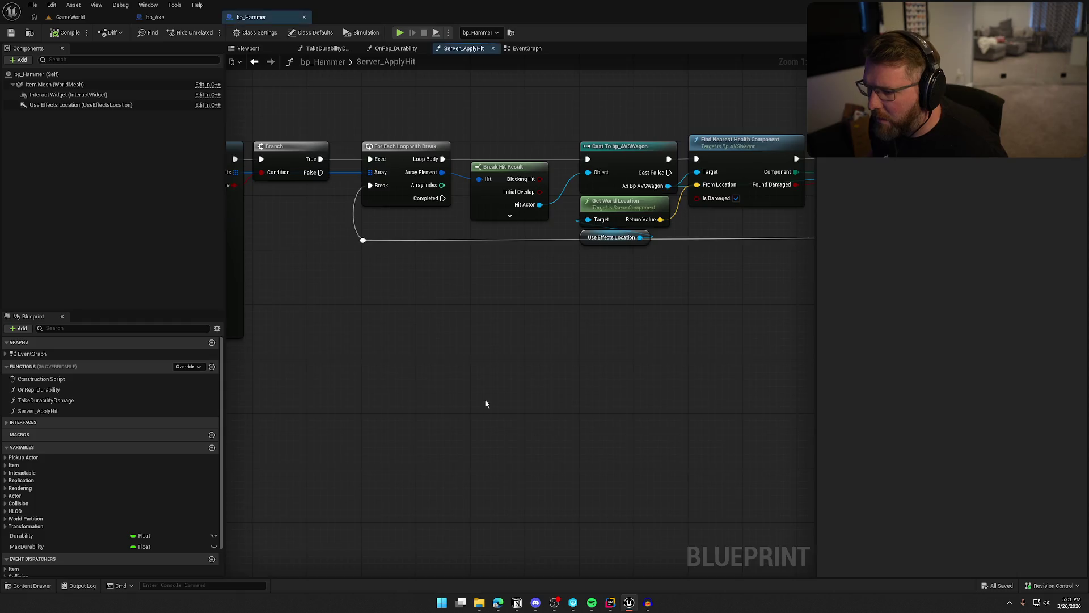
key(alt+Left)
click(154, 18)
mouse_move(585, 163)
mouse_down()
mouse_move(288, 131)
mouse_move(617, 182)
mouse_up()
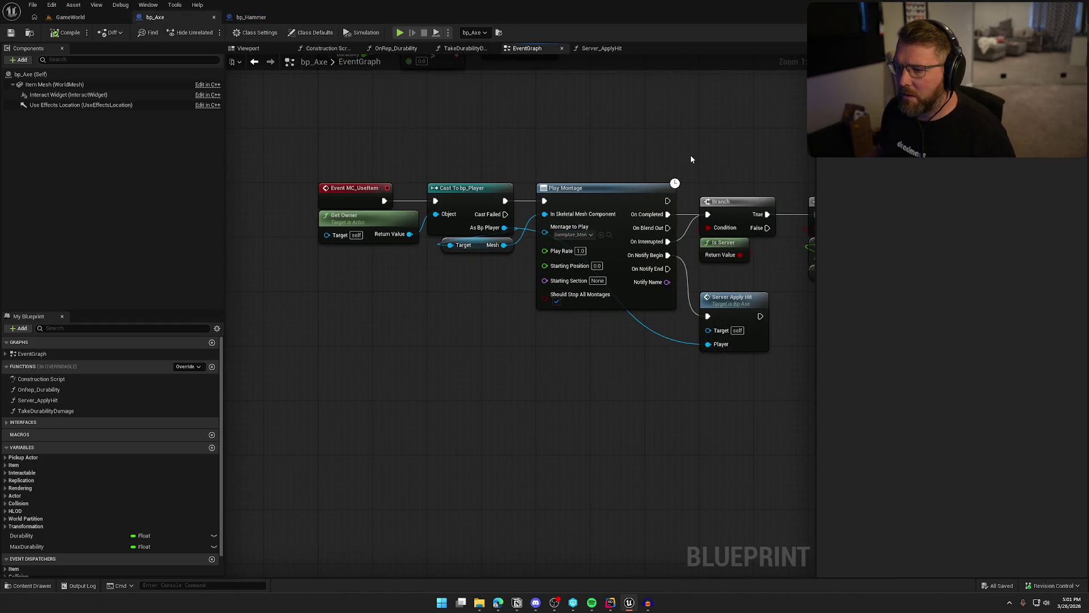
drag(745, 300, 575, 278)
double_click(575, 279)
mouse_move(641, 389)
mouse_down()
mouse_move(388, 348)
mouse_move(513, 379)
mouse_move(360, 366)
mouse_up()
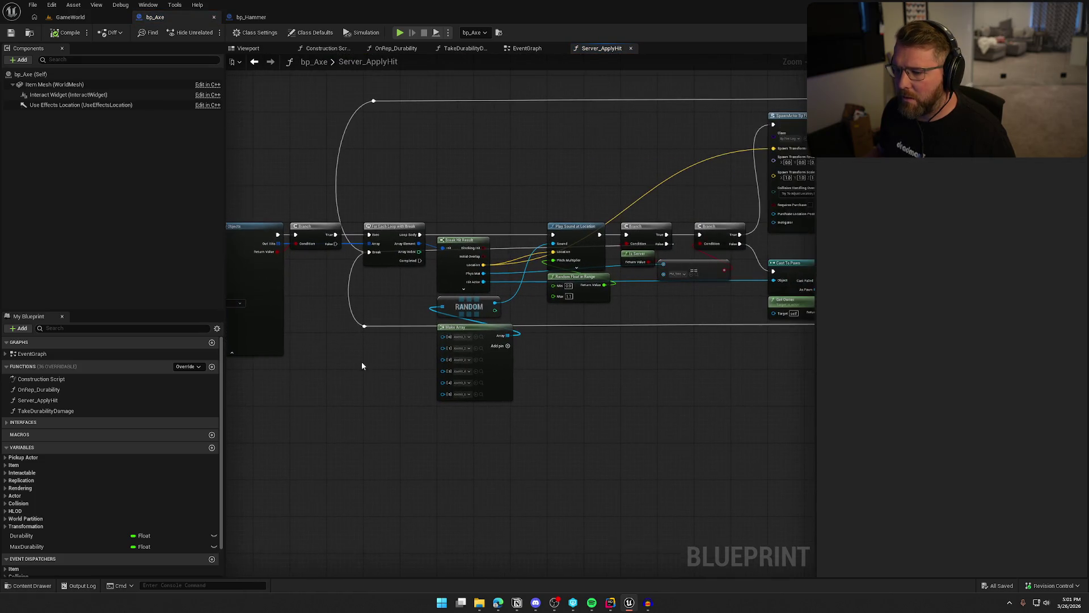
Step: Return to bp_Hammer's Server_ApplyHit and pan to the end of its hit loop
click(251, 17)
mouse_move(560, 331)
mouse_down()
mouse_move(356, 337)
mouse_move(649, 342)
mouse_move(413, 343)
mouse_move(243, 326)
mouse_up()
scroll(391, 361, down, 2)
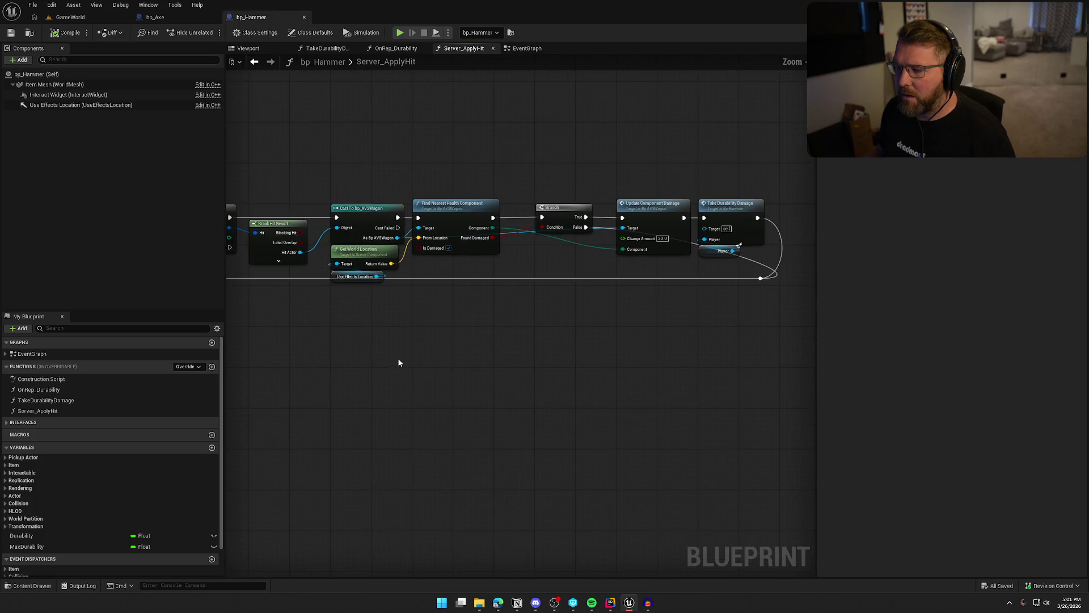
drag(397, 358, 455, 328)
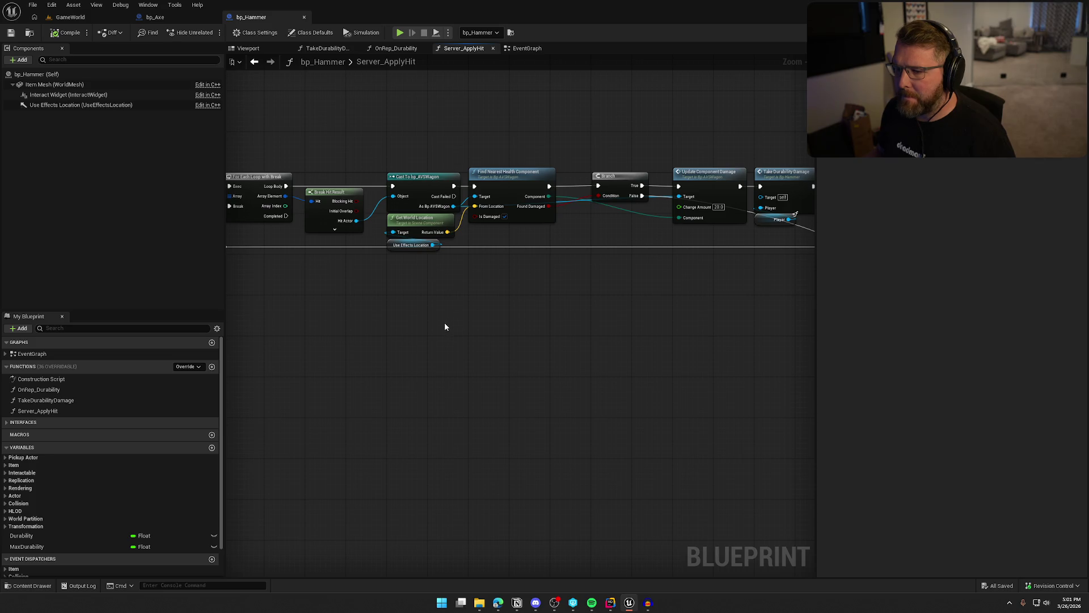
mouse_move(437, 326)
mouse_down()
mouse_move(741, 312)
mouse_move(881, 275)
mouse_up()
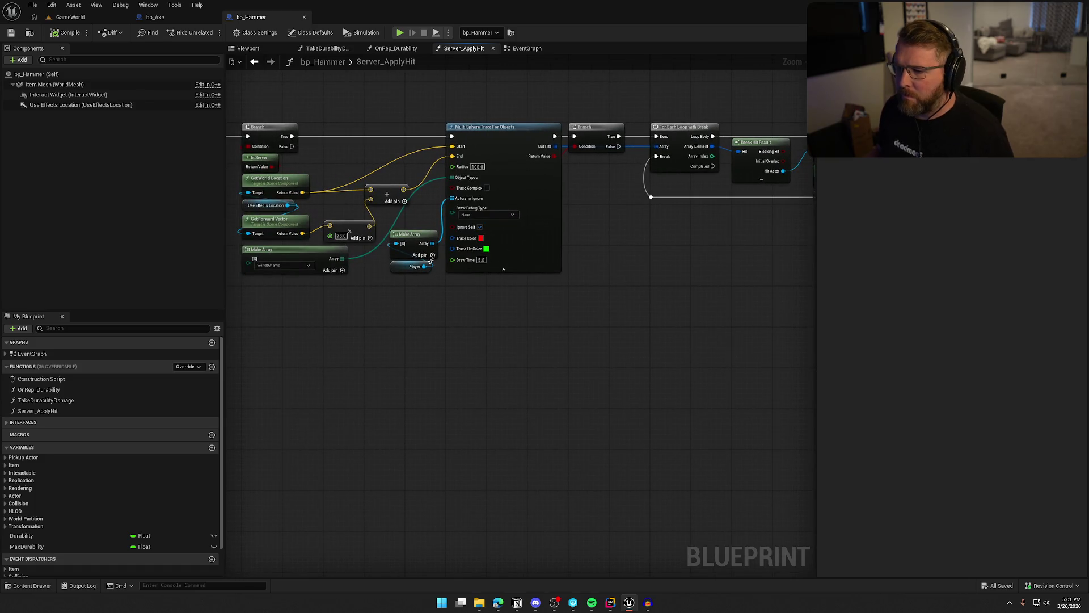
drag(881, 274, 528, 301)
scroll(374, 263, up, 2)
drag(374, 263, 391, 244)
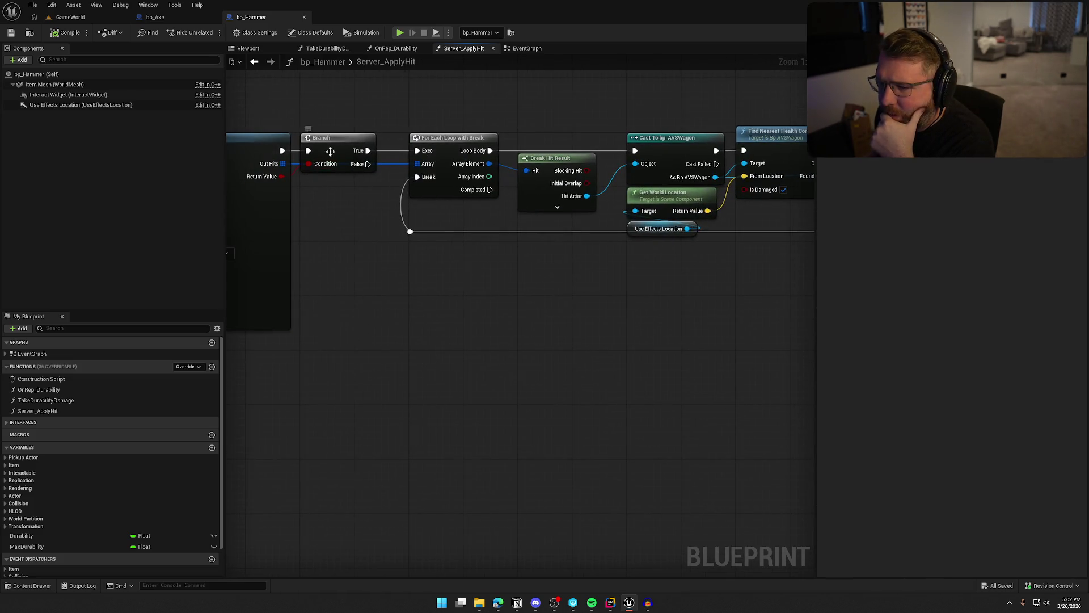
drag(623, 385, 460, 382)
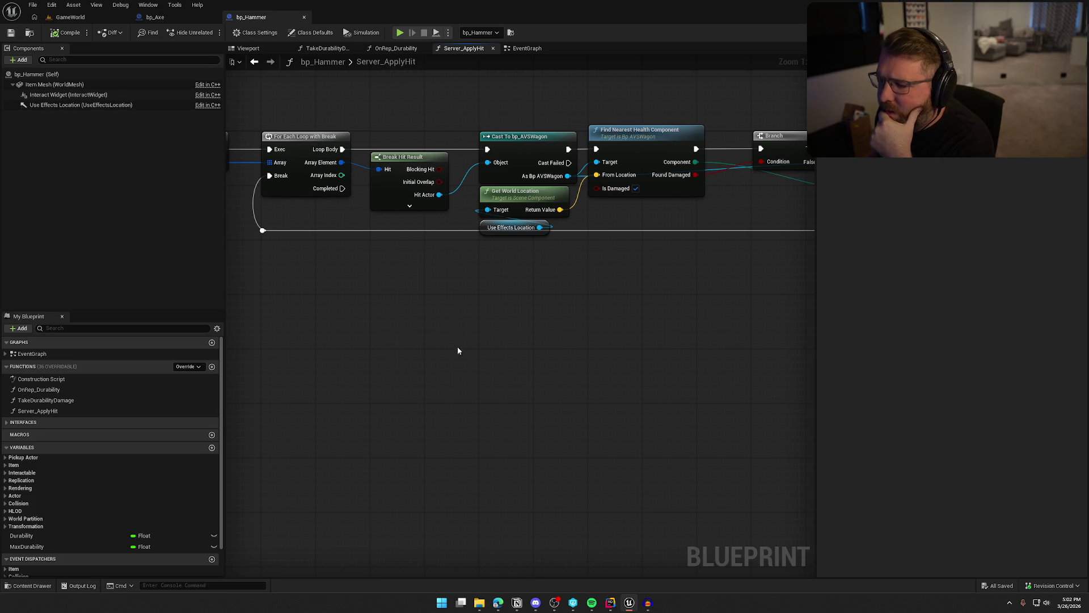
drag(548, 170, 481, 322)
mouse_move(732, 341)
mouse_down()
mouse_move(545, 336)
mouse_move(686, 334)
mouse_move(599, 355)
mouse_move(376, 360)
mouse_move(255, 342)
mouse_move(654, 353)
mouse_up()
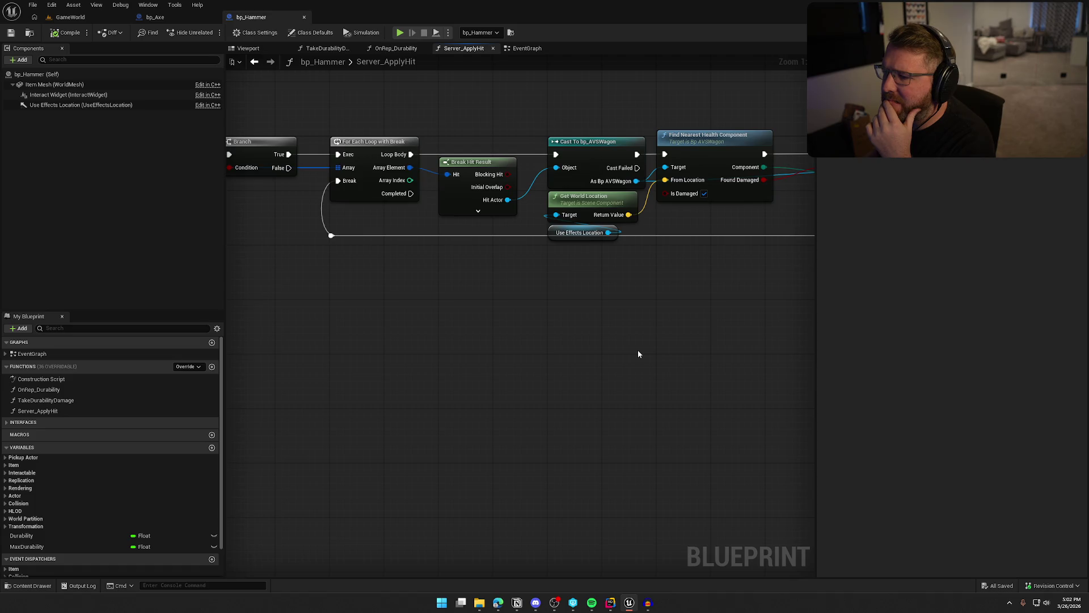
scroll(638, 352, down, 2)
drag(638, 352, 410, 345)
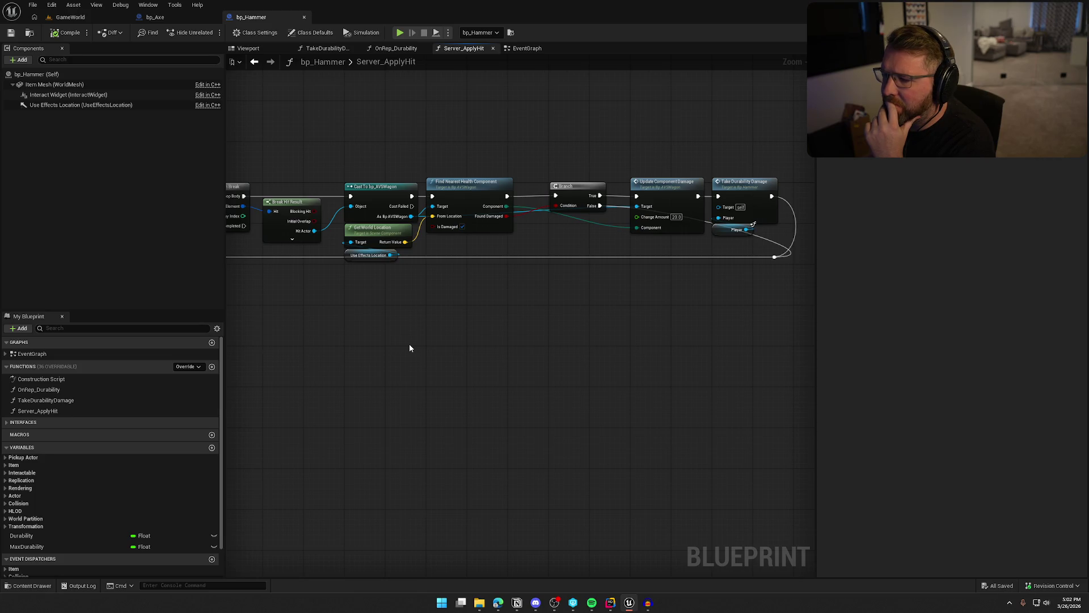
mouse_move(410, 344)
mouse_down()
mouse_move(570, 339)
mouse_move(962, 365)
mouse_up()
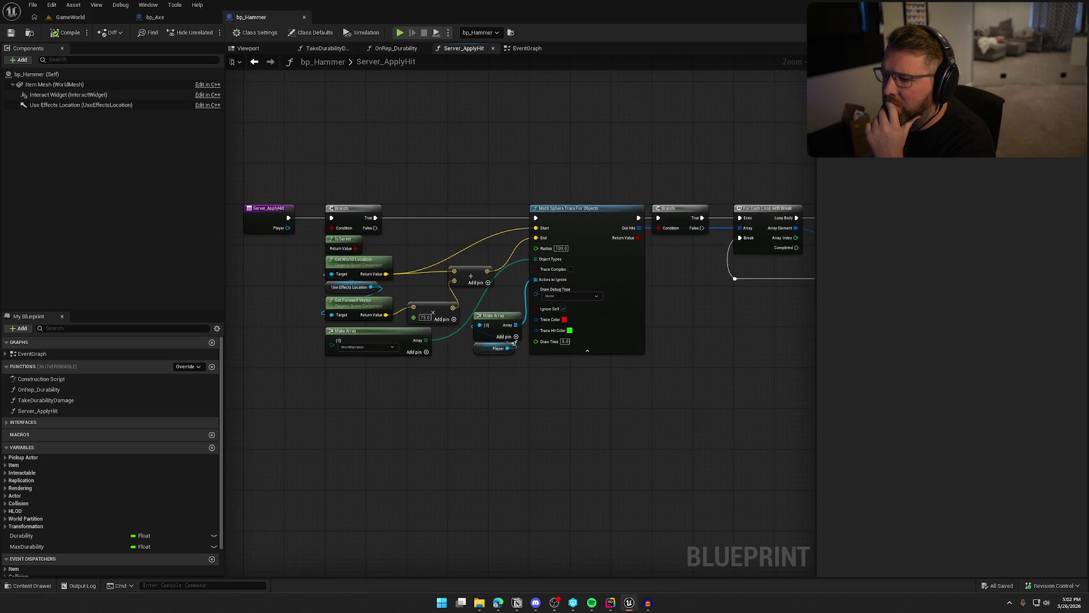
Step: Wire the function entry straight to Multi Sphere Trace, bypassing Branch and Is Server
drag(318, 197, 373, 254)
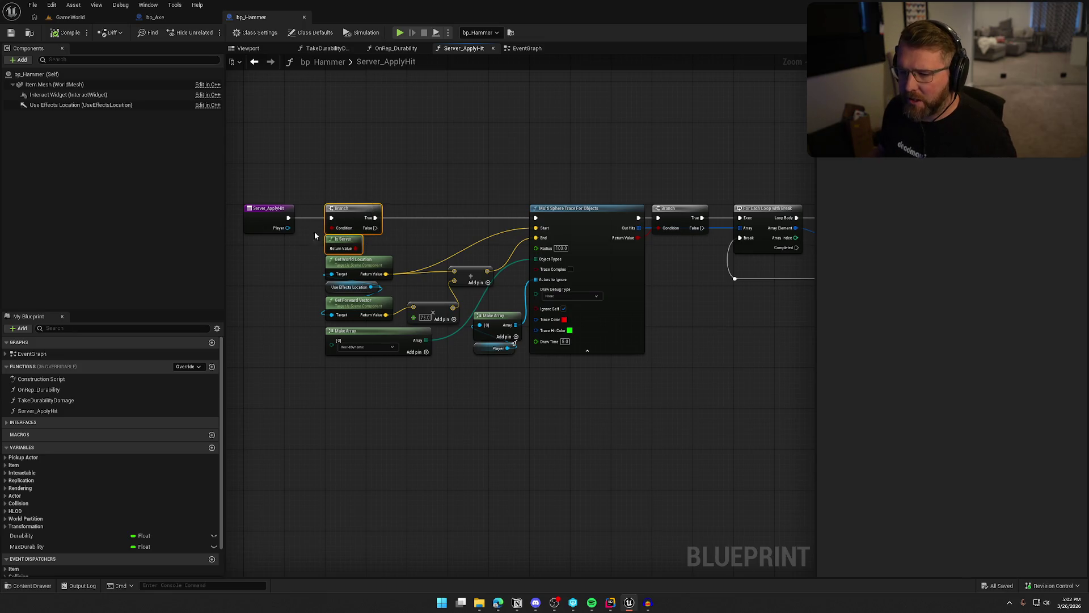
drag(288, 218, 536, 218)
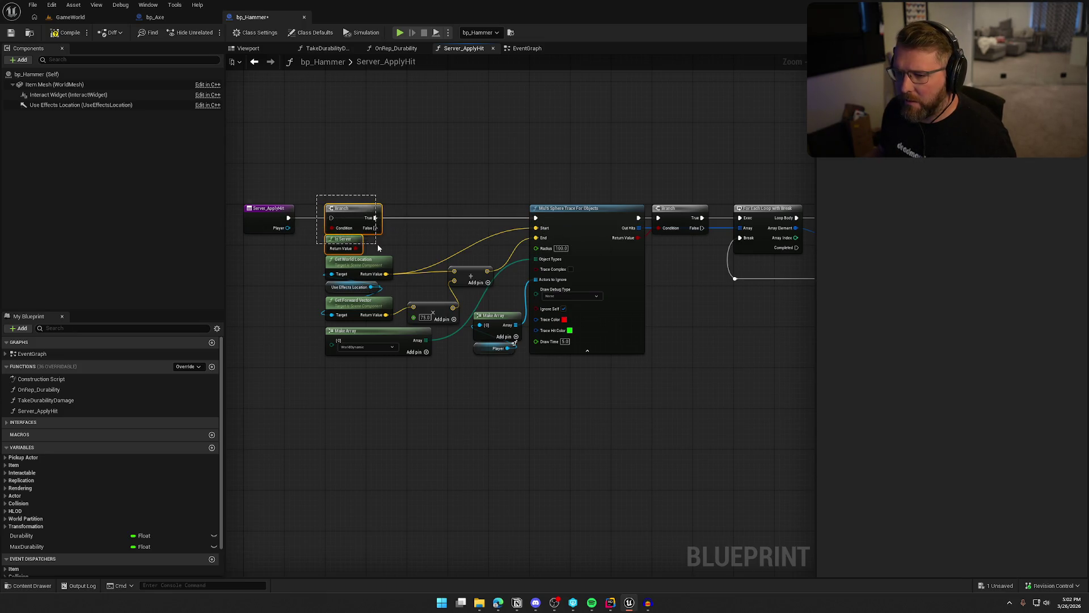
mouse_move(376, 225)
mouse_down()
mouse_move(640, 386)
mouse_move(677, 453)
mouse_up()
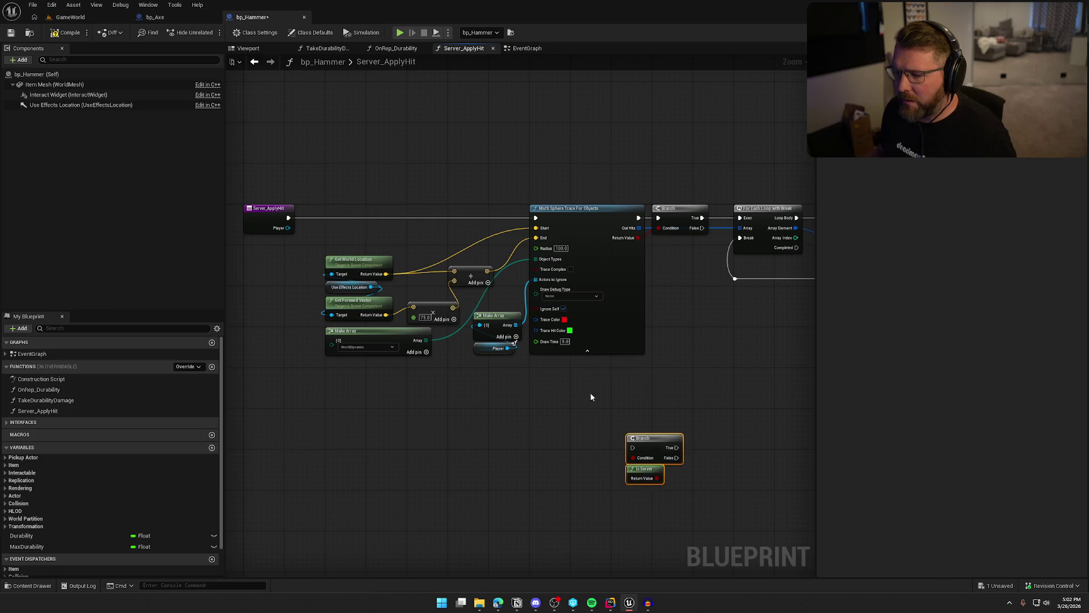
drag(563, 400, 324, 209)
drag(577, 212, 495, 212)
Step: Rearrange the sphere trace, loop, cast and Branch nodes in the graph
click(572, 172)
drag(571, 173, 426, 178)
drag(524, 221, 446, 224)
drag(513, 447, 604, 425)
mouse_move(357, 153)
mouse_down()
mouse_move(815, 327)
mouse_move(717, 299)
mouse_up()
scroll(668, 322, up, 3)
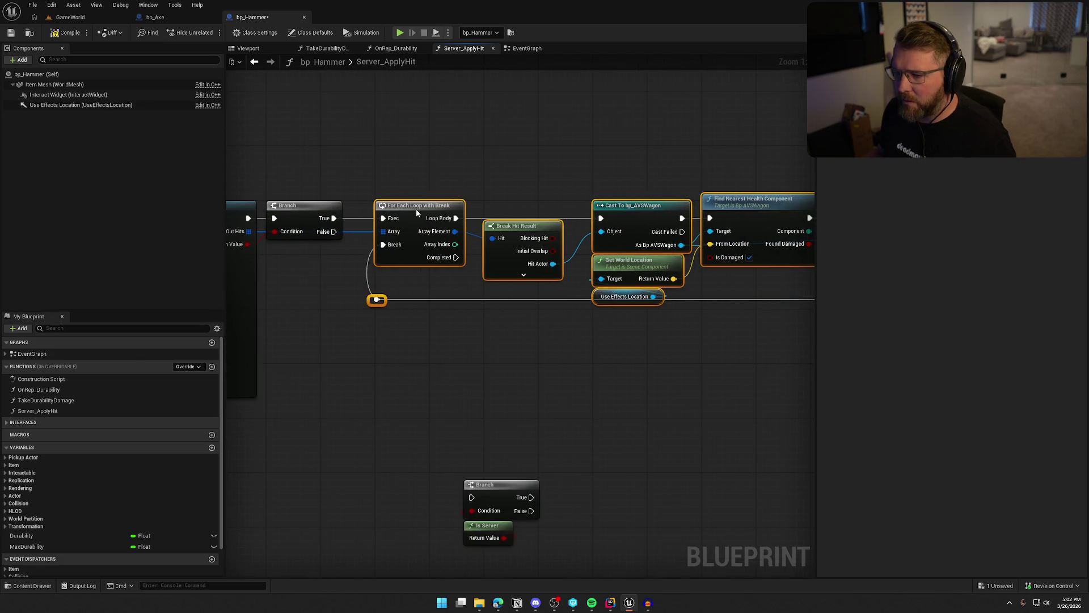
click(454, 364)
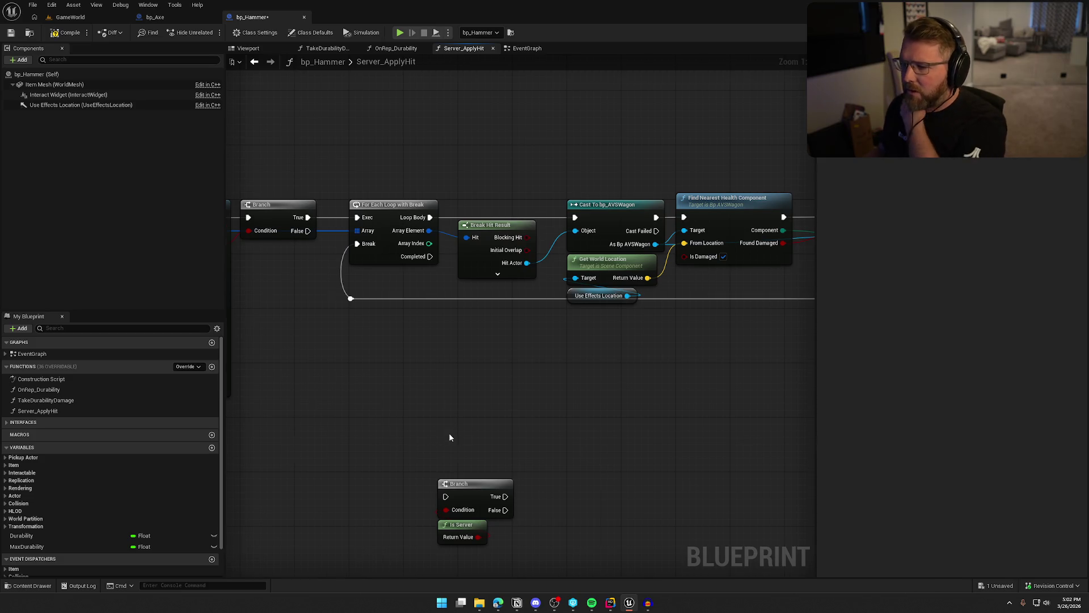
Step: Place Branch and Is Server between the wagon cast and Find Nearest Health Component
mouse_move(339, 358)
mouse_down()
mouse_move(359, 502)
mouse_move(504, 368)
mouse_up()
mouse_move(391, 143)
mouse_down()
mouse_move(486, 206)
mouse_move(788, 332)
mouse_move(743, 325)
mouse_up()
drag(414, 329, 616, 323)
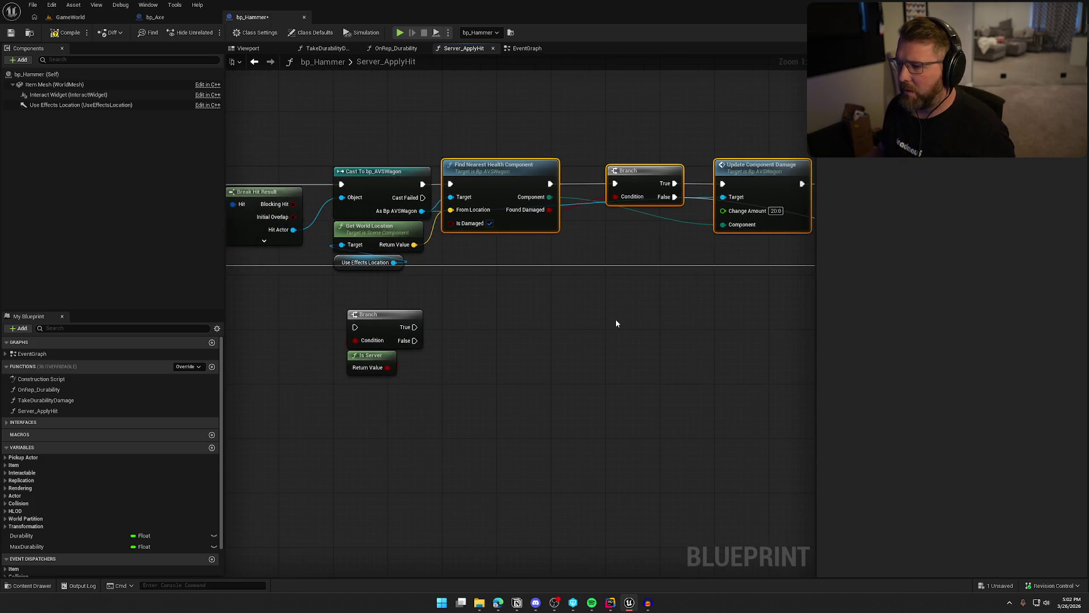
drag(414, 280, 332, 221)
drag(495, 181, 661, 183)
click(419, 384)
mouse_move(418, 384)
mouse_down()
mouse_move(340, 306)
mouse_move(485, 175)
mouse_move(474, 179)
mouse_move(614, 185)
mouse_up()
Step: Shift the Branch, Is Server and location nodes right to free space after the wagon cast
scroll(505, 314, down, 1)
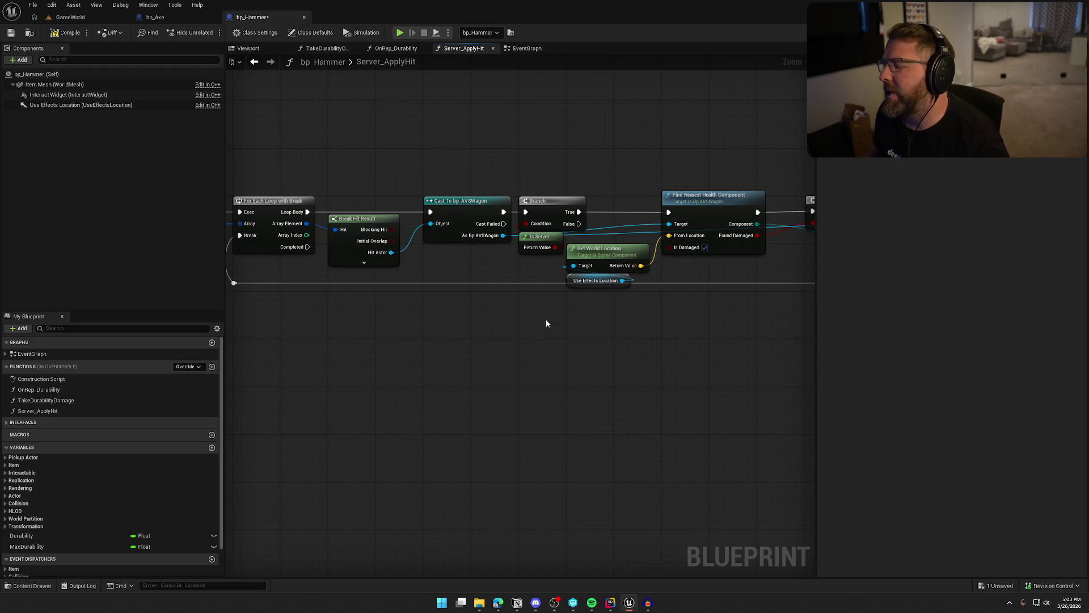
mouse_move(376, 135)
mouse_down()
mouse_move(757, 340)
mouse_move(748, 343)
mouse_move(798, 342)
mouse_up()
scroll(704, 342, up, 1)
drag(510, 190, 675, 189)
drag(488, 294, 538, 287)
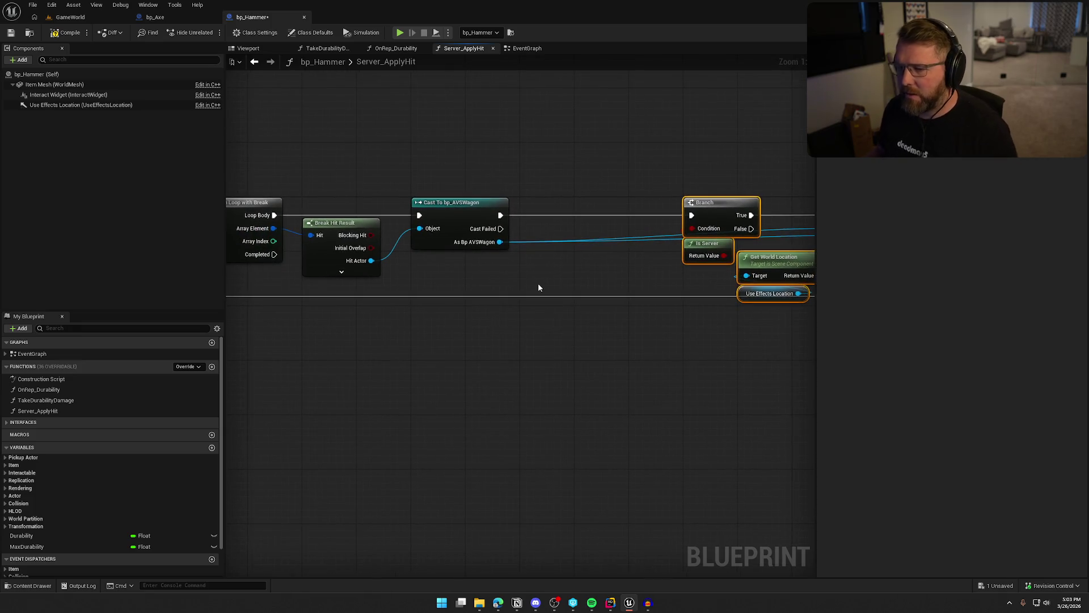
drag(476, 214, 536, 220)
Step: Add a Play Sound at Location node after the Cast To bp_AVSWagon
text(sound at)
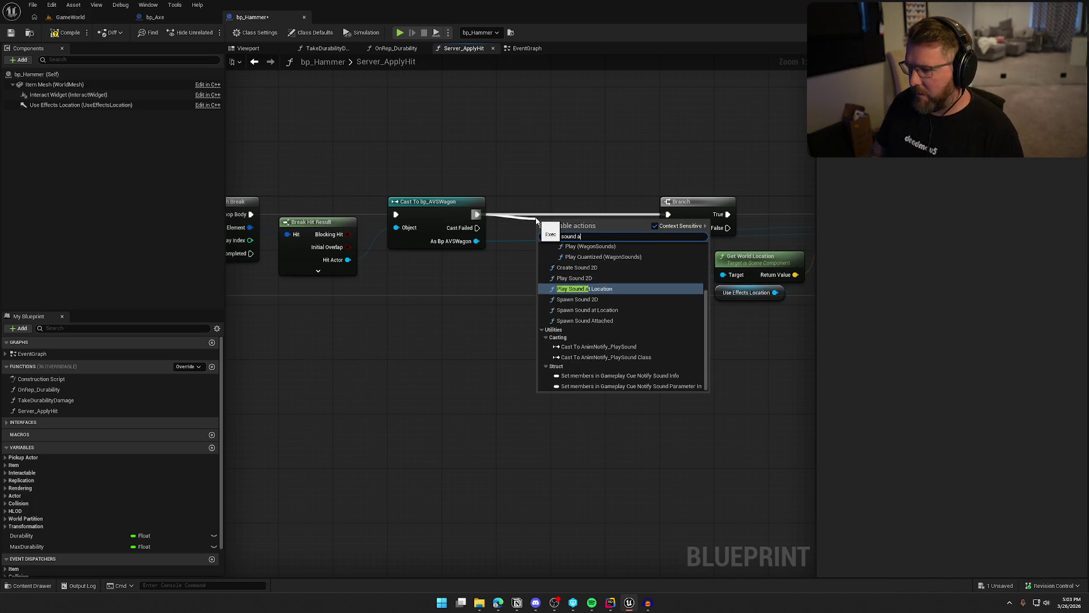
key(Return)
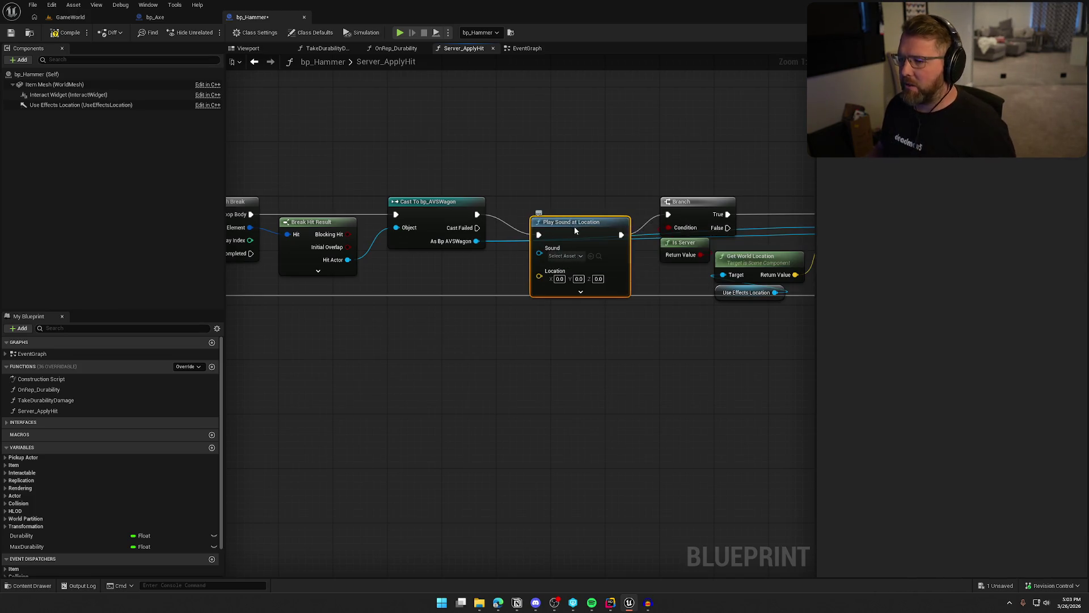
drag(548, 202, 616, 209)
click(567, 150)
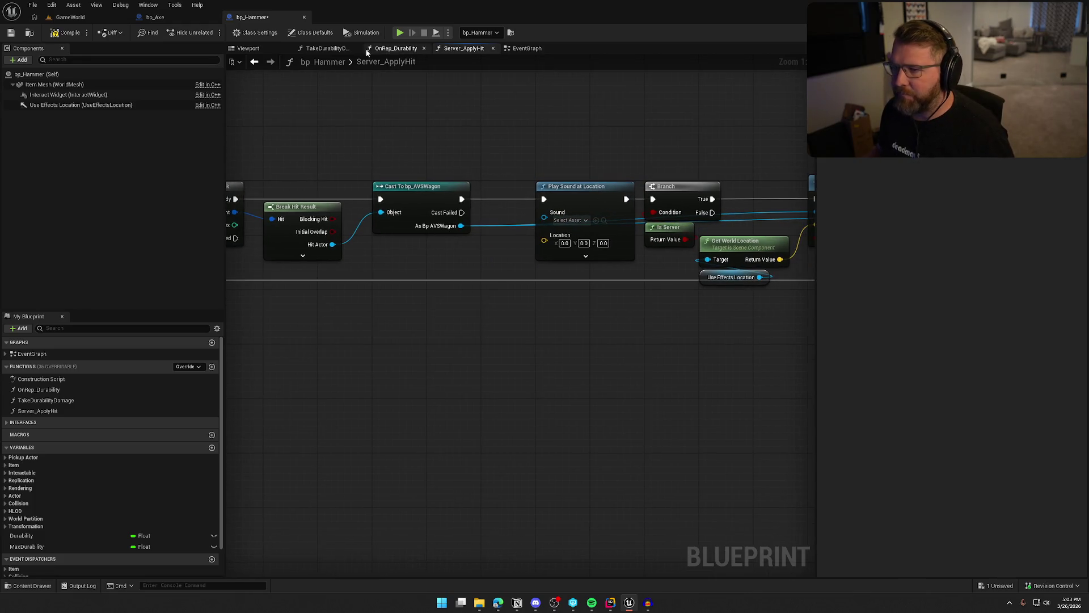
Step: Copy bp_Axe's RANDOM and Random Float in Range nodes into bp_Hammer's graph
click(161, 18)
scroll(485, 426, up, 2)
mouse_move(518, 436)
mouse_down()
mouse_move(433, 297)
mouse_move(505, 440)
mouse_up()
click(502, 250)
shift+click(635, 238)
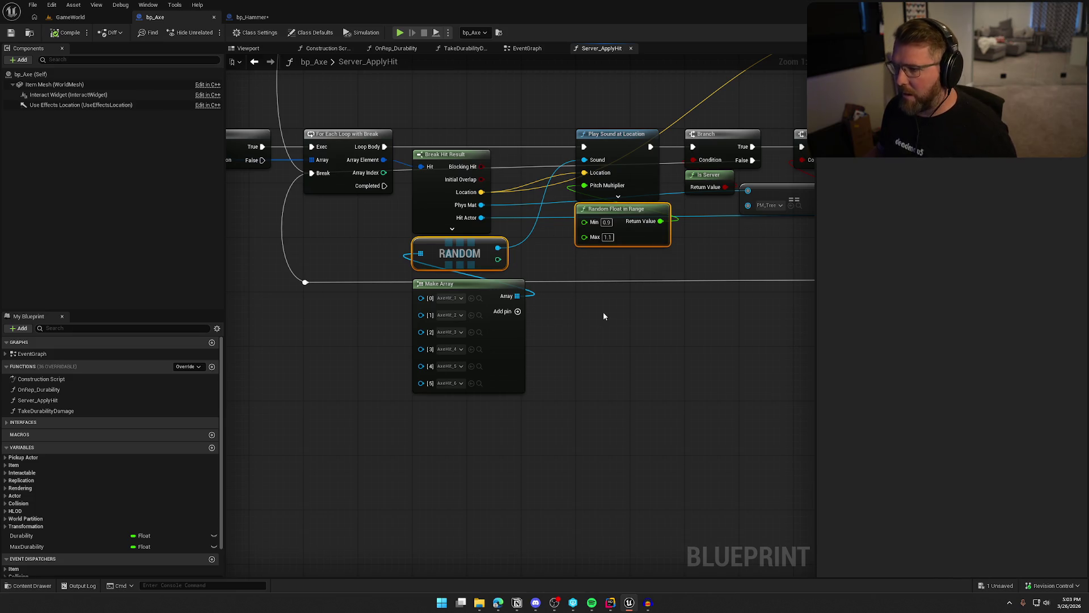
click(252, 17)
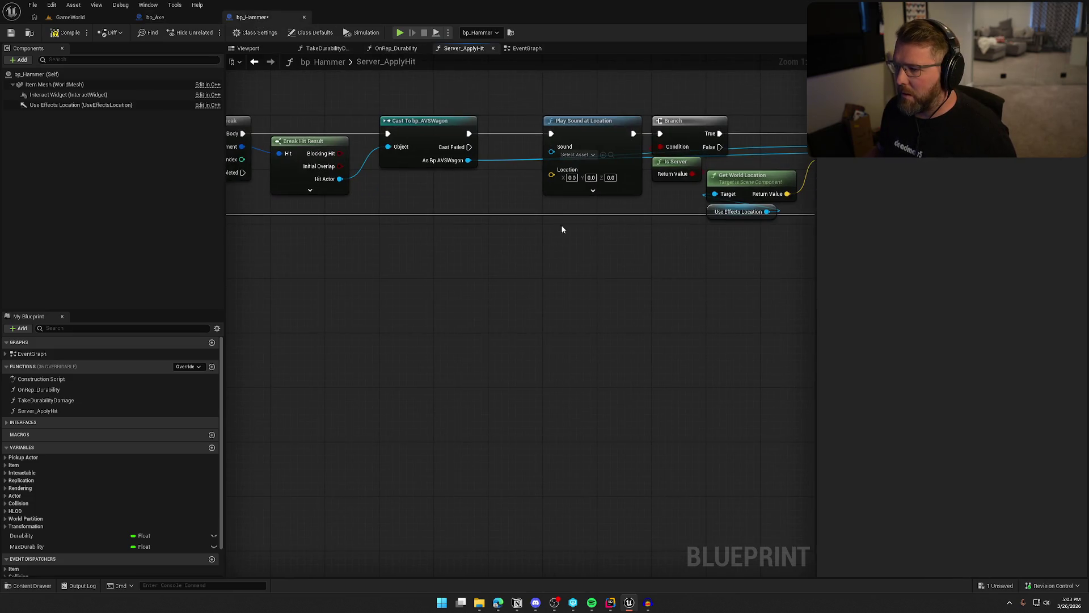
click(562, 214)
key(ctrl+v)
drag(504, 266, 404, 234)
Step: Feed Random Float in Range into Pitch Multiplier and set attenuation to Item_Atten
click(454, 350)
drag(475, 241, 551, 230)
mouse_move(444, 231)
mouse_down()
mouse_move(459, 261)
mouse_move(614, 355)
mouse_move(594, 355)
mouse_up()
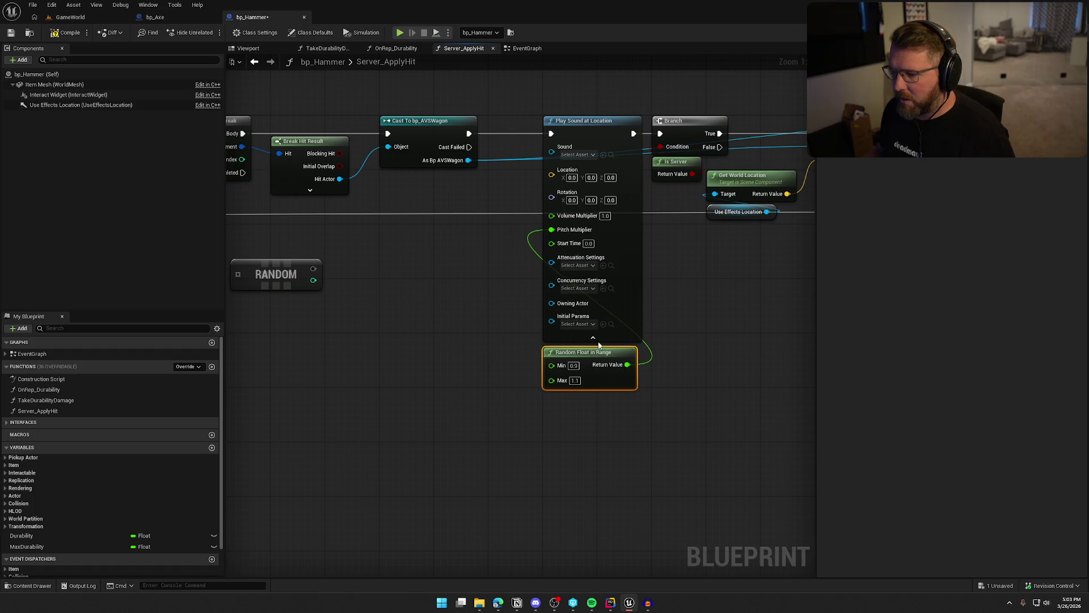
click(576, 265)
click(607, 343)
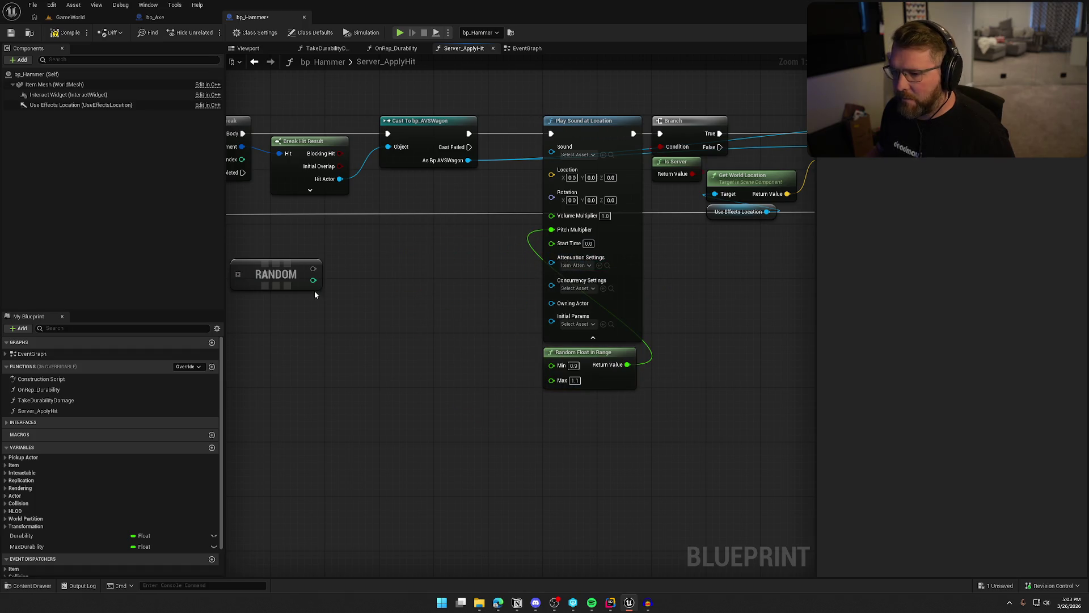
Step: Position the RANDOM node beside the sound node and feed it from a new Make Array
mouse_move(283, 269)
mouse_down()
mouse_move(494, 260)
mouse_move(552, 146)
mouse_up()
drag(485, 254, 512, 179)
drag(442, 192, 445, 240)
text(make array)
key(Return)
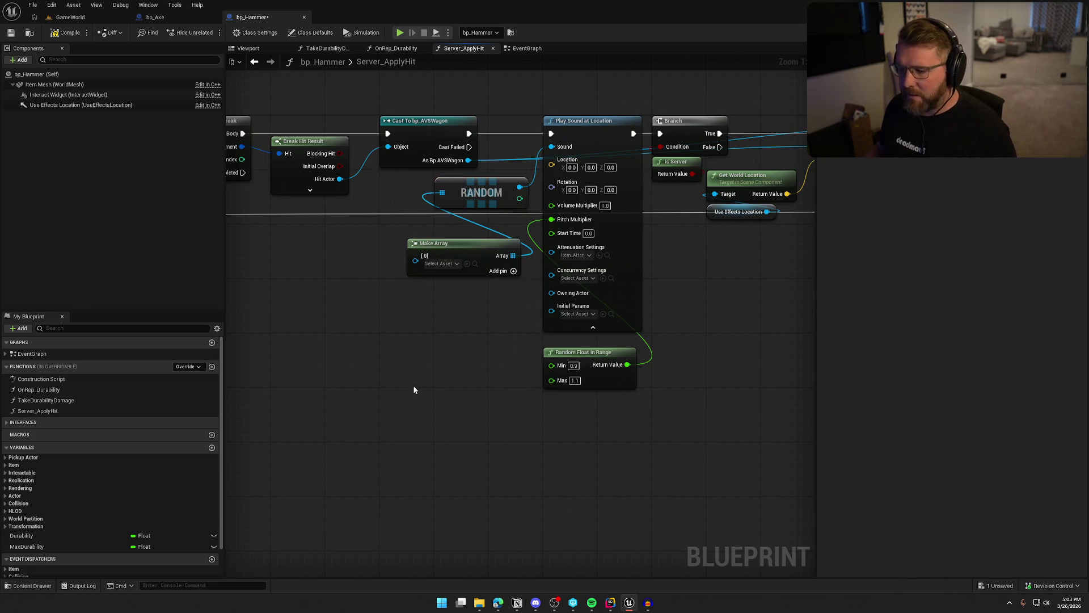
key(ctrl+space)
scroll(45, 550, down, 5)
Step: Open the SoundEffects folder and expand Make Array to five entries
click(45, 544)
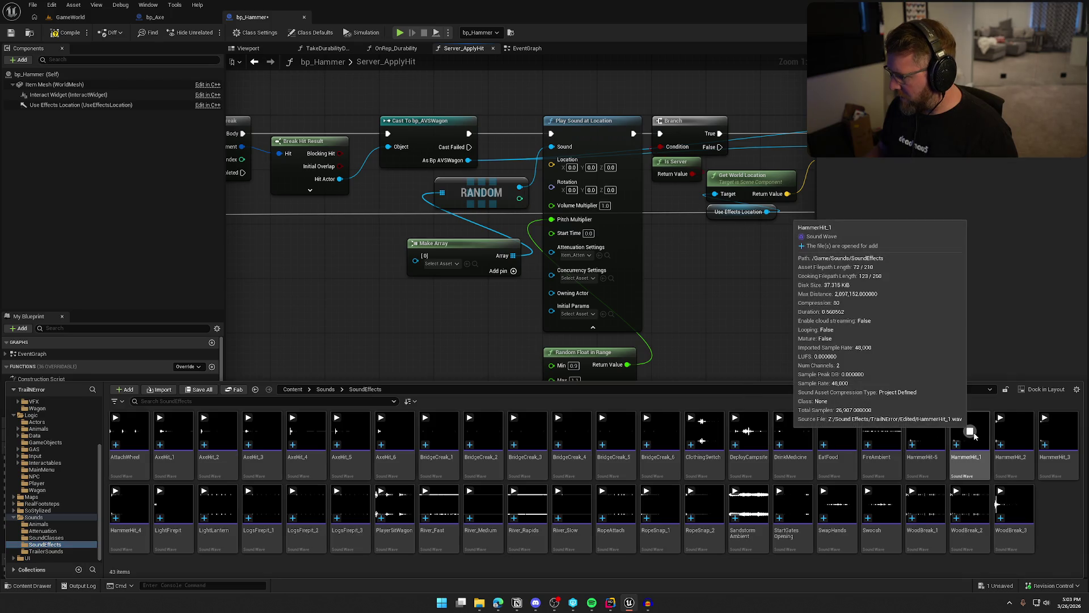
click(936, 463)
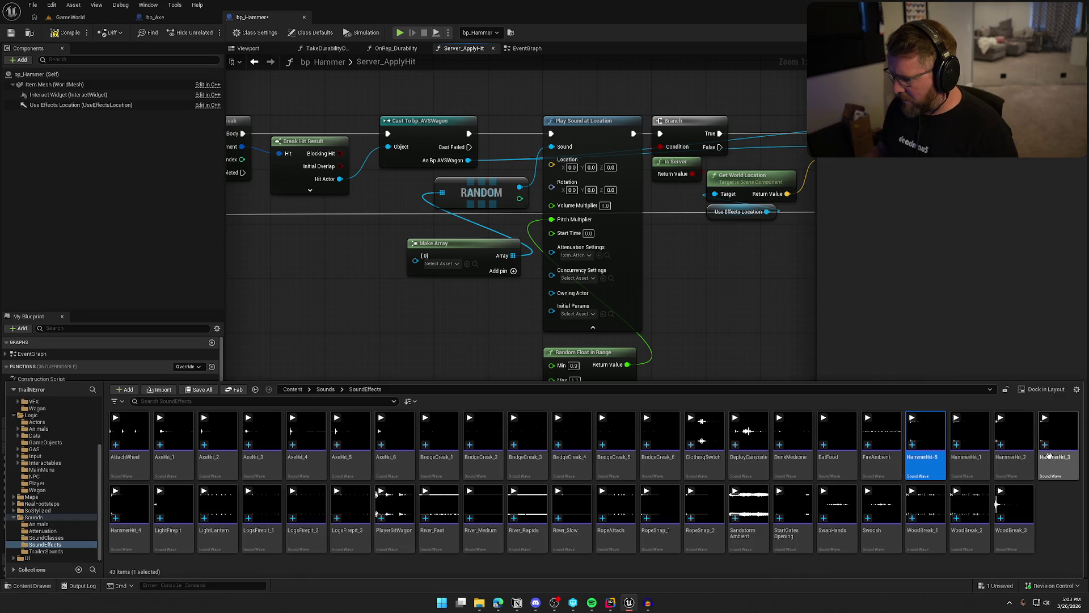
click(970, 471)
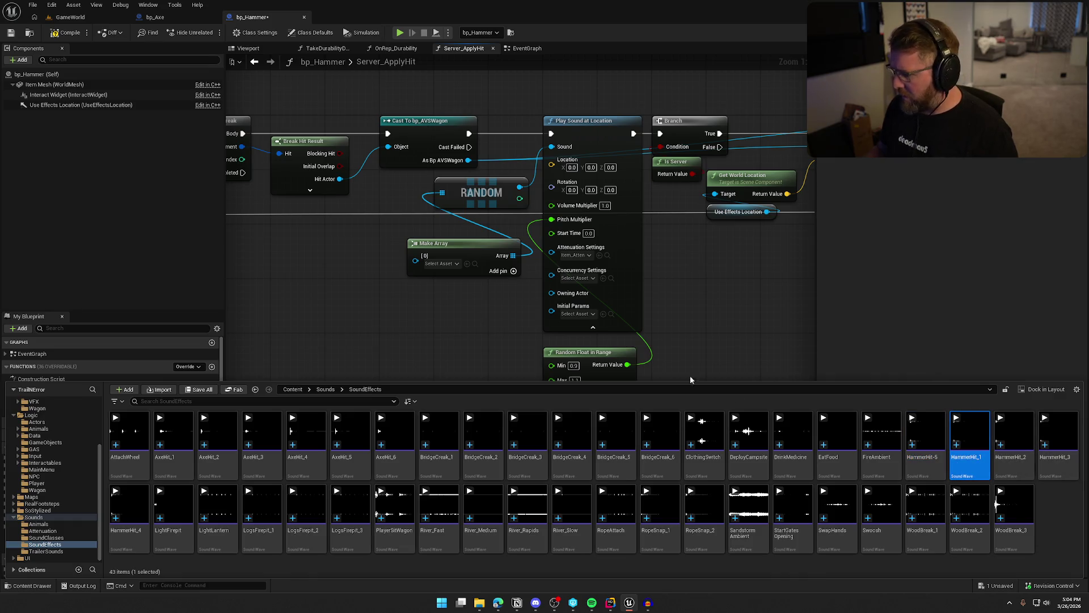
click(514, 271)
click(514, 271)
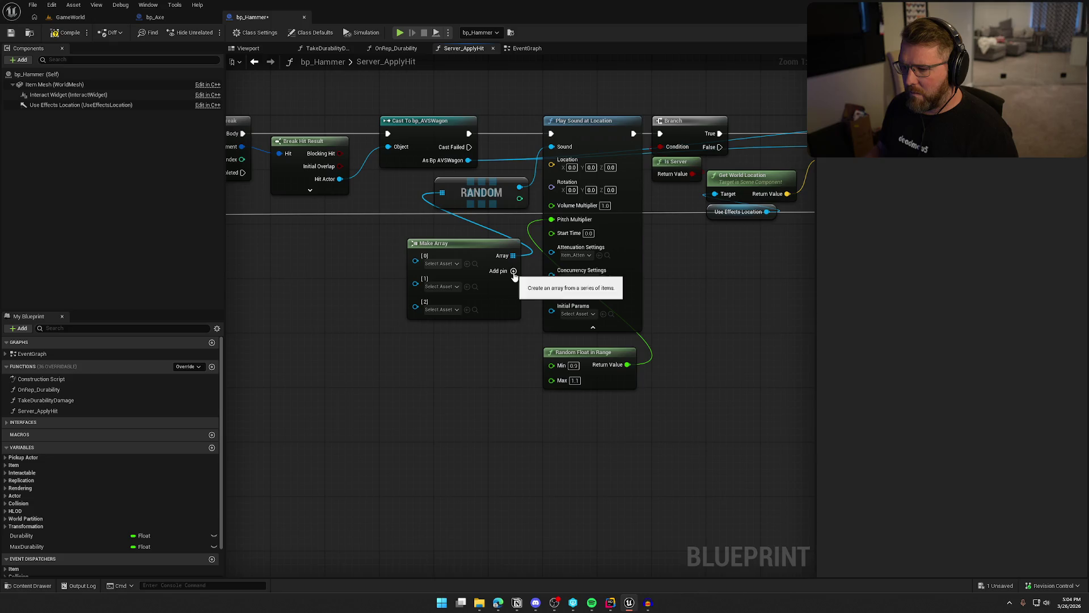
click(514, 271)
click(513, 271)
Step: Fill array slots [0]–[4] with HammerHit_1 through HammerHit-5 and tidy the nodes
key(ctrl+space)
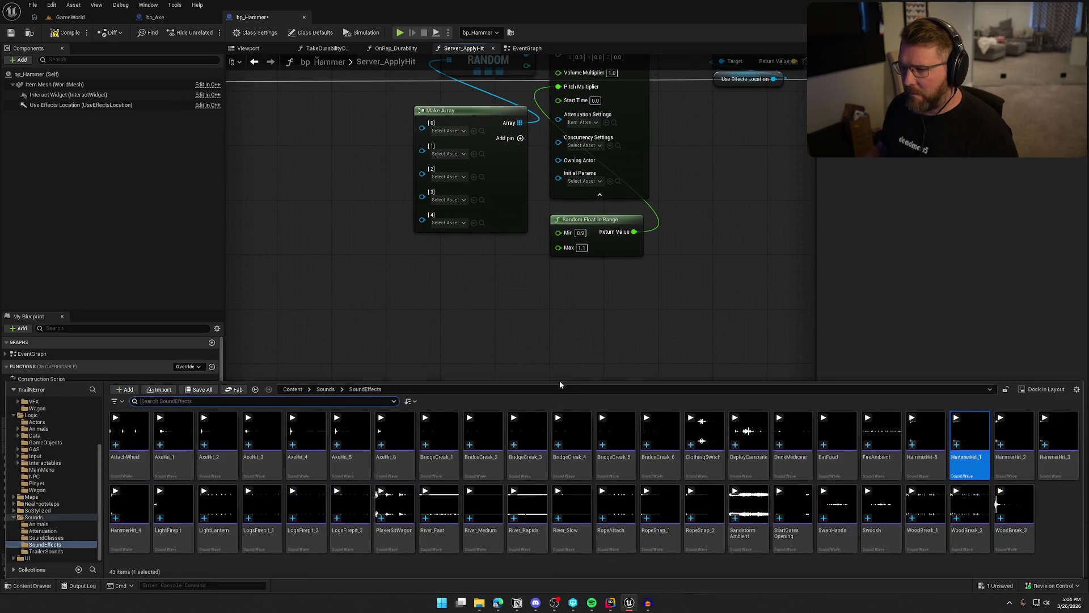
drag(969, 443, 448, 131)
mouse_move(1013, 446)
mouse_down()
mouse_move(517, 165)
mouse_move(448, 153)
mouse_move(449, 176)
mouse_up()
key(ctrl+space)
click(1054, 470)
key(ctrl+space)
mouse_move(141, 543)
mouse_down()
mouse_move(448, 221)
mouse_move(448, 199)
mouse_up()
key(ctrl+space)
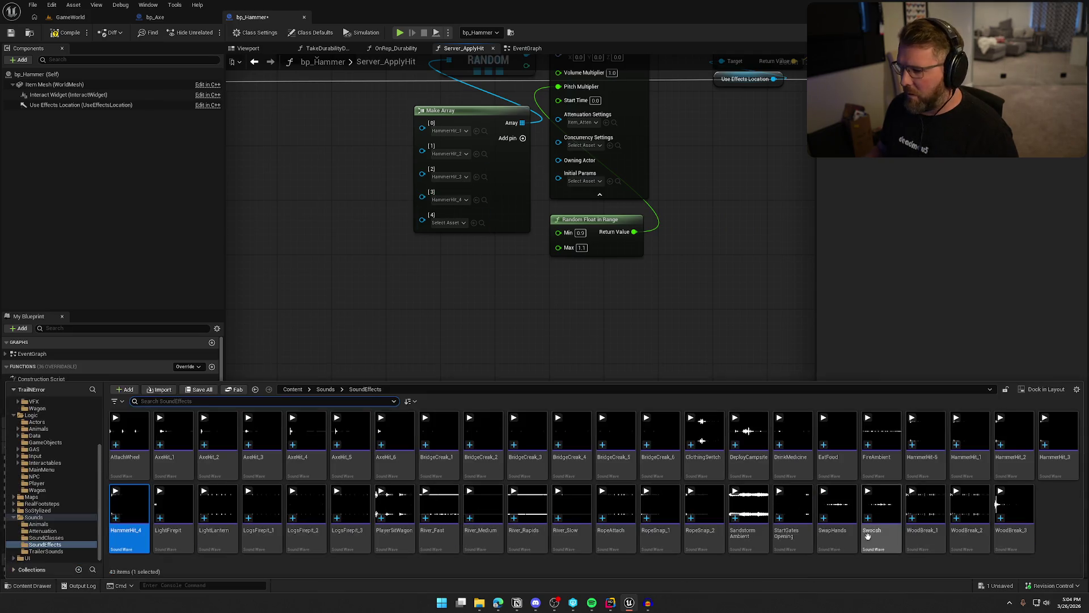
mouse_move(925, 448)
mouse_down()
mouse_move(505, 199)
mouse_move(474, 226)
mouse_move(448, 223)
mouse_up()
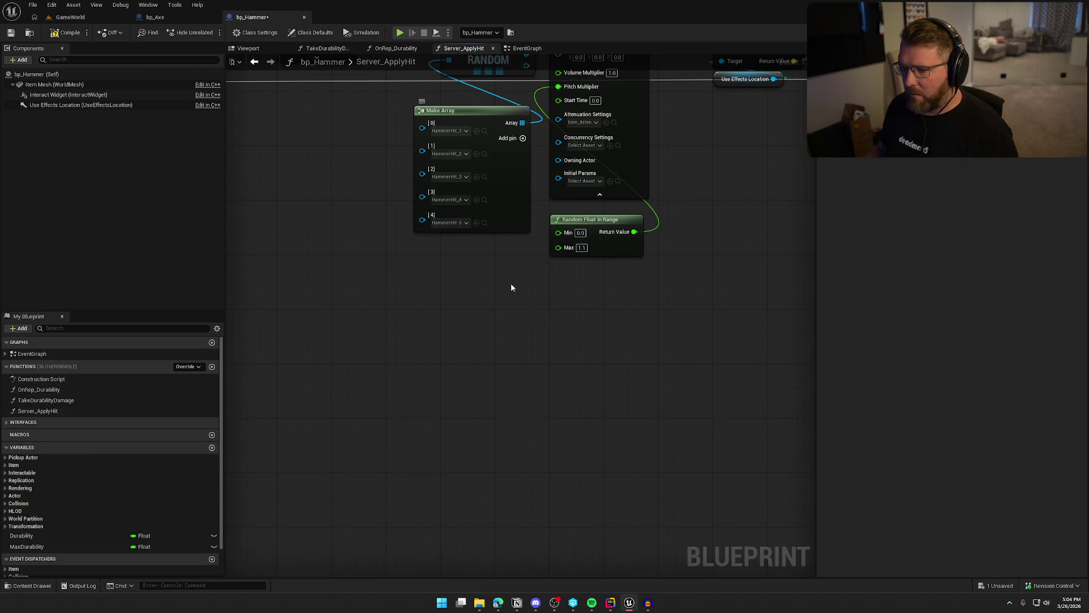
drag(529, 317, 517, 441)
drag(497, 256, 470, 243)
drag(500, 209, 445, 210)
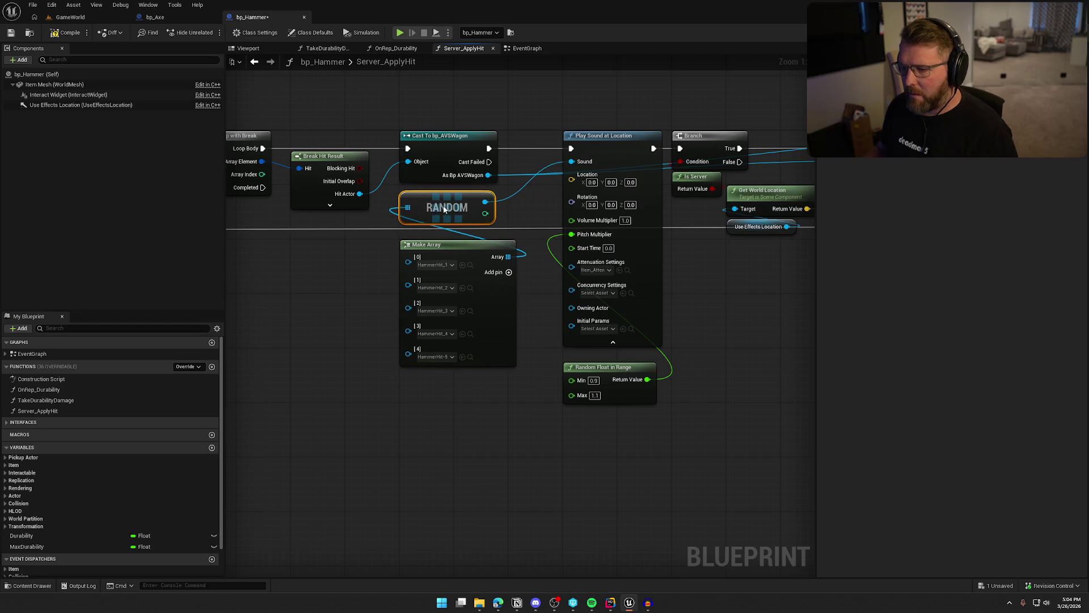
Step: Wire Break Hit Result's Location into Play Sound at Location, tidy nodes, and save bp_Hammer
click(613, 343)
mouse_move(603, 372)
mouse_down()
mouse_move(604, 230)
mouse_move(613, 407)
mouse_up()
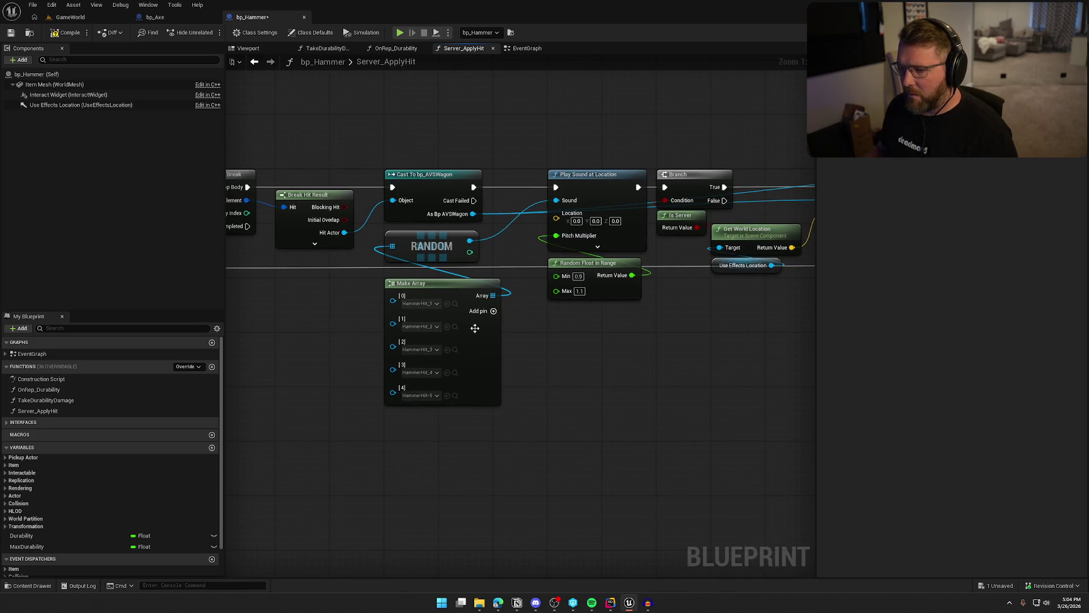
click(315, 244)
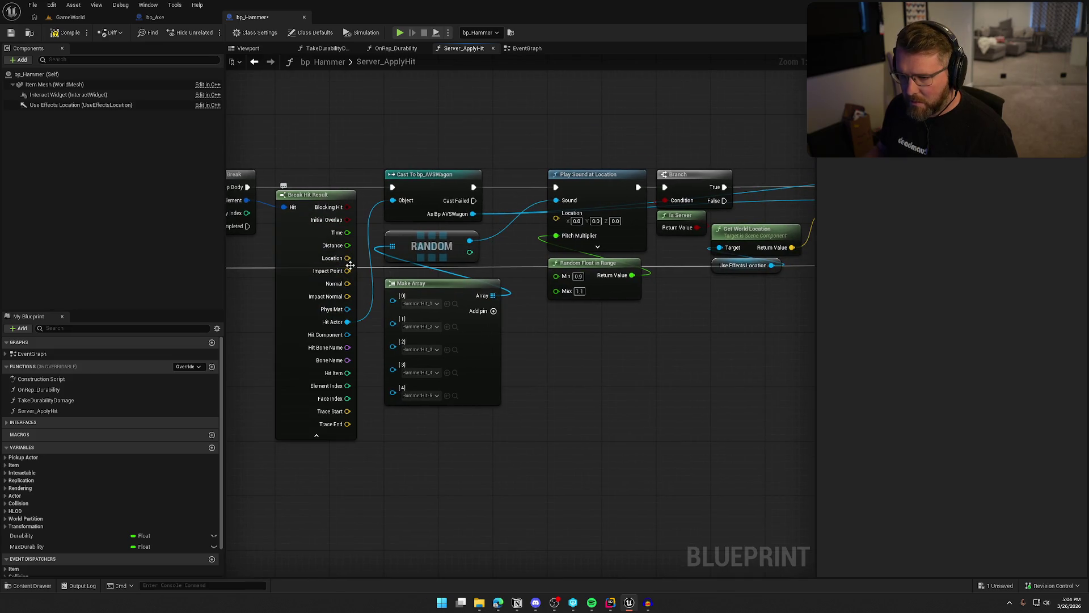
mouse_move(347, 258)
mouse_down()
mouse_move(499, 253)
mouse_move(556, 212)
mouse_up()
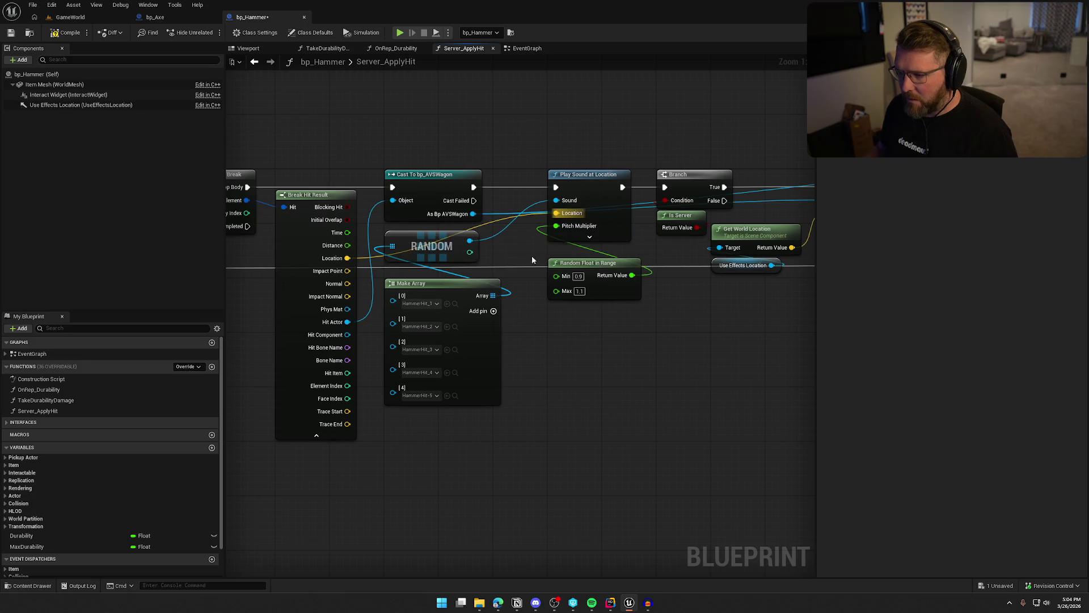
click(303, 435)
drag(454, 320, 454, 314)
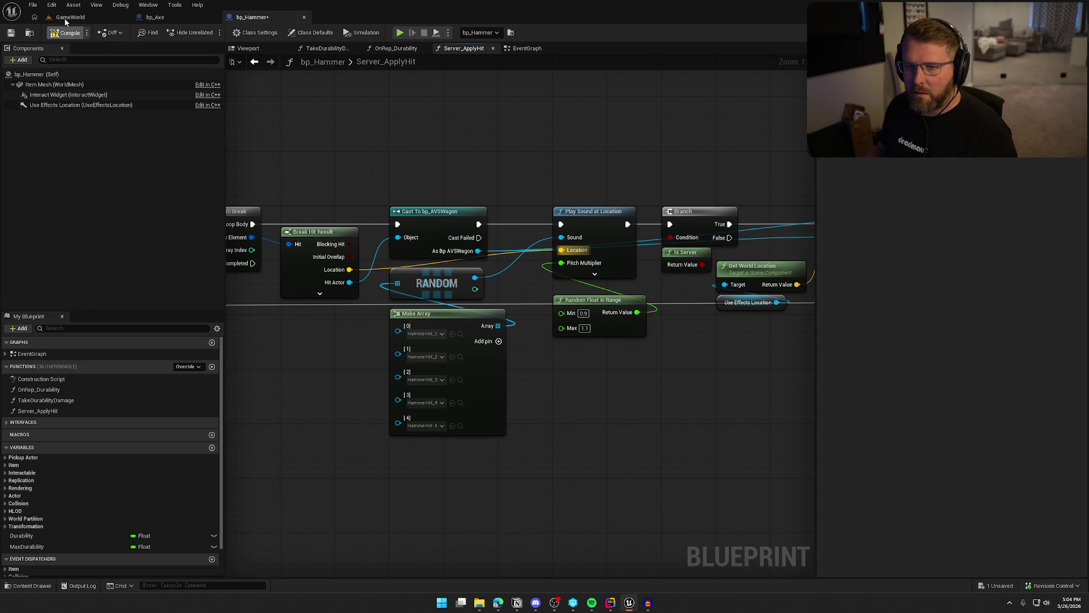
key(ctrl+s)
key(Return)
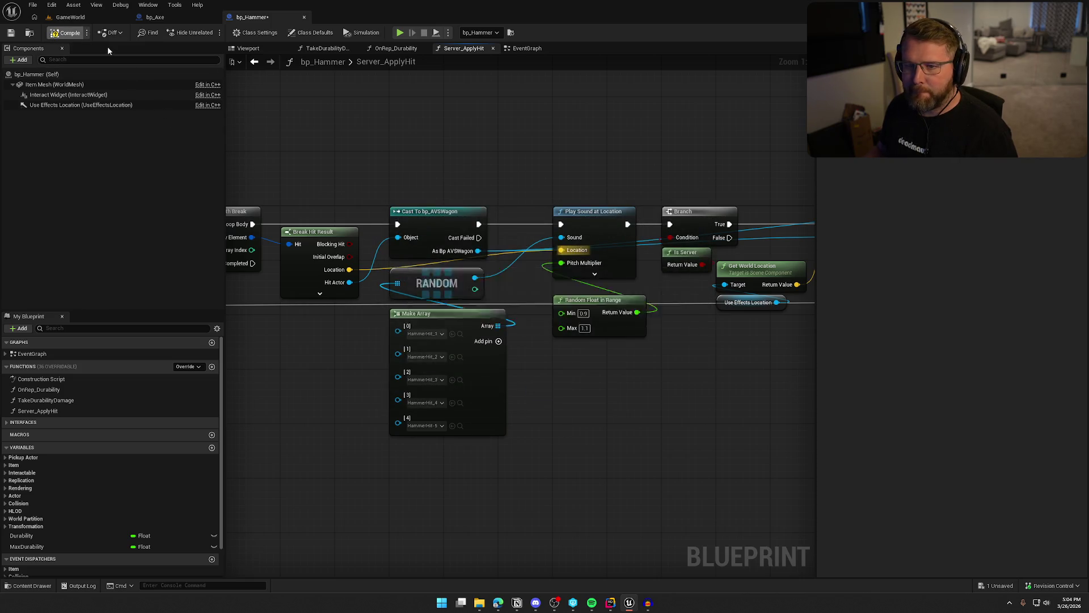
click(70, 17)
key(alt+p)
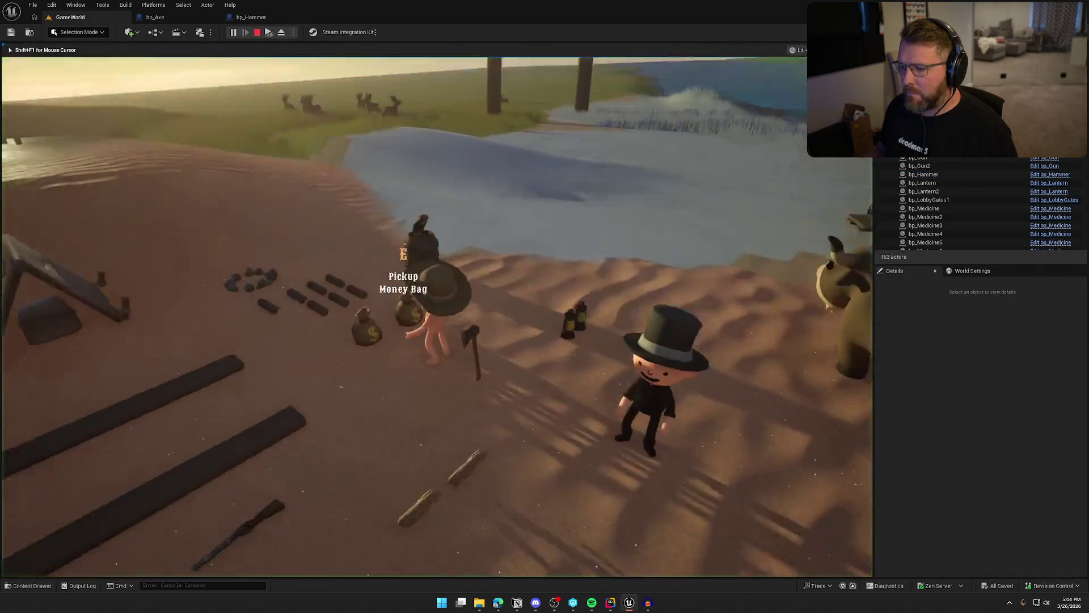
key(e)
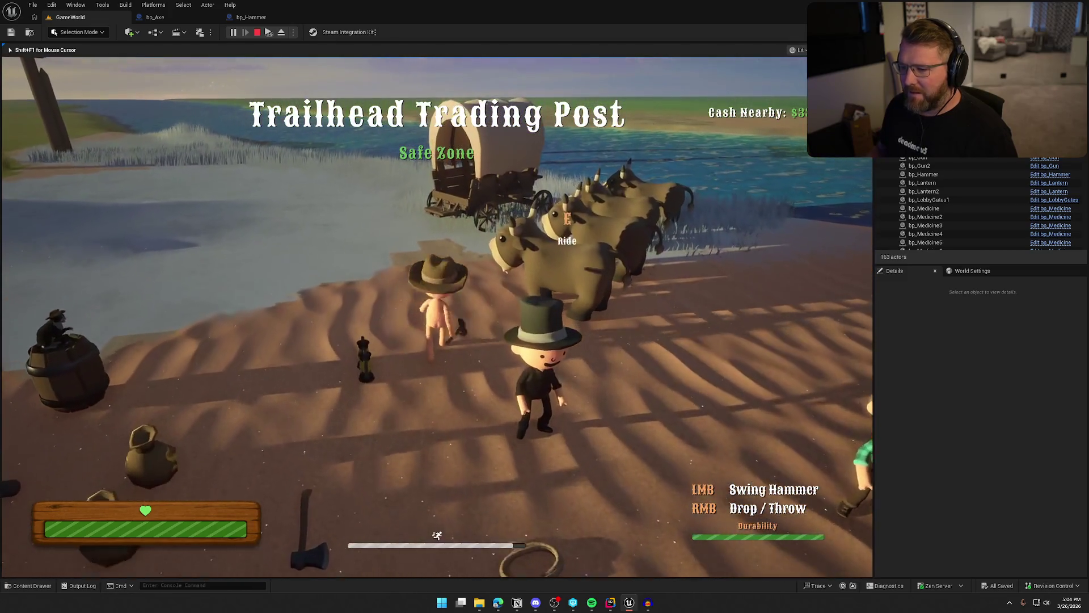
key(s)
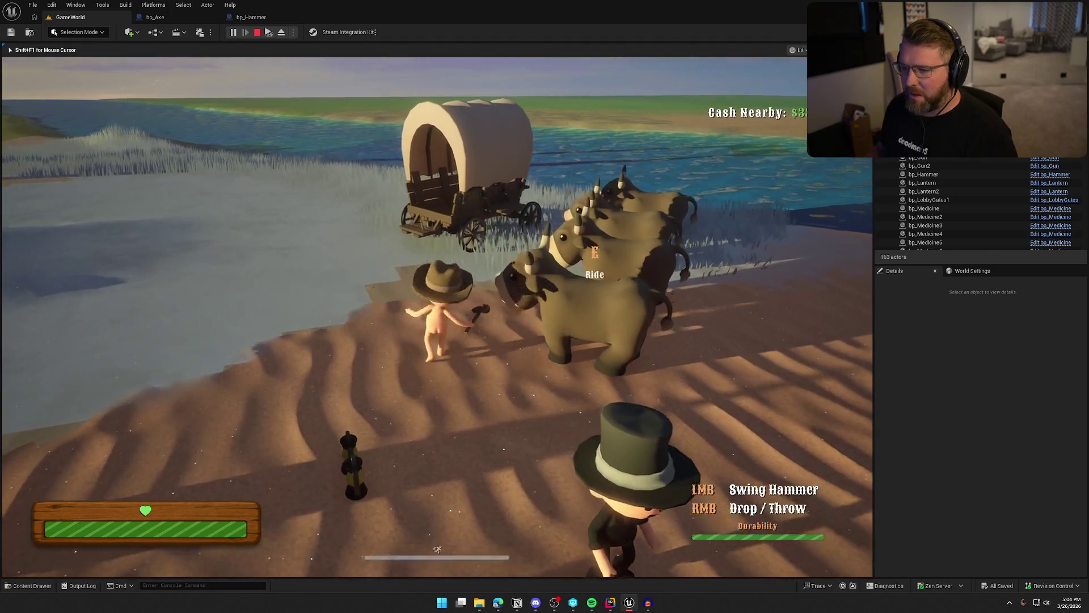
key(w)
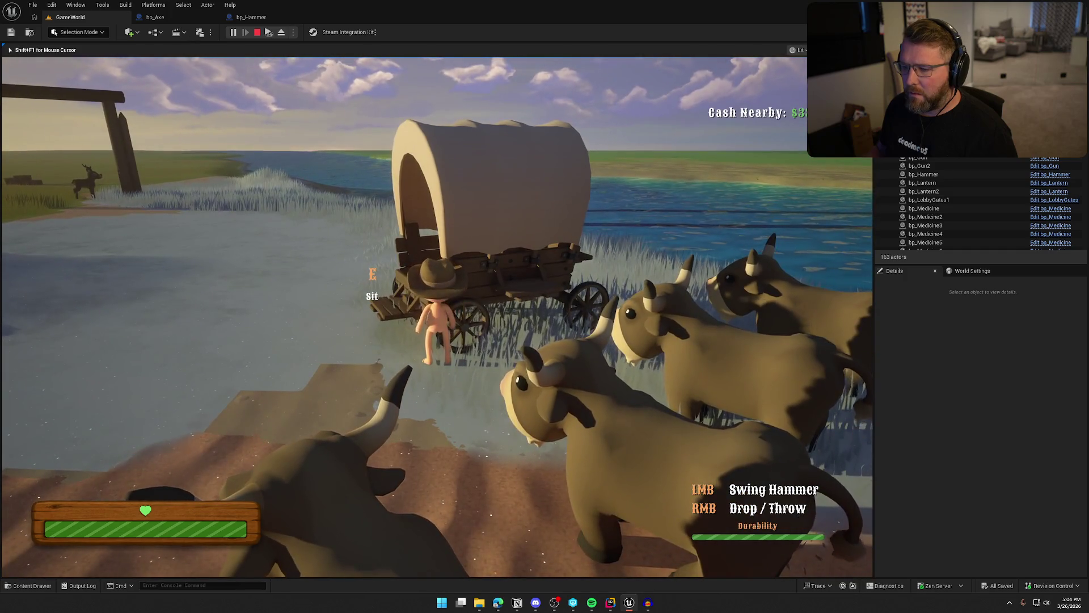
key(space)
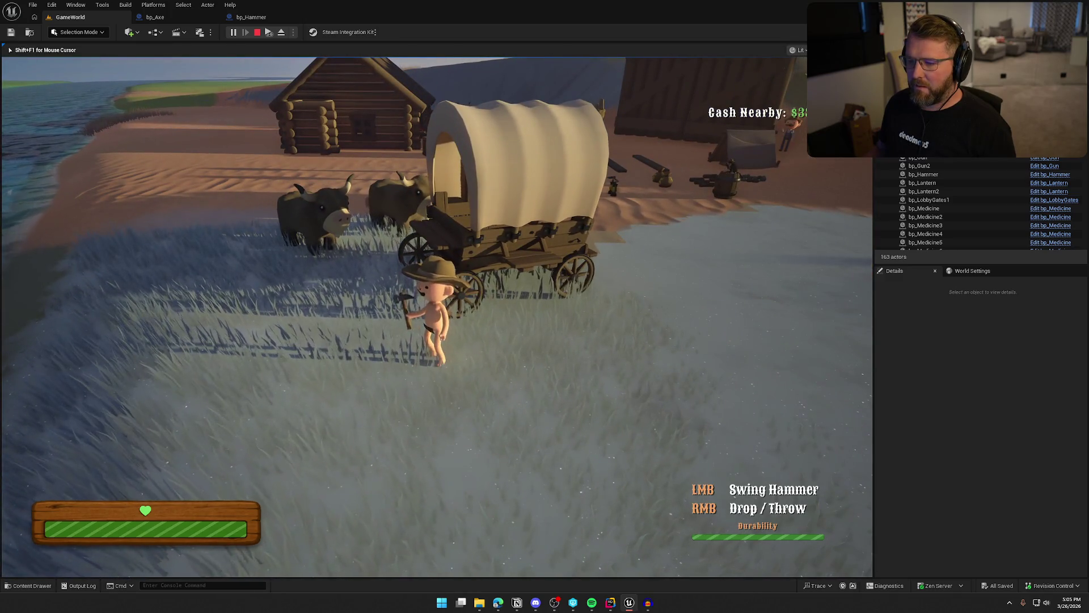
key(w)
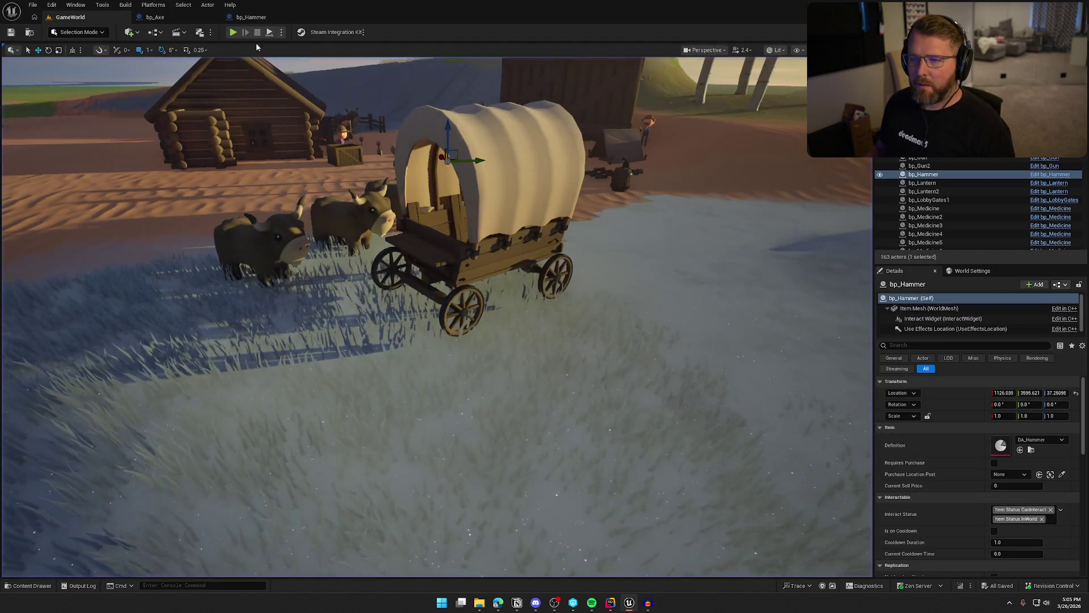
click(238, 17)
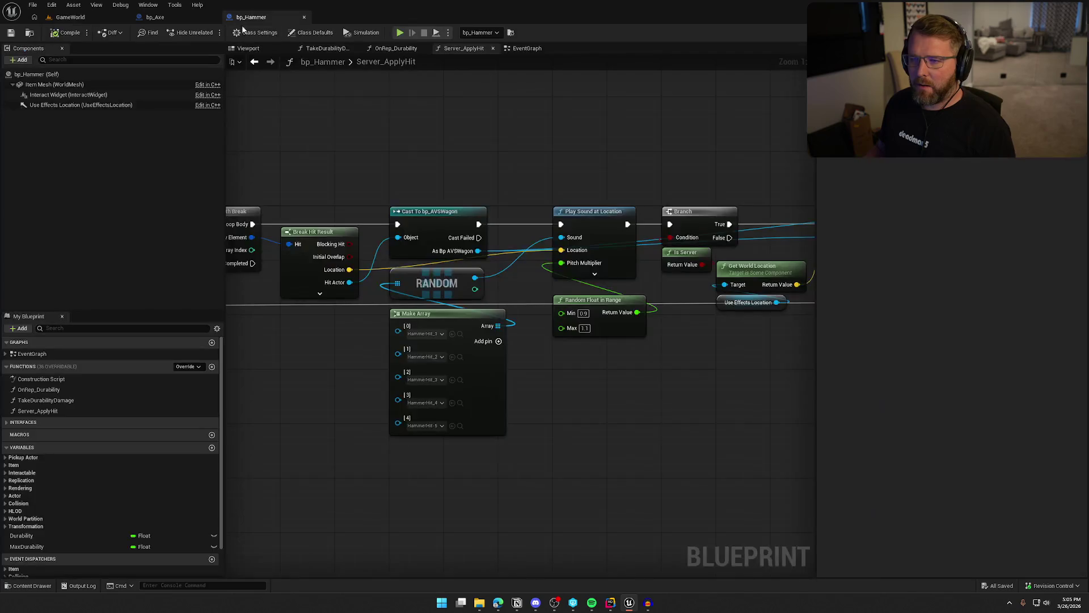
Step: Check and collapse Play Sound at Location's advanced pins in bp_Hammer, then return to the GameWorld level
click(595, 274)
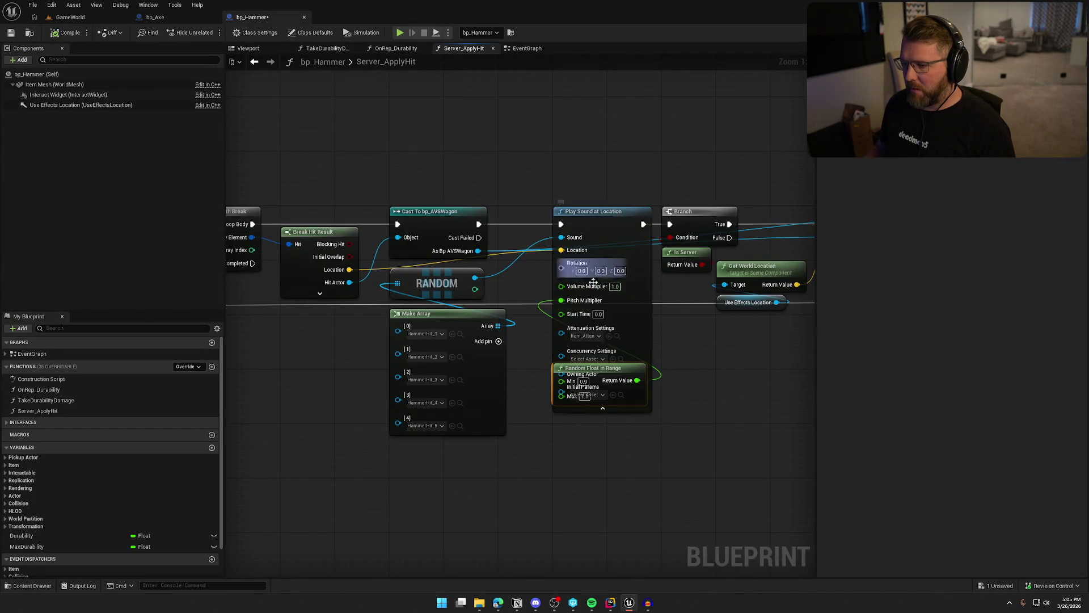
click(622, 409)
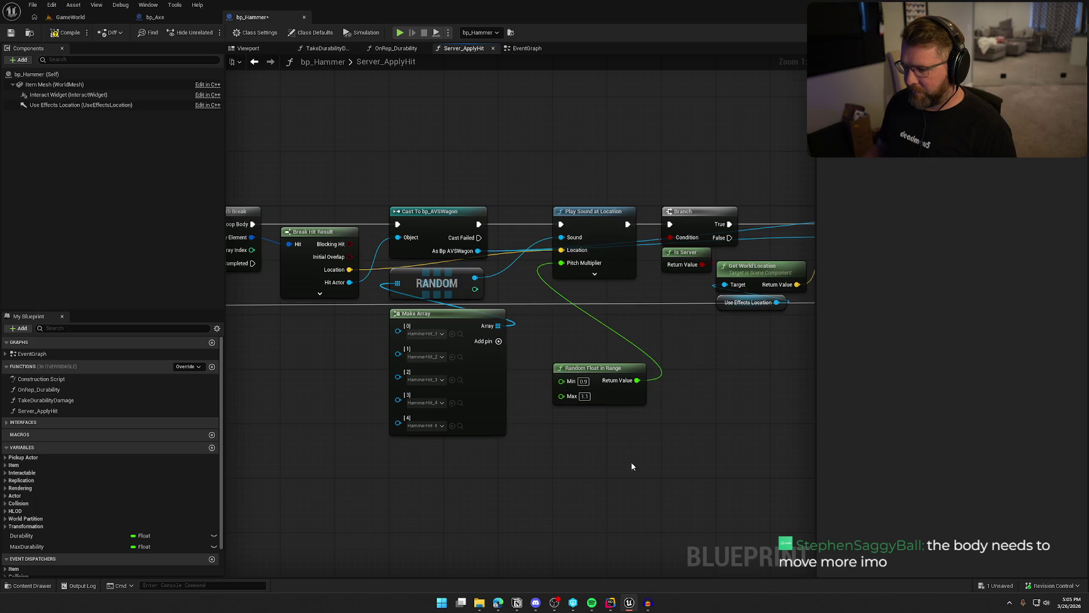
click(70, 17)
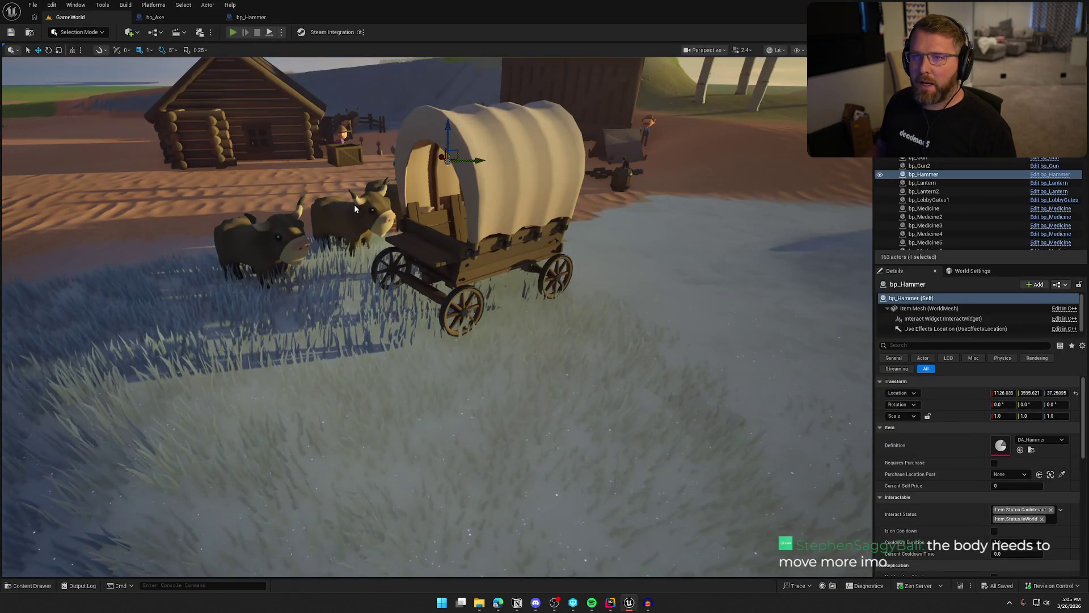
Step: Start a play session, pick up the hammer and head to the covered wagon
key(alt+p)
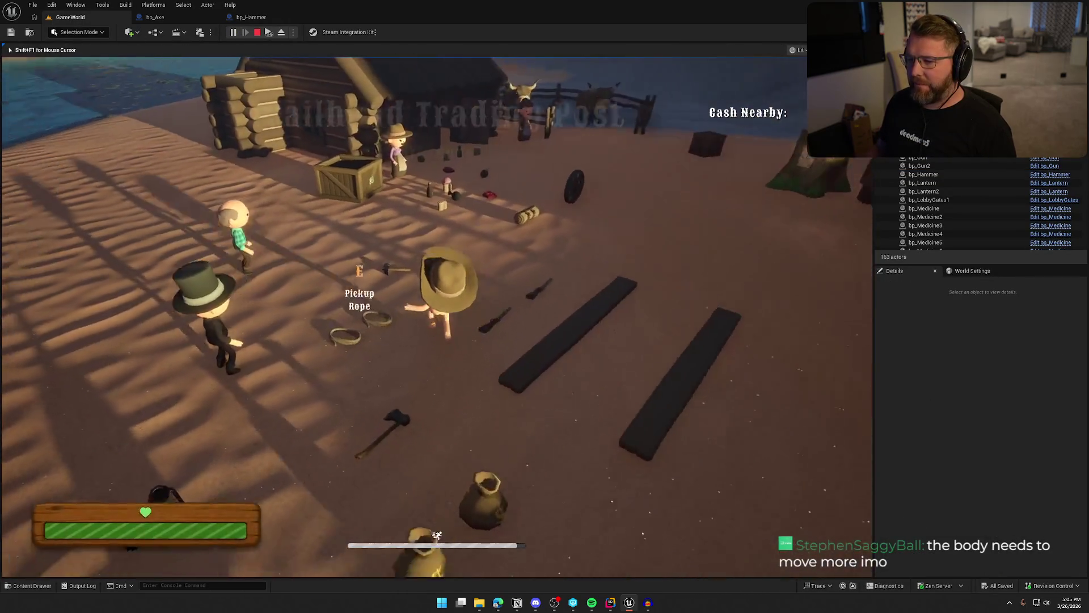
key(e)
key(shift+w)
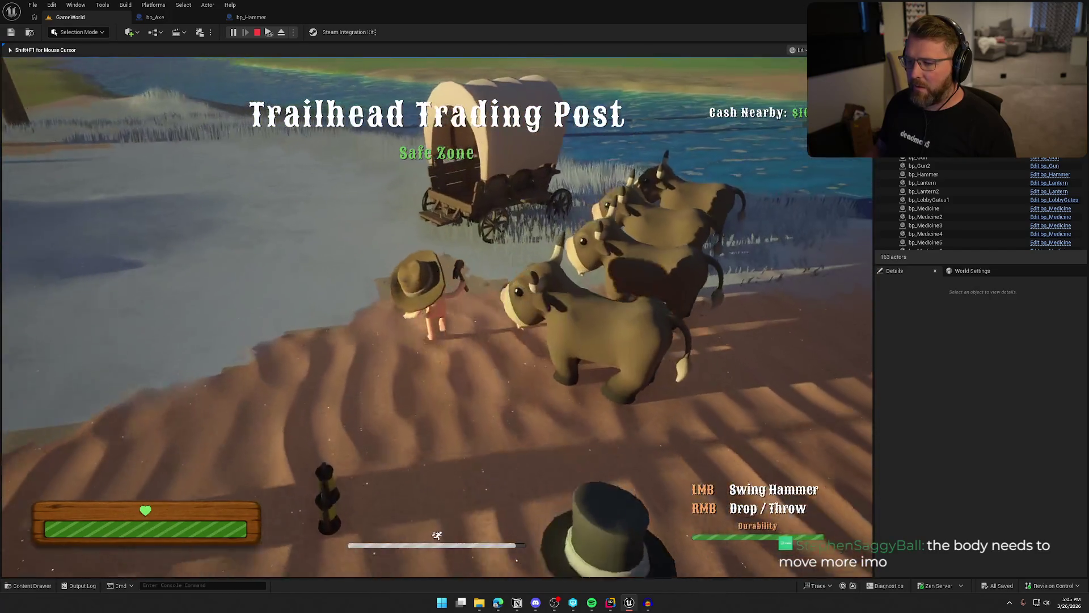
key(w)
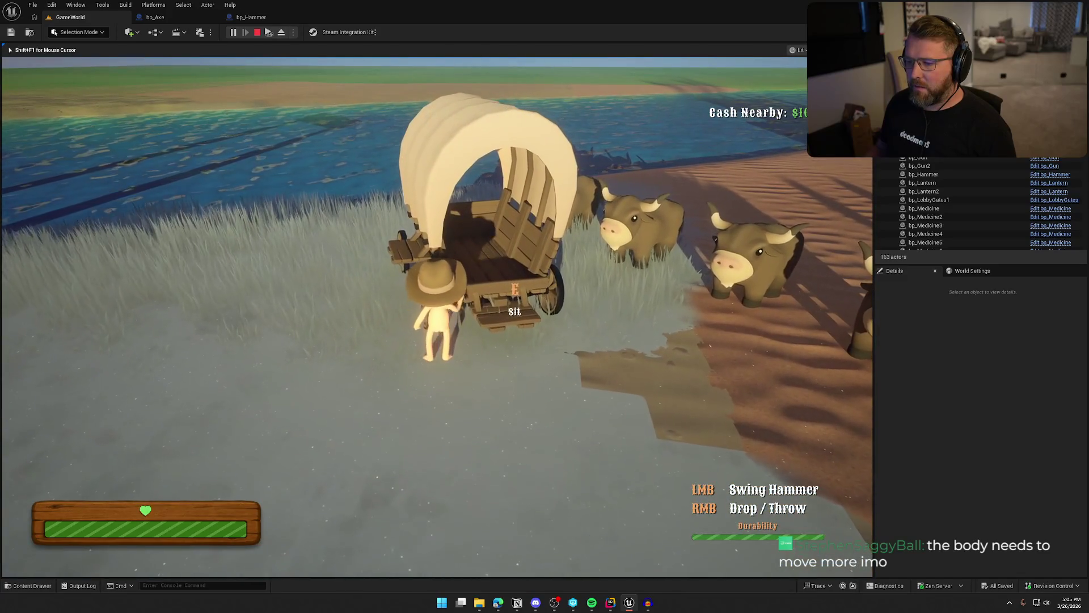
key(w)
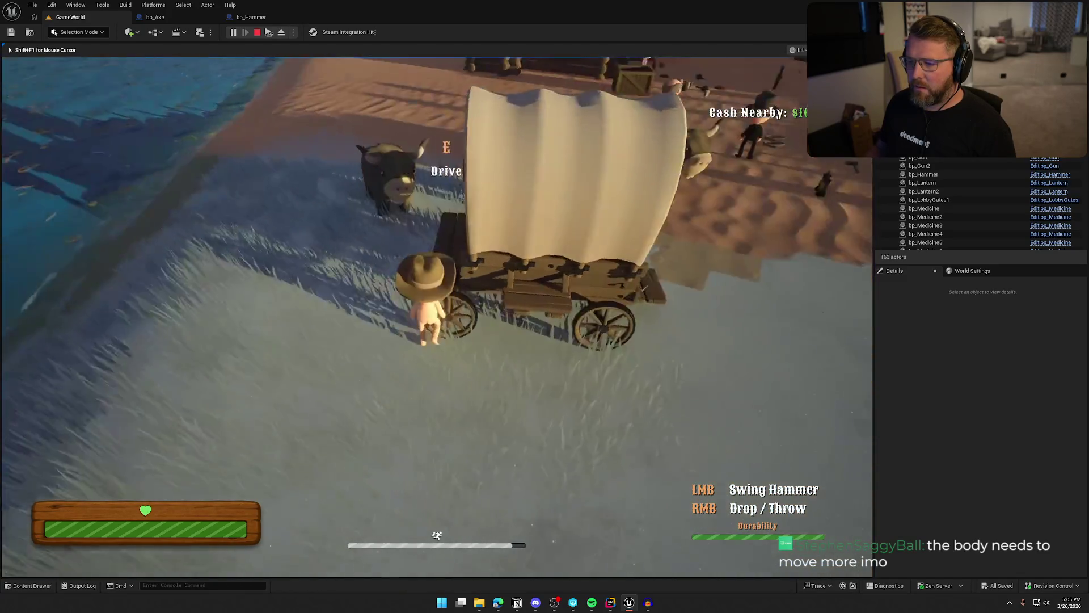
key(shift+w)
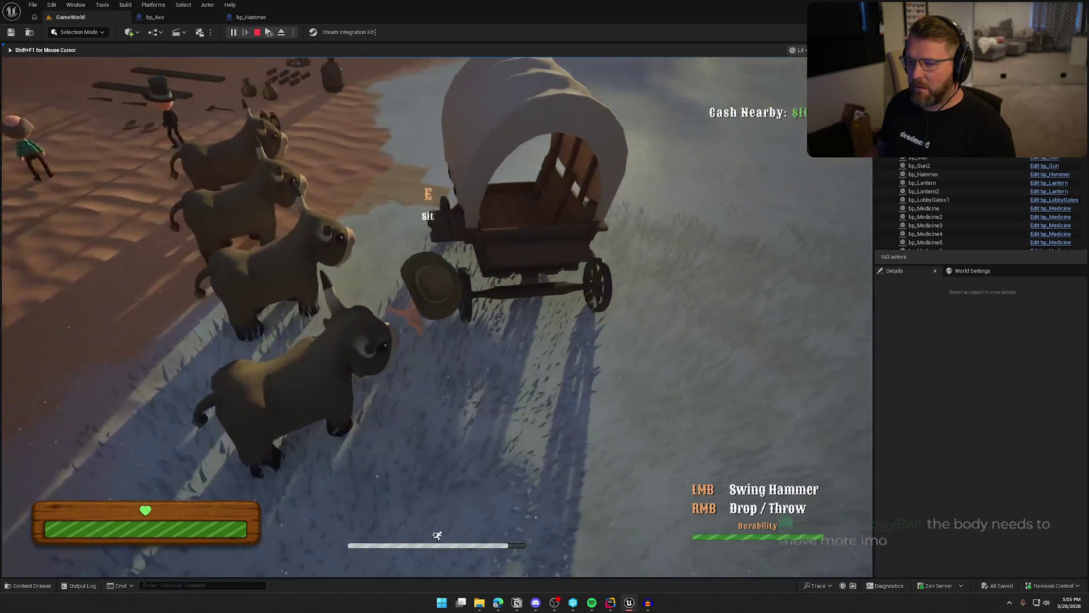
Step: Circle the wagon's sides and open rear end with the hammer, then end the play session
key(w)
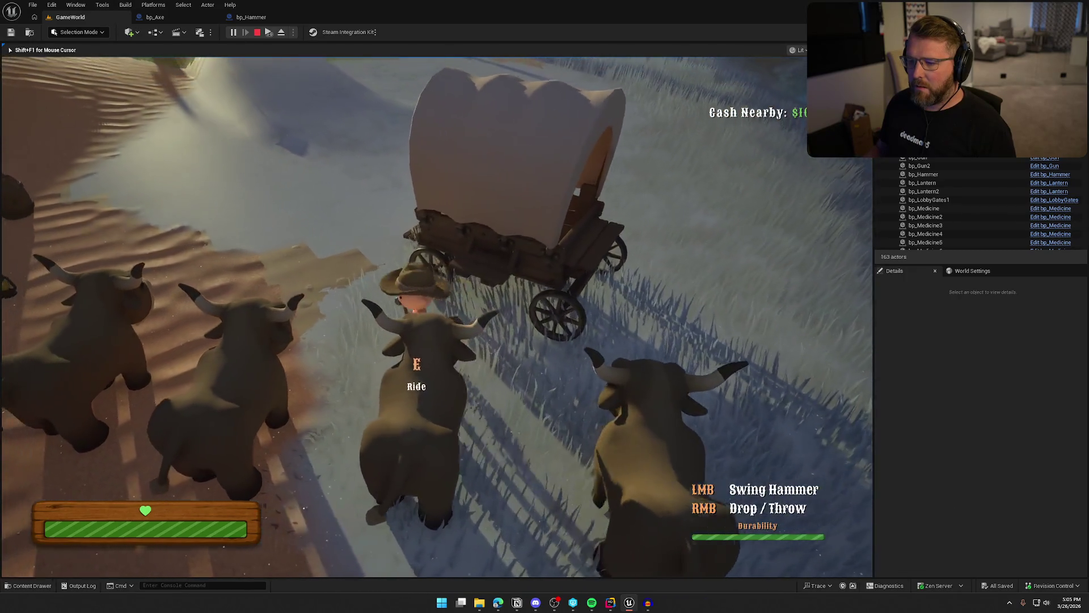
key(shift+w)
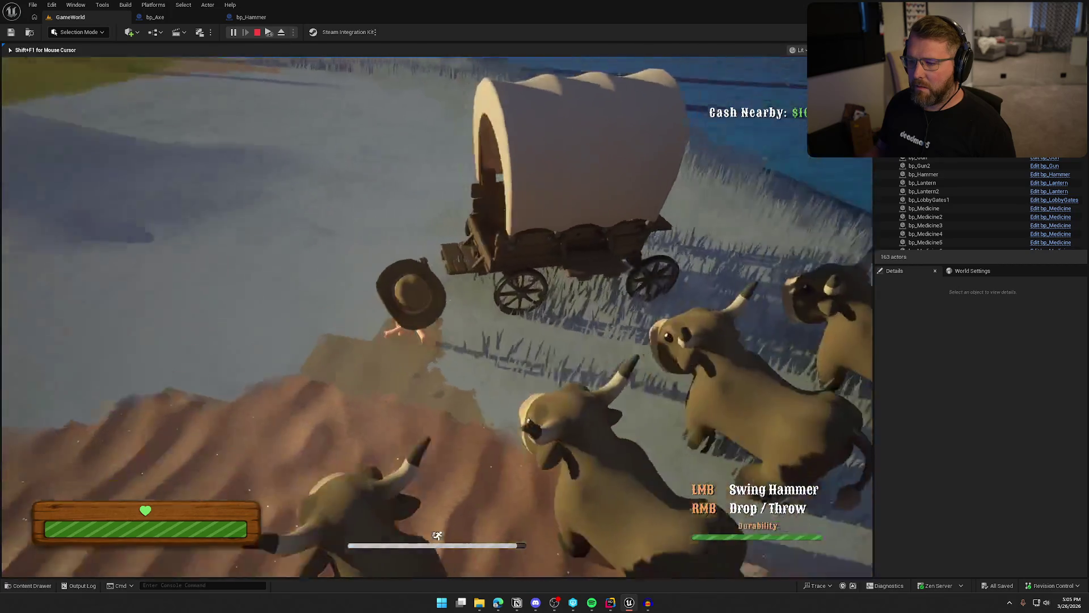
key(shift+w)
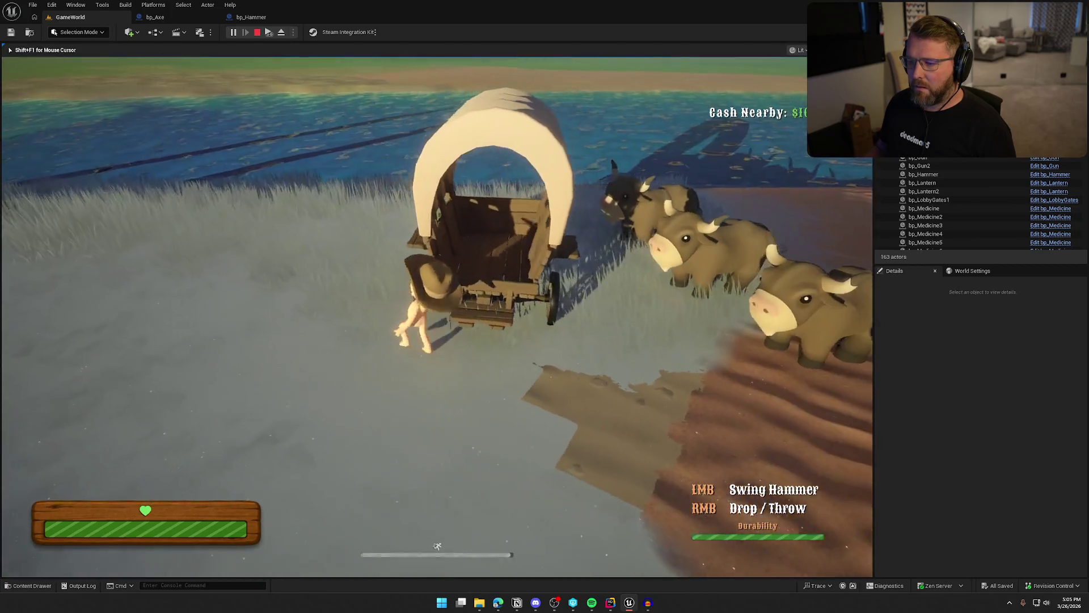
key(w)
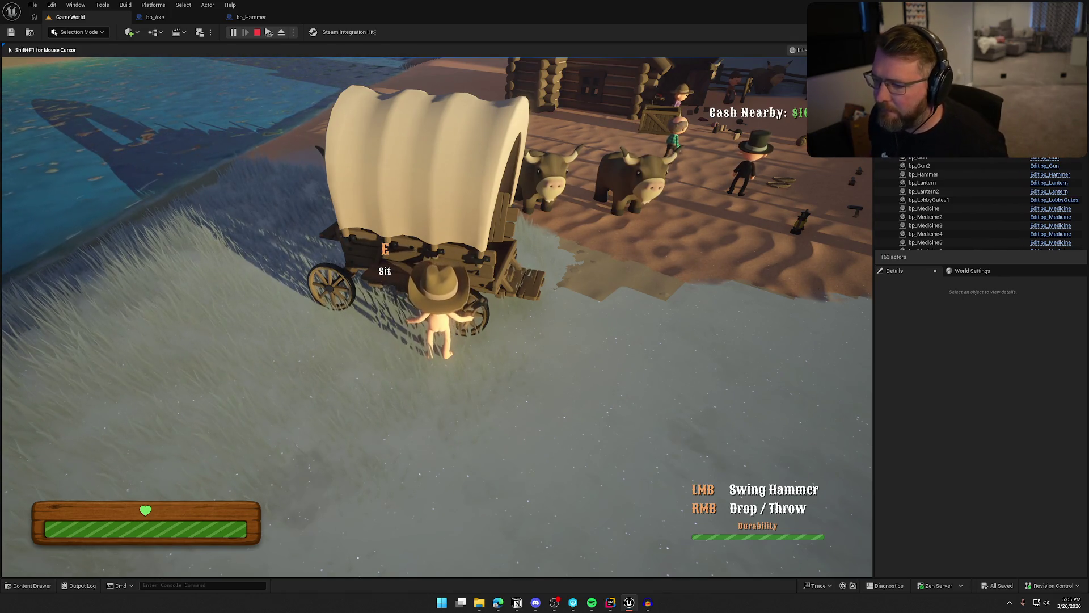
key(d)
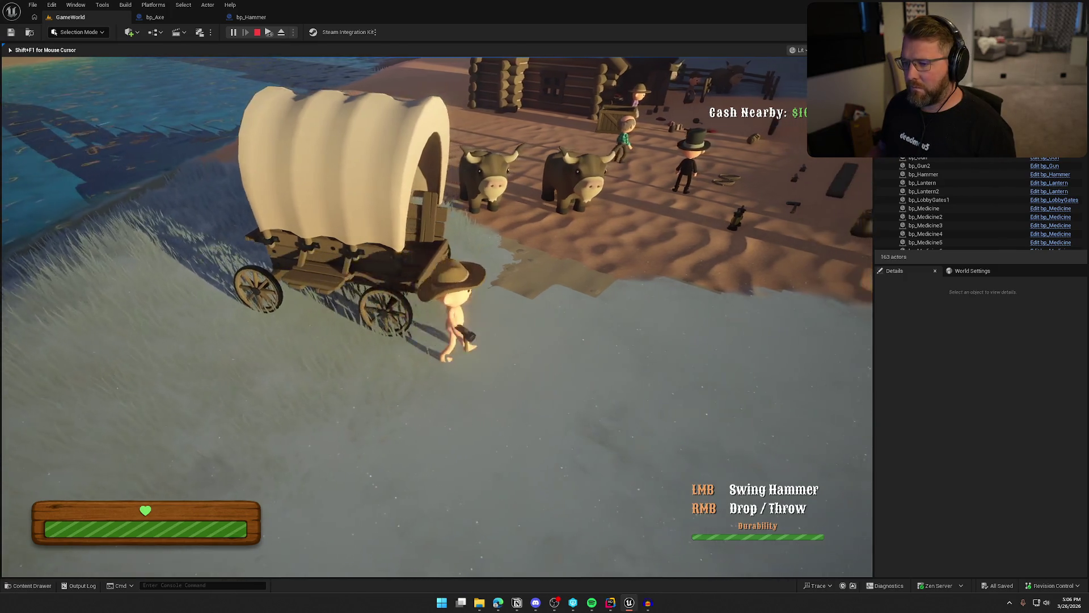
key(d)
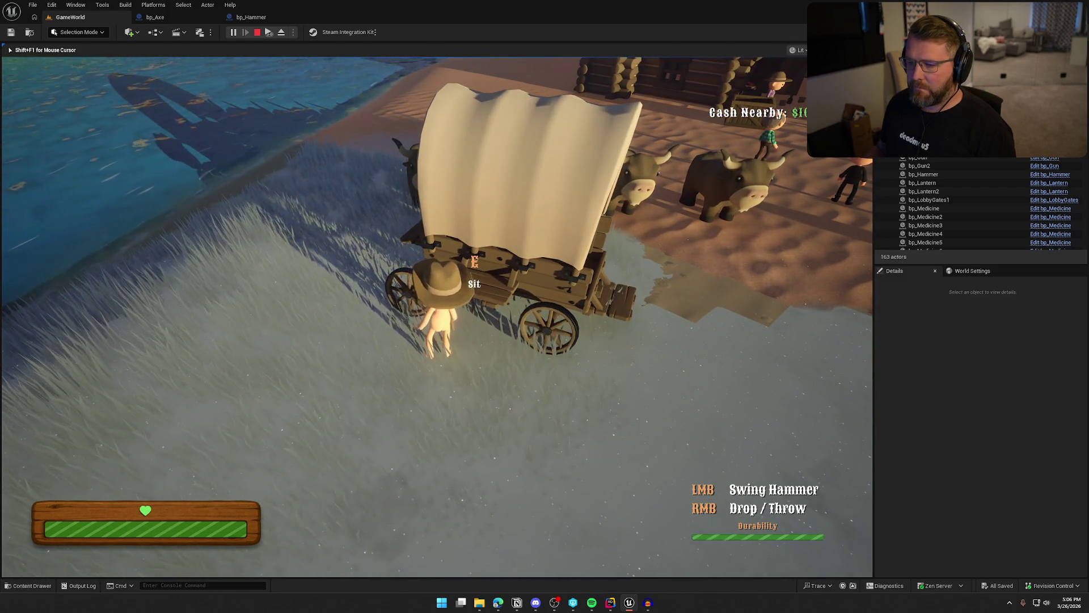
key(d)
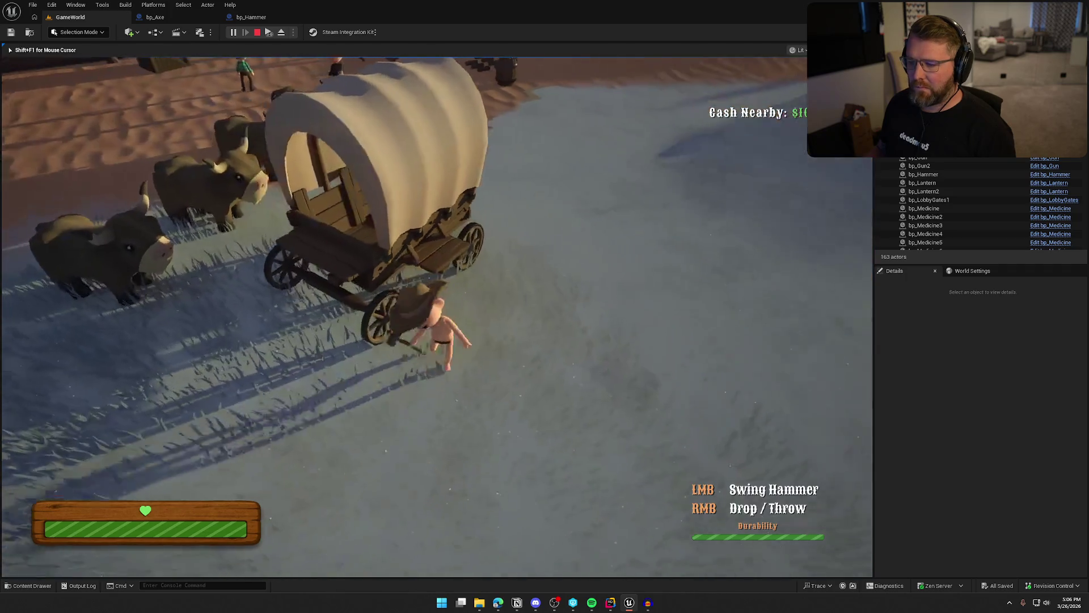
key(Escape)
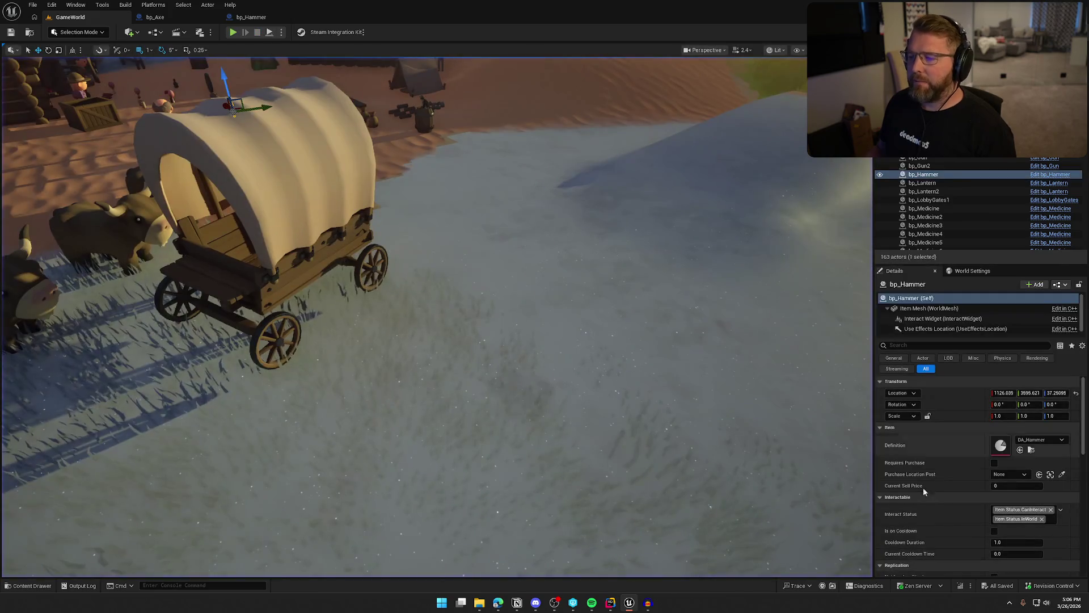
Step: Review the sound to-do checklist, then select the bp_Campsite log bundle in the level and open its blueprint
key(alt+Tab)
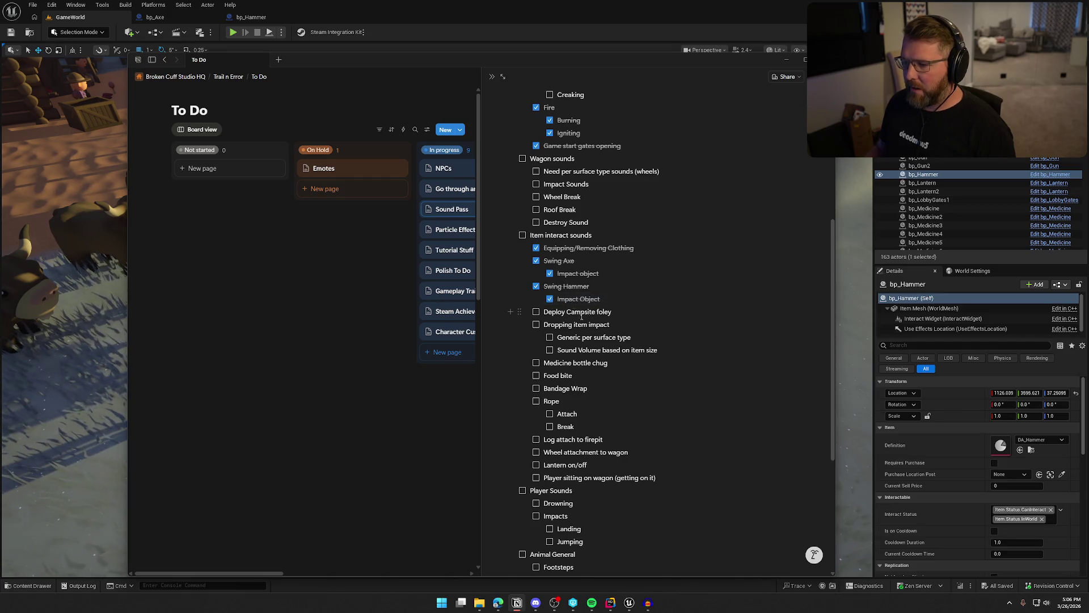
key(alt+Tab)
key(f)
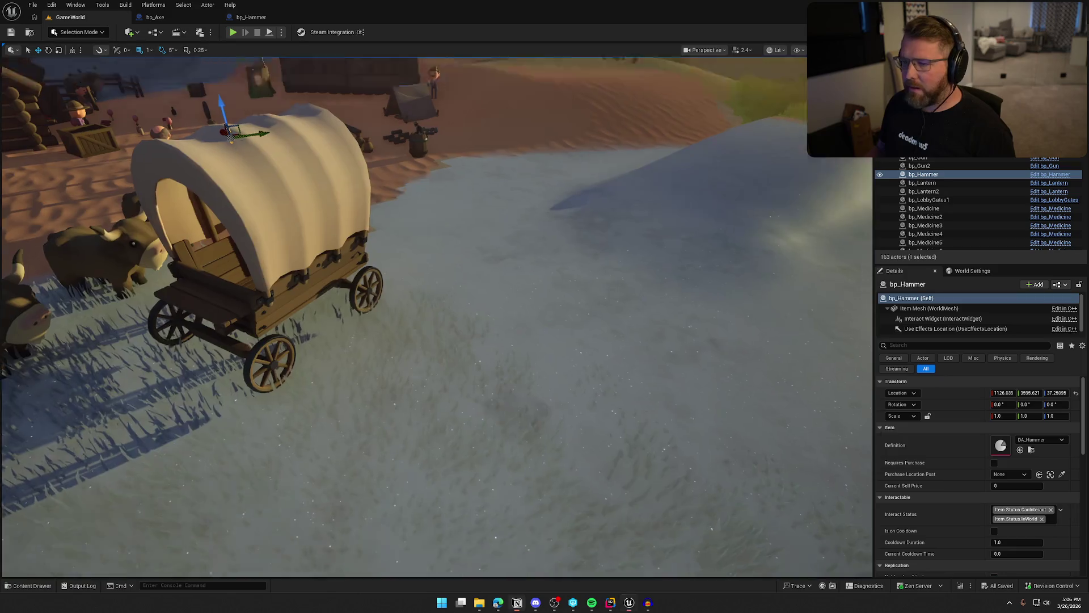
drag(579, 314, 580, 313)
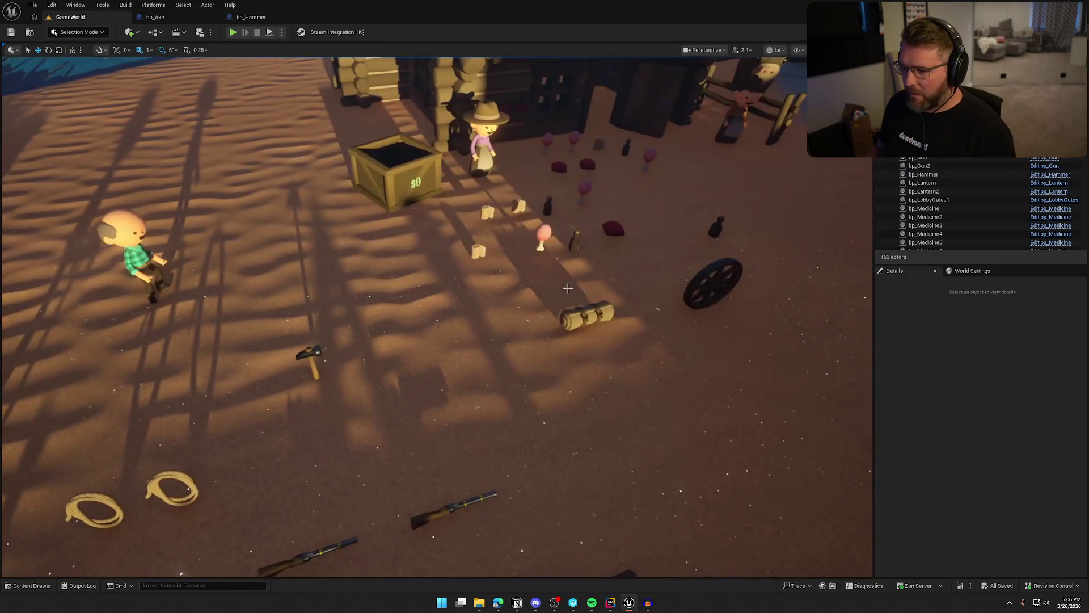
click(580, 313)
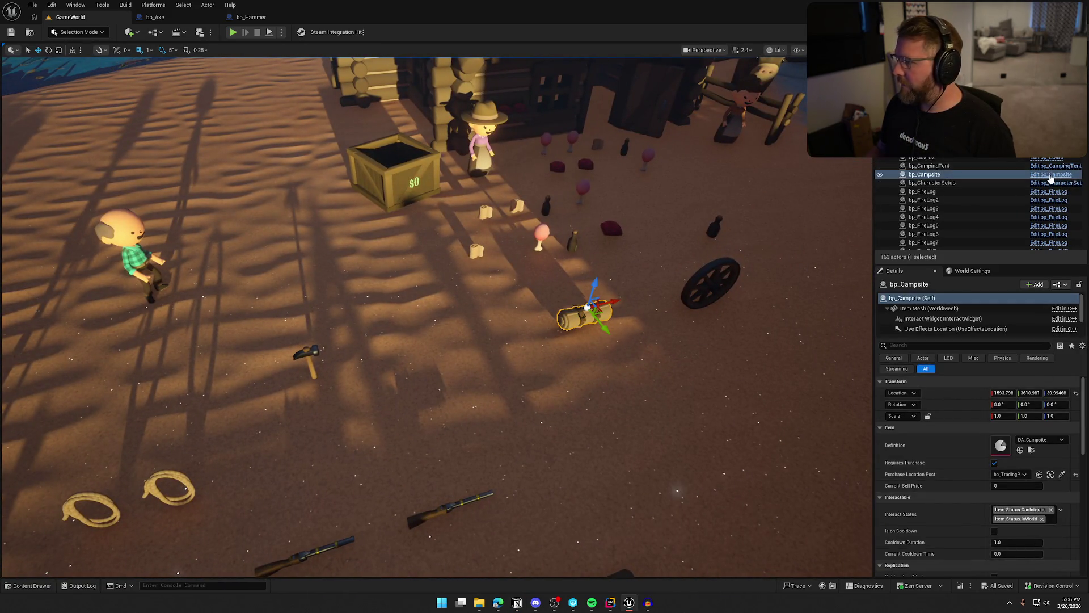
key(ctrl+e)
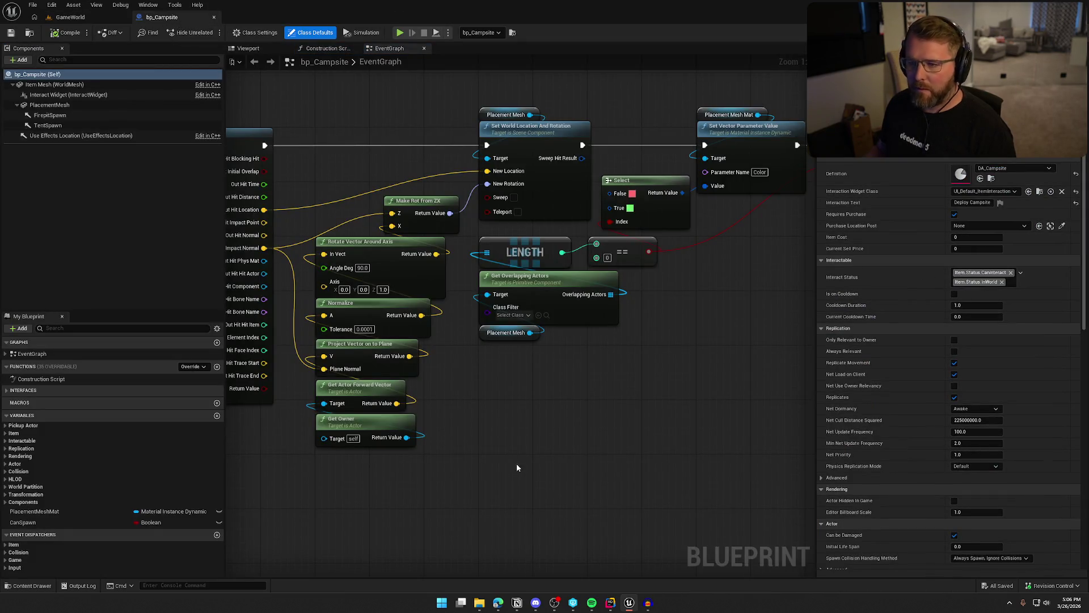
Step: Survey bp_Campsite's event graph, reviewing the UseItem, Tick and BeginPlay chains
scroll(513, 442, down, 2)
scroll(543, 350, up, 1)
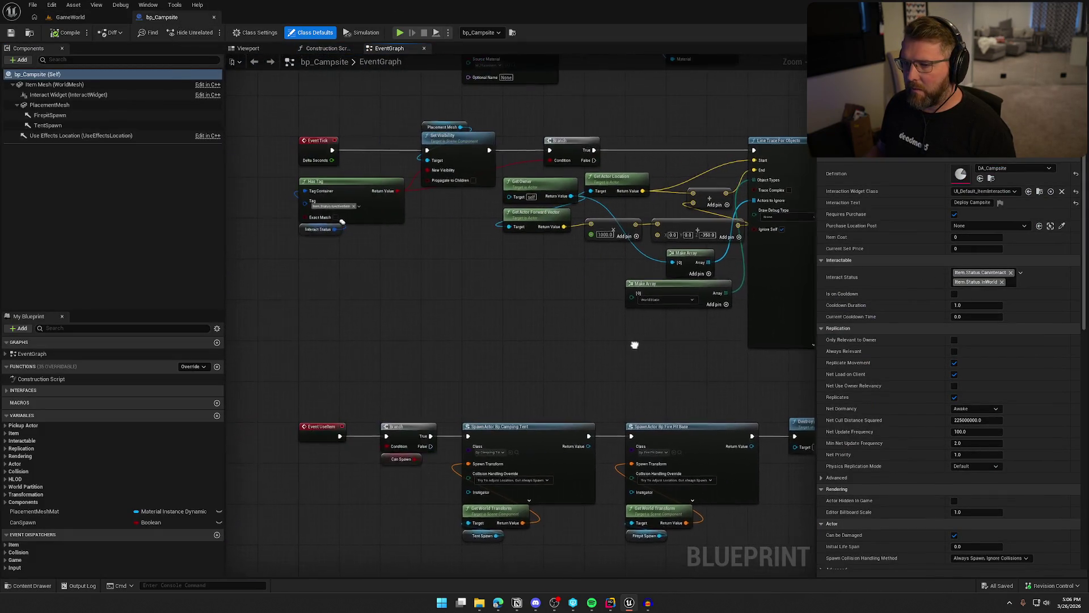
mouse_move(543, 350)
mouse_down()
mouse_move(560, 294)
mouse_move(542, 113)
mouse_up()
scroll(351, 266, up, 2)
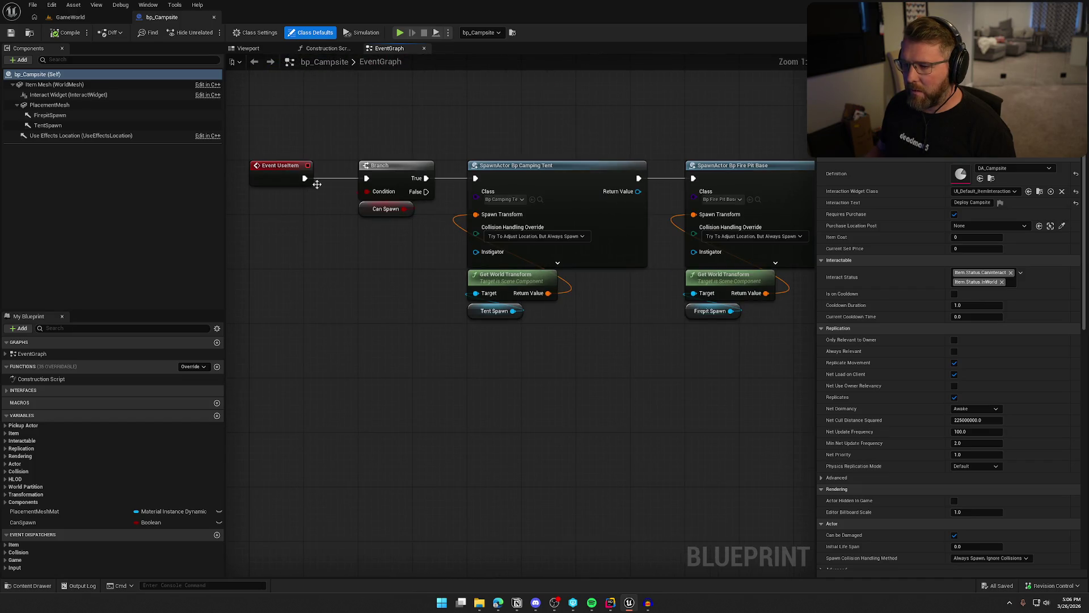
mouse_move(578, 404)
mouse_down()
mouse_move(457, 378)
mouse_move(260, 370)
mouse_move(570, 391)
mouse_up()
scroll(571, 391, down, 2)
click(264, 241)
mouse_move(289, 292)
mouse_down()
mouse_move(420, 368)
mouse_move(388, 365)
mouse_move(415, 454)
mouse_up()
mouse_move(450, 393)
mouse_down()
mouse_move(463, 539)
mouse_move(243, 493)
mouse_move(227, 323)
mouse_move(374, 209)
mouse_move(671, 221)
mouse_move(372, 356)
mouse_up()
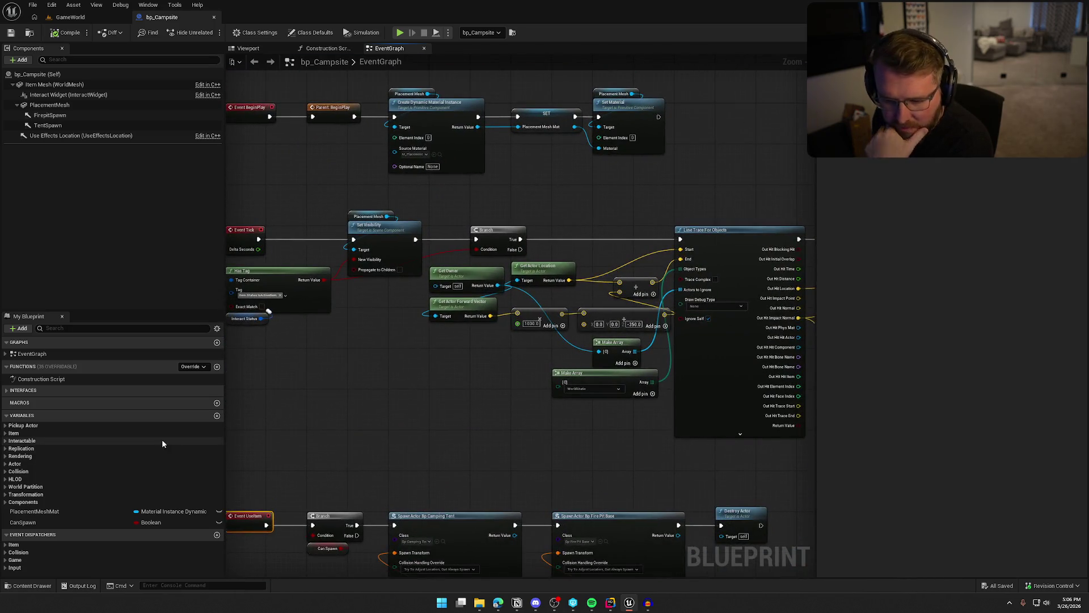
Step: Add a Random Float in Range node with Min 0.9 and Max 1.1 beside Get Actor Location
click(195, 366)
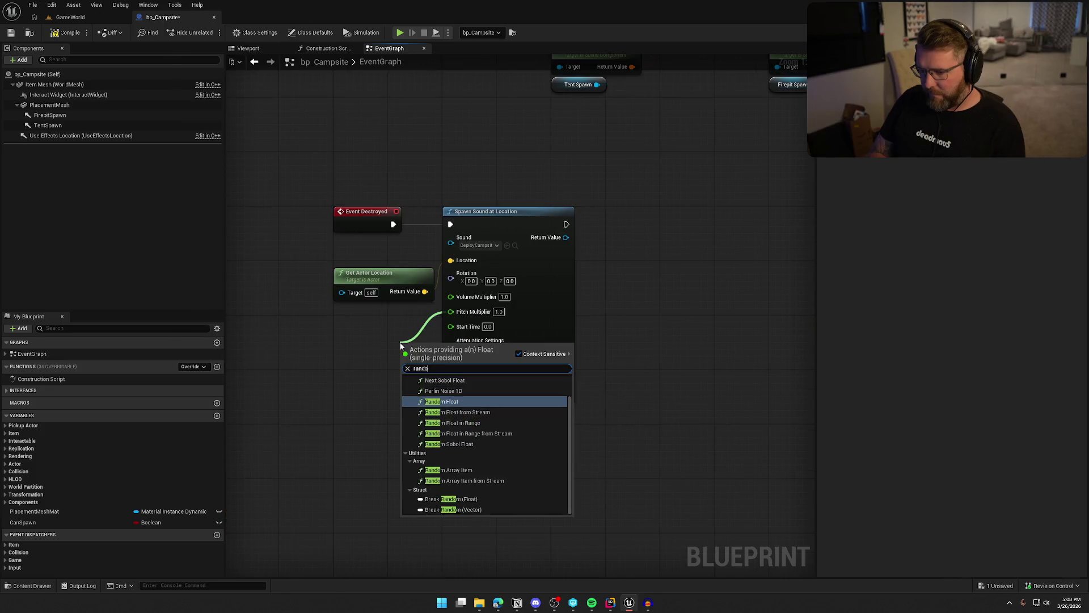
text(lo)
key(Down)
key(Down)
key(Return)
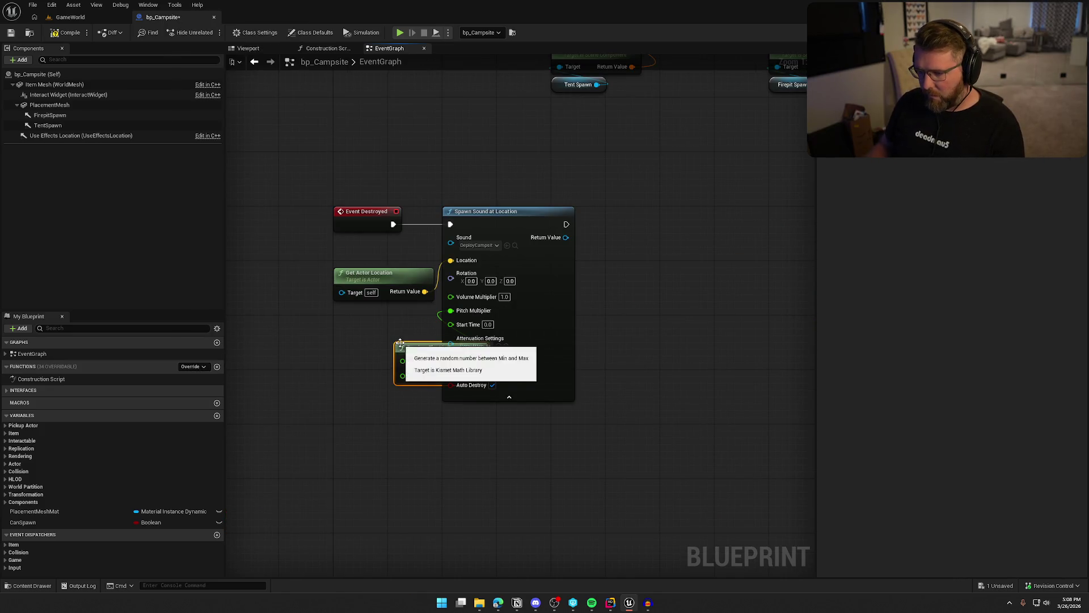
drag(428, 356, 369, 328)
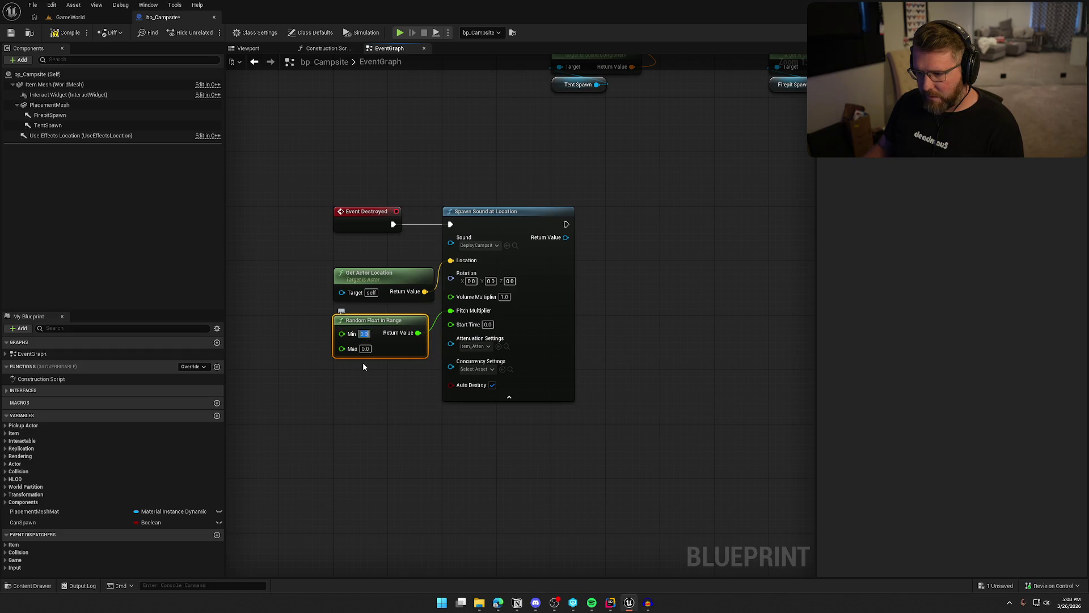
text(0.9)
key(Tab)
text(1.1)
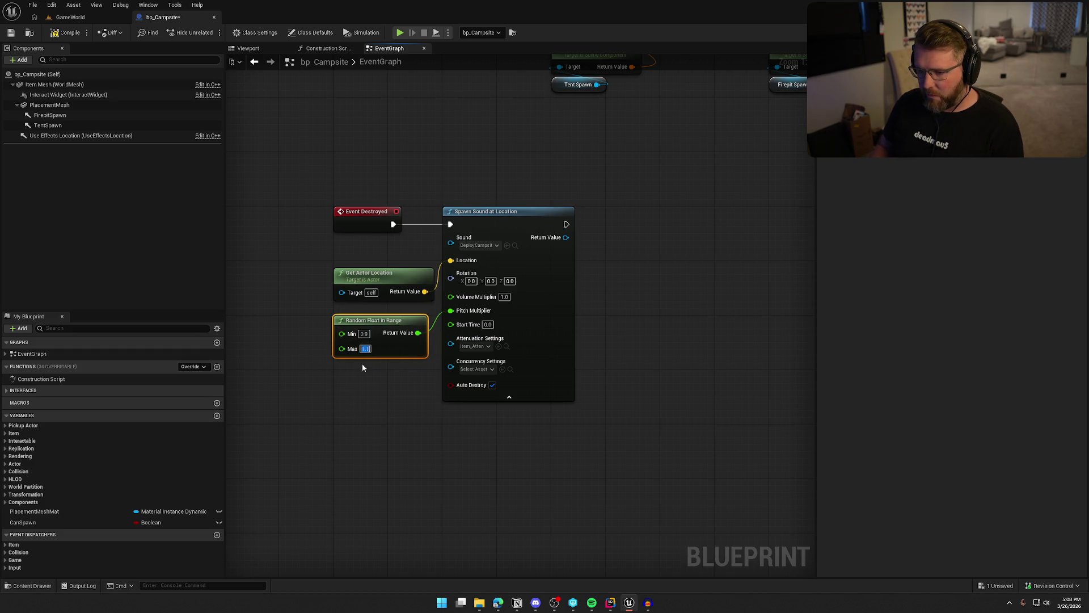
click(362, 367)
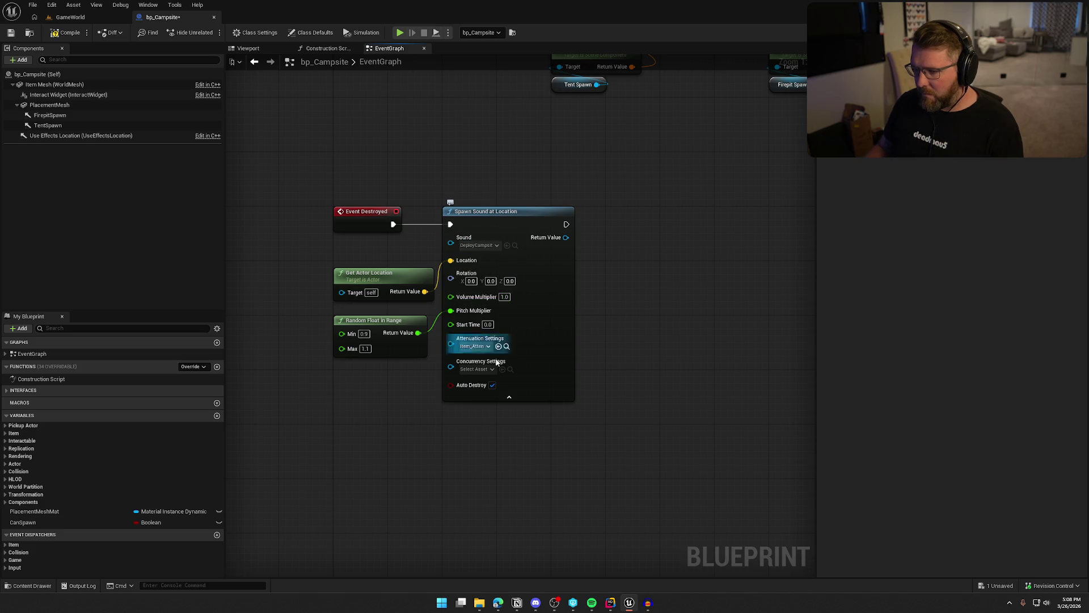
Step: Compile and check out bp_Campsite, then start playing from the GameWorld level
click(509, 397)
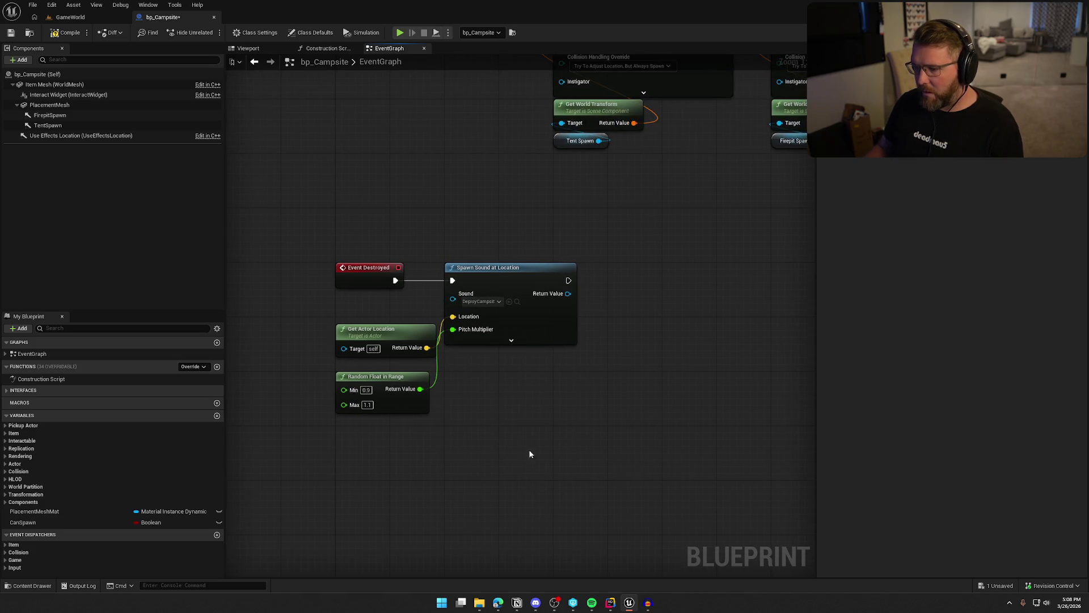
key(ctrl+s)
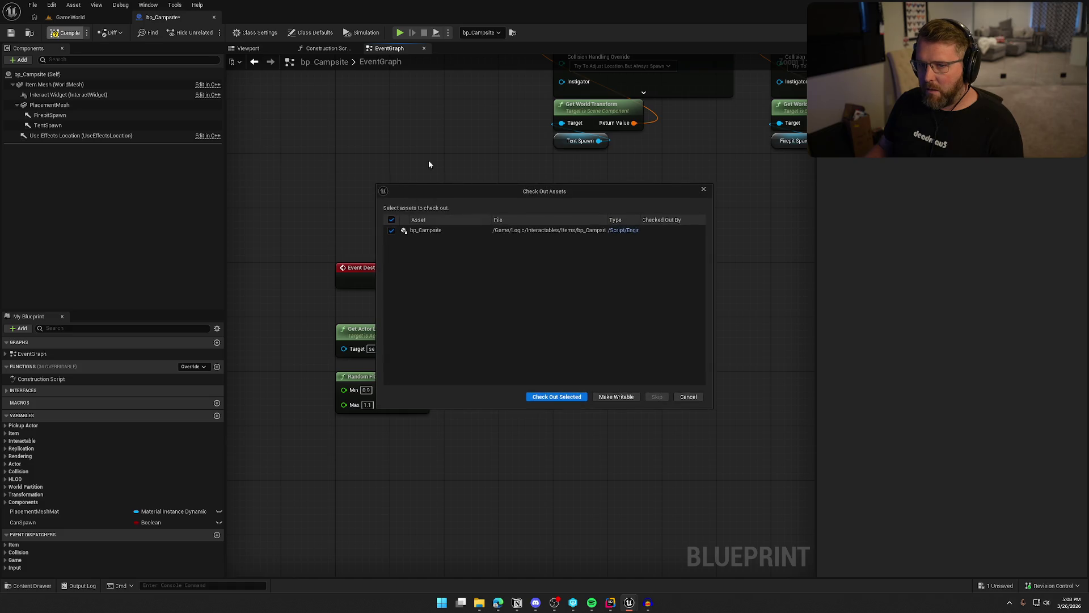
click(556, 398)
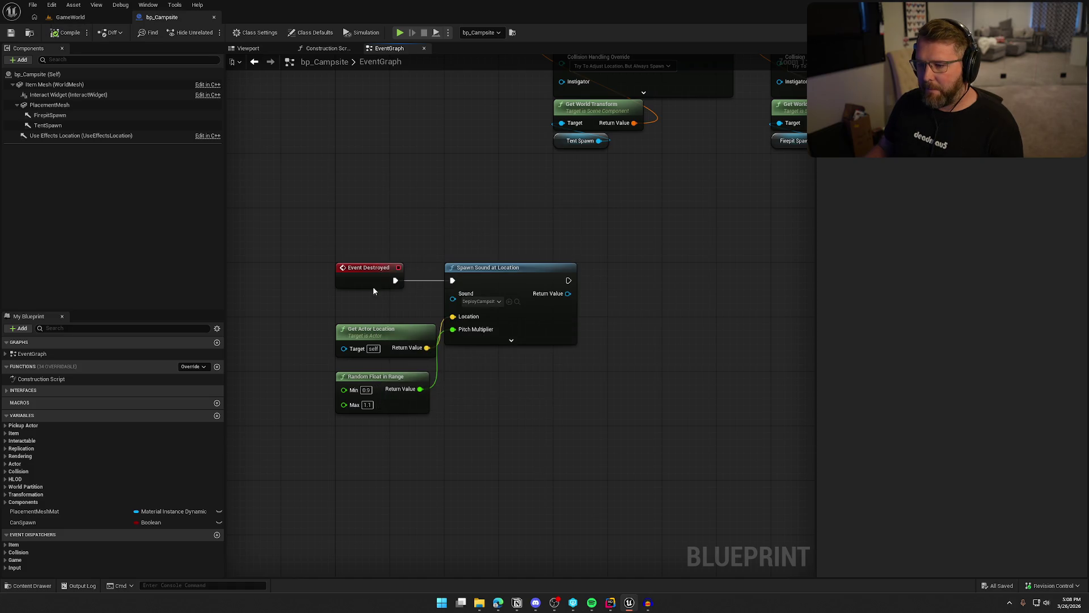
click(79, 22)
click(233, 32)
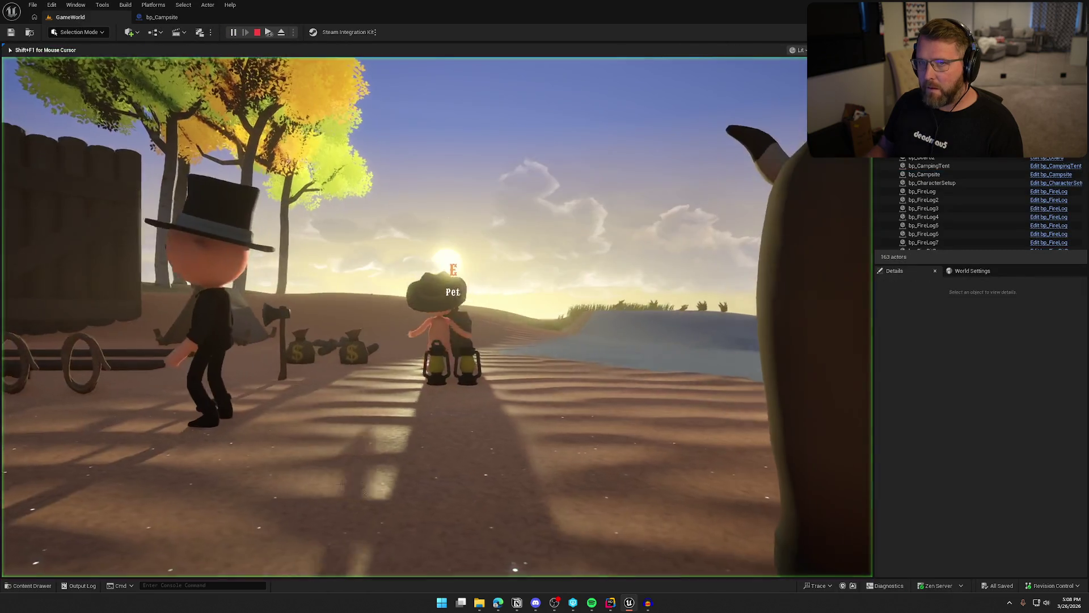
Step: Buy a campsite, walk out to the open hills, deploy the tent, then stop playing
key(w)
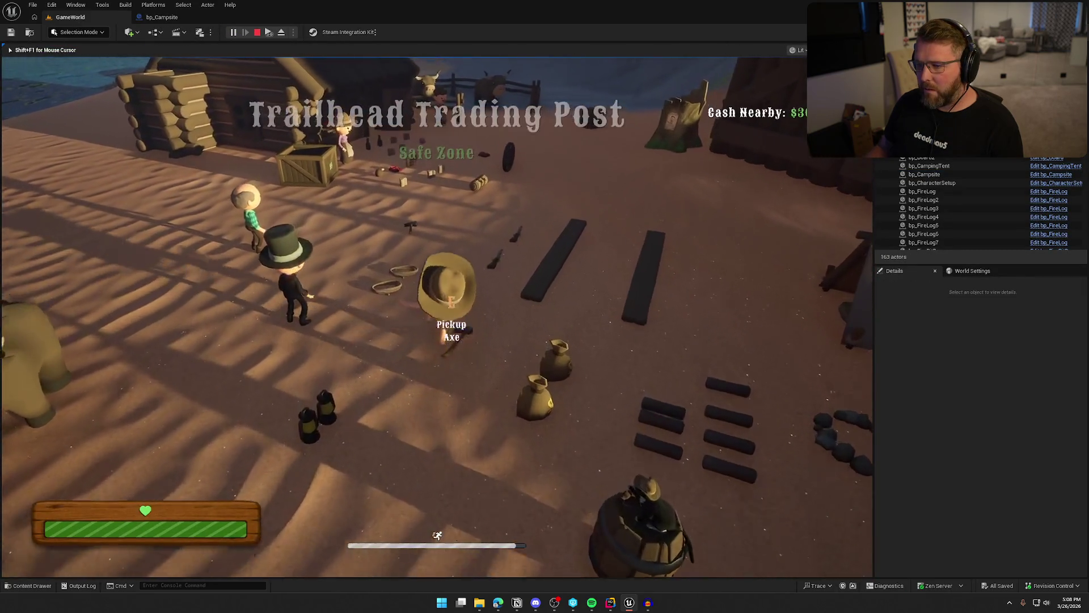
key(w)
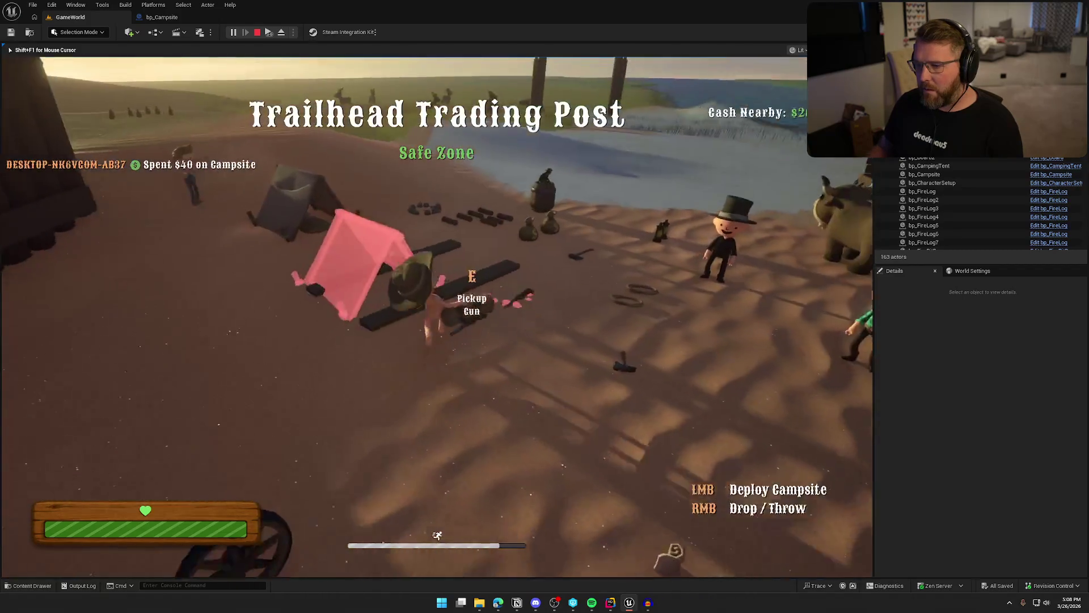
key(w)
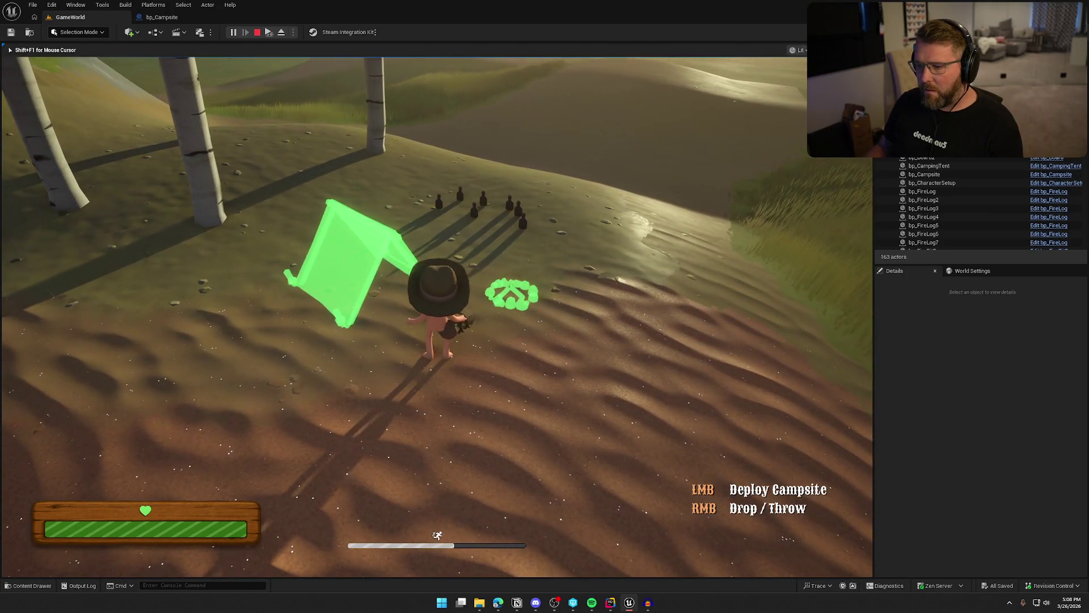
click(437, 316)
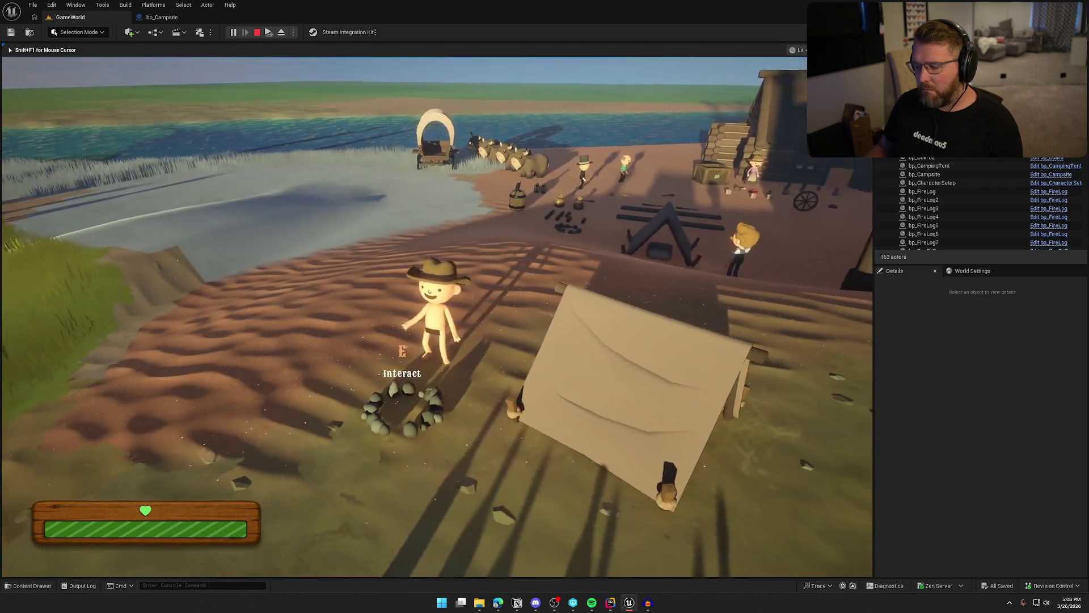
key(Escape)
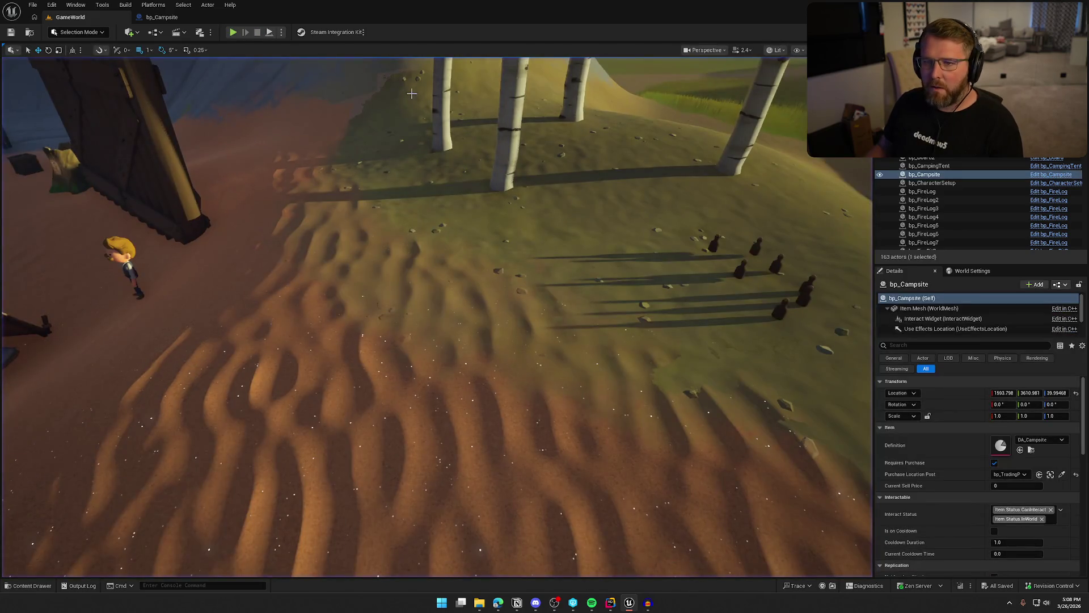
Step: Inspect bp_Campsite's sound node pins, close the blueprint, and select a medicine bottle in the level
click(162, 18)
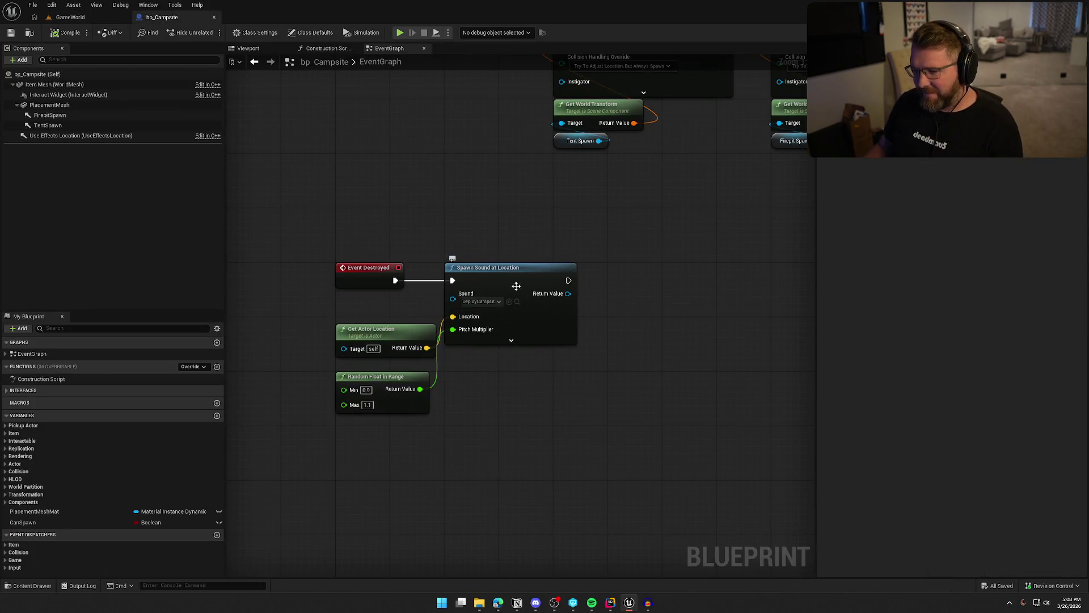
click(511, 341)
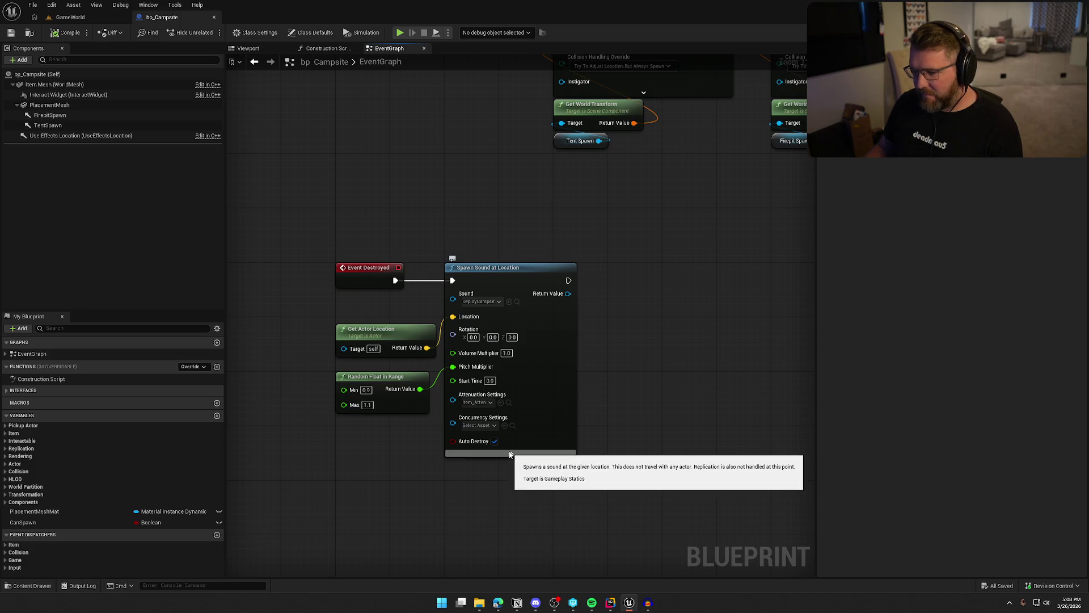
click(510, 454)
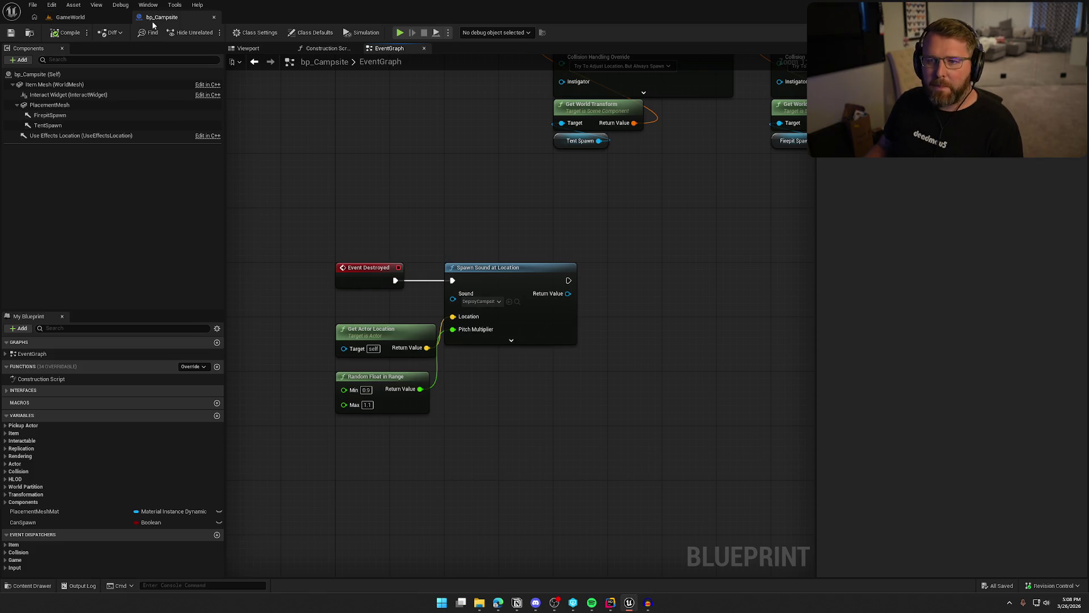
click(214, 17)
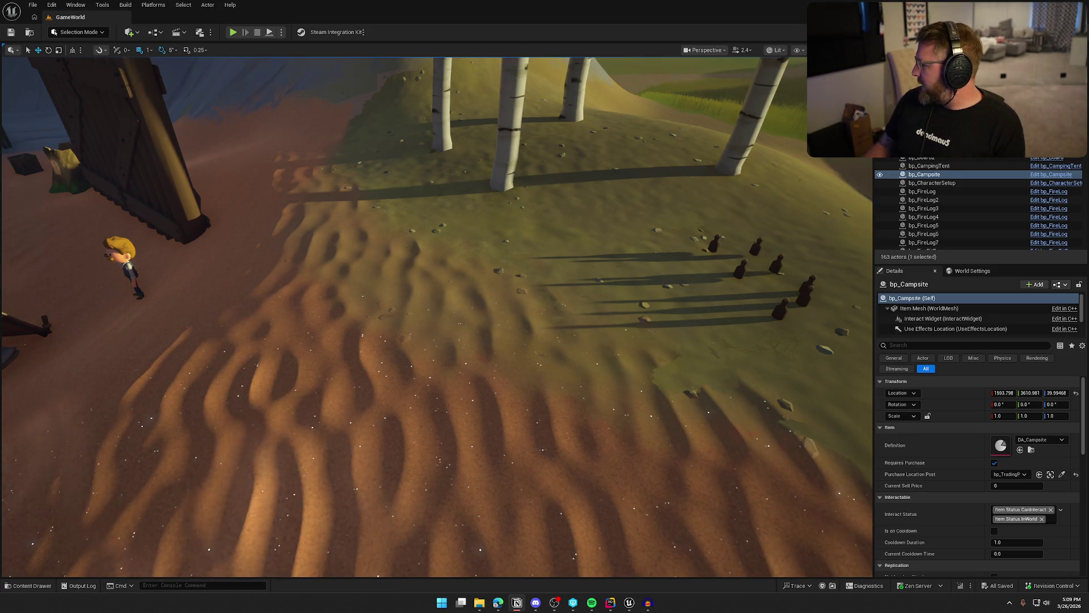
click(740, 267)
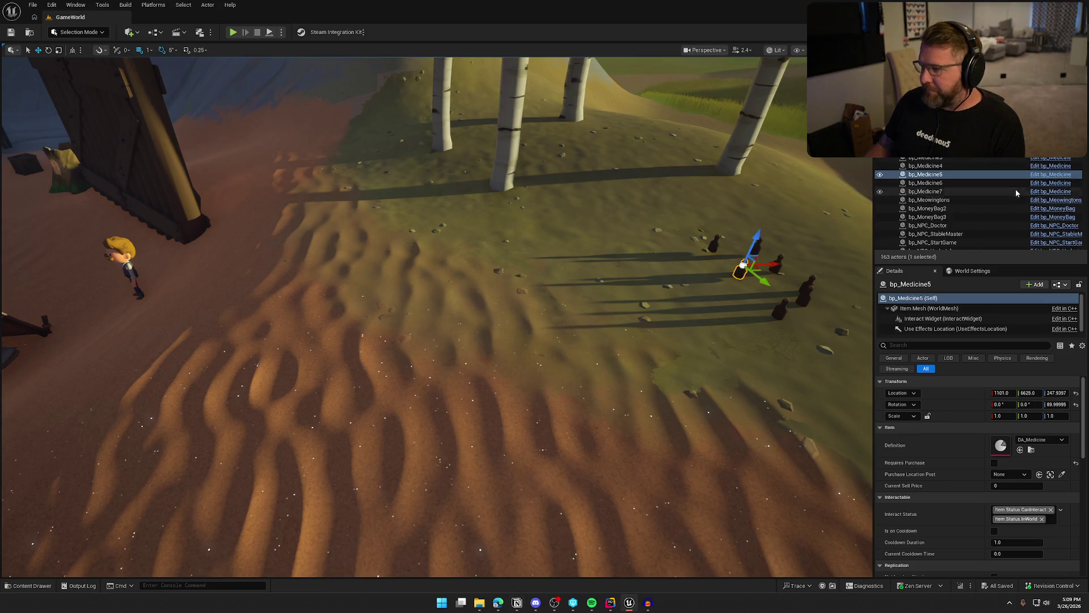
Step: Open bp_Medicine and move the cast and Get Owner nodes under Is Locally Controlled
key(ctrl+e)
mouse_move(337, 274)
mouse_down()
mouse_move(355, 285)
mouse_move(329, 276)
mouse_up()
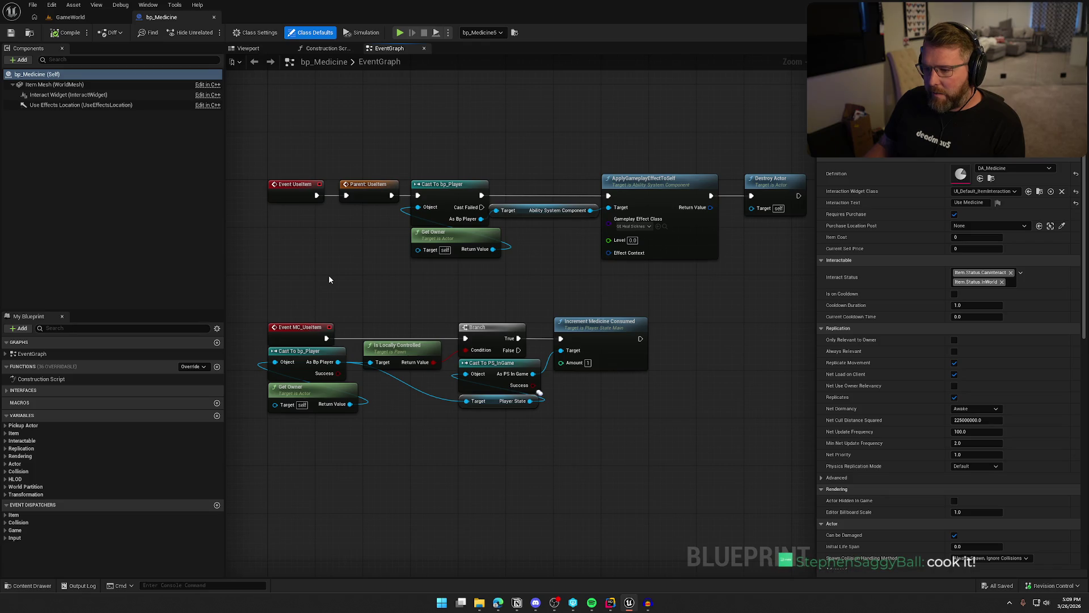
scroll(329, 278, up, 1)
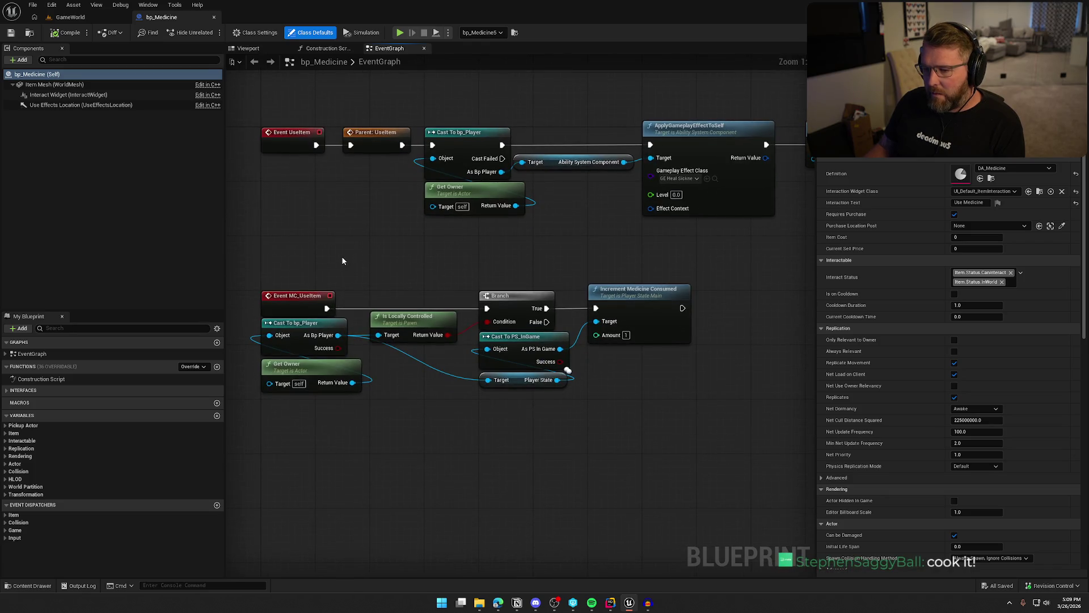
mouse_move(284, 262)
mouse_down()
mouse_move(661, 440)
mouse_move(669, 428)
mouse_up()
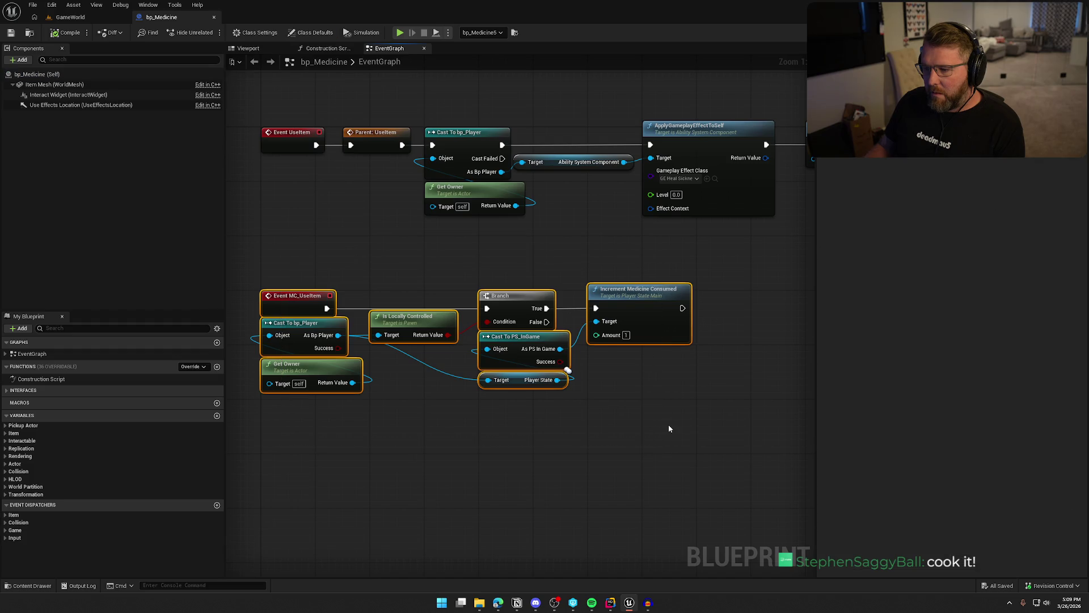
click(667, 421)
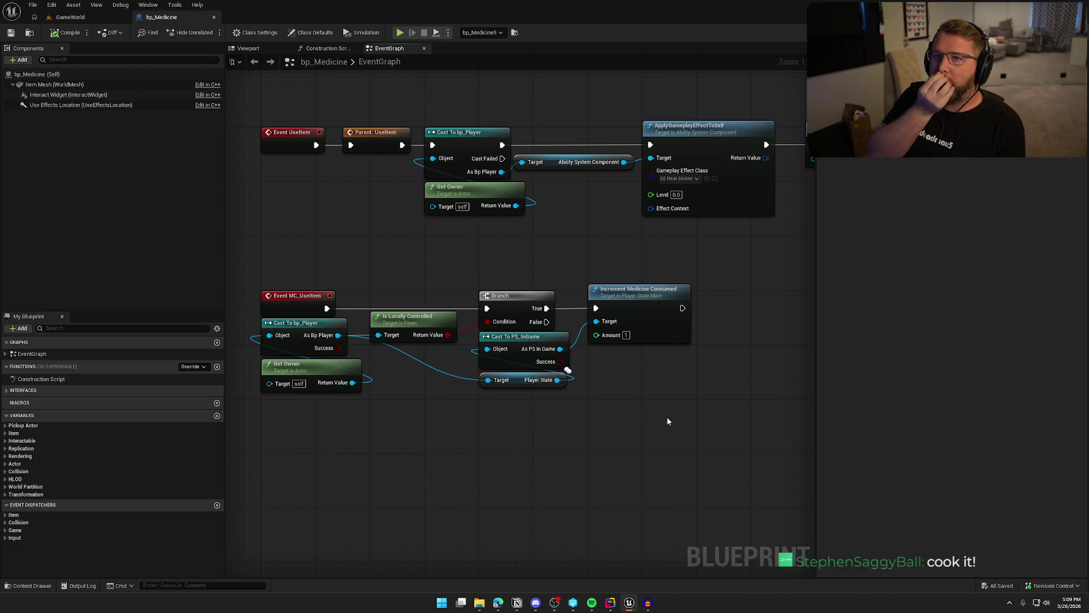
mouse_move(605, 440)
mouse_down()
mouse_move(280, 282)
mouse_move(394, 427)
mouse_up()
mouse_move(297, 359)
mouse_down()
mouse_move(292, 339)
mouse_move(416, 390)
mouse_move(402, 356)
mouse_up()
Step: Shift the MC_UseItem logic nodes right and select the Branch, cast and Increment nodes
click(366, 297)
drag(366, 297, 697, 423)
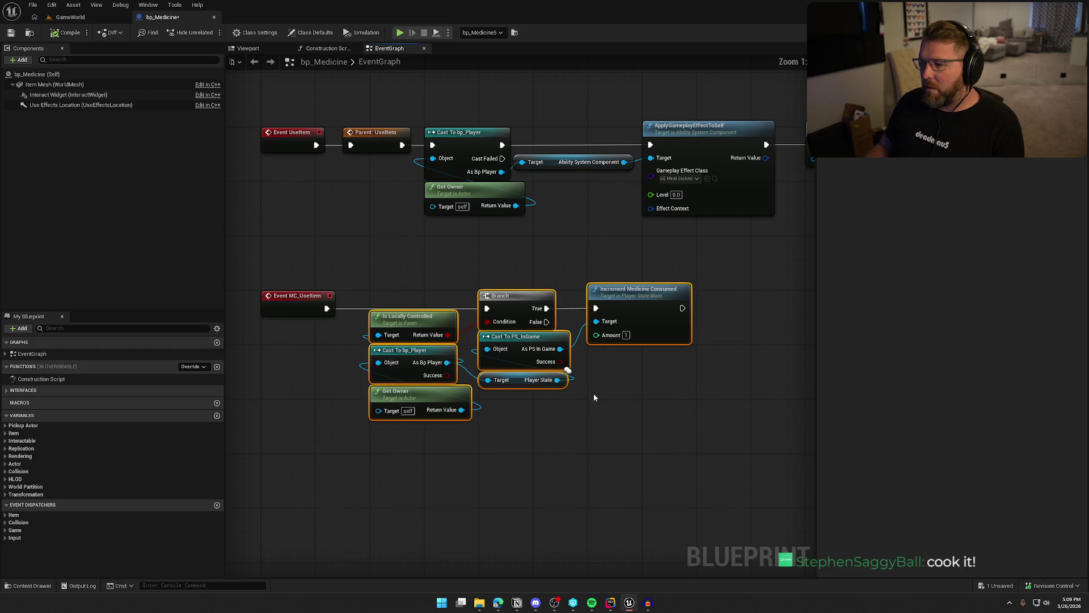
drag(527, 297, 636, 297)
click(454, 430)
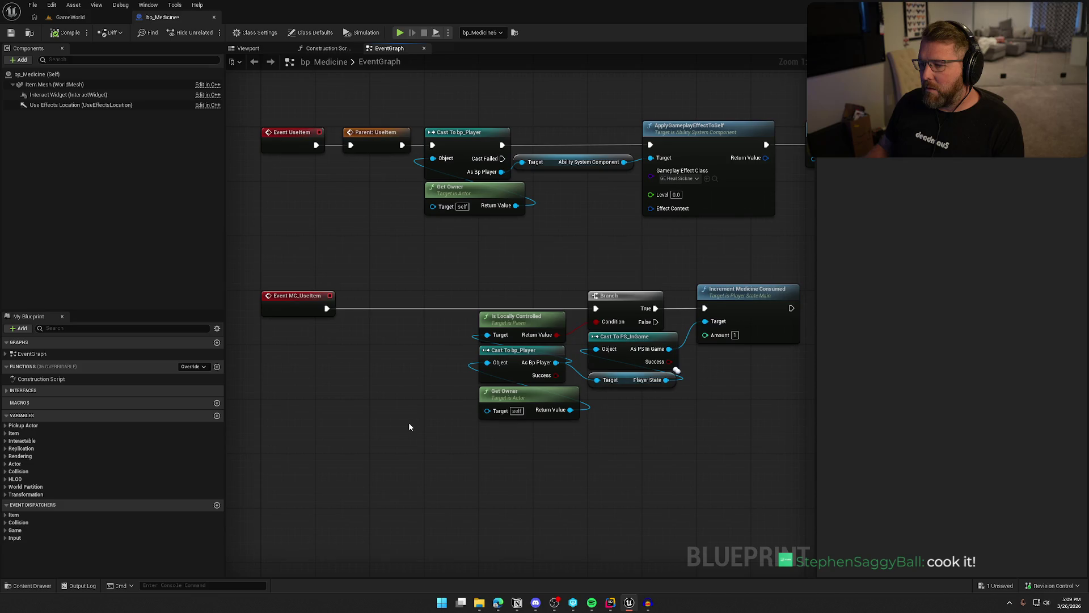
mouse_move(413, 415)
mouse_down()
mouse_move(328, 420)
mouse_move(514, 446)
mouse_move(114, 488)
mouse_move(486, 389)
mouse_move(268, 357)
mouse_up()
drag(619, 405, 423, 269)
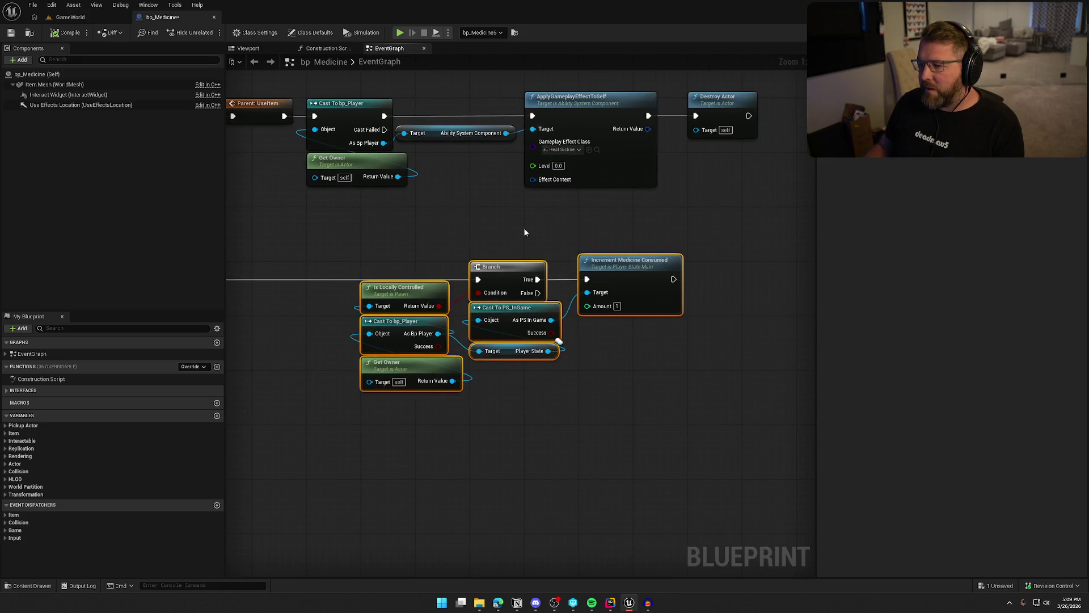